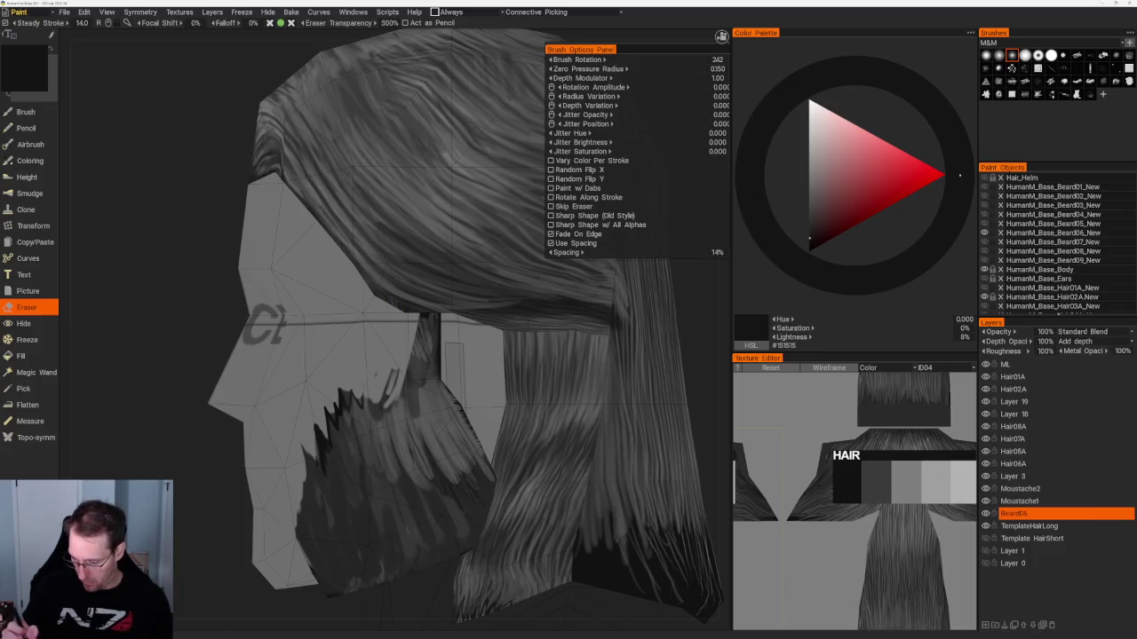
Erase the stray dark beard strands near the jaw on the side beard card.
mouse_move(393, 371)
mouse_down()
mouse_move(349, 427)
mouse_move(318, 428)
mouse_up()
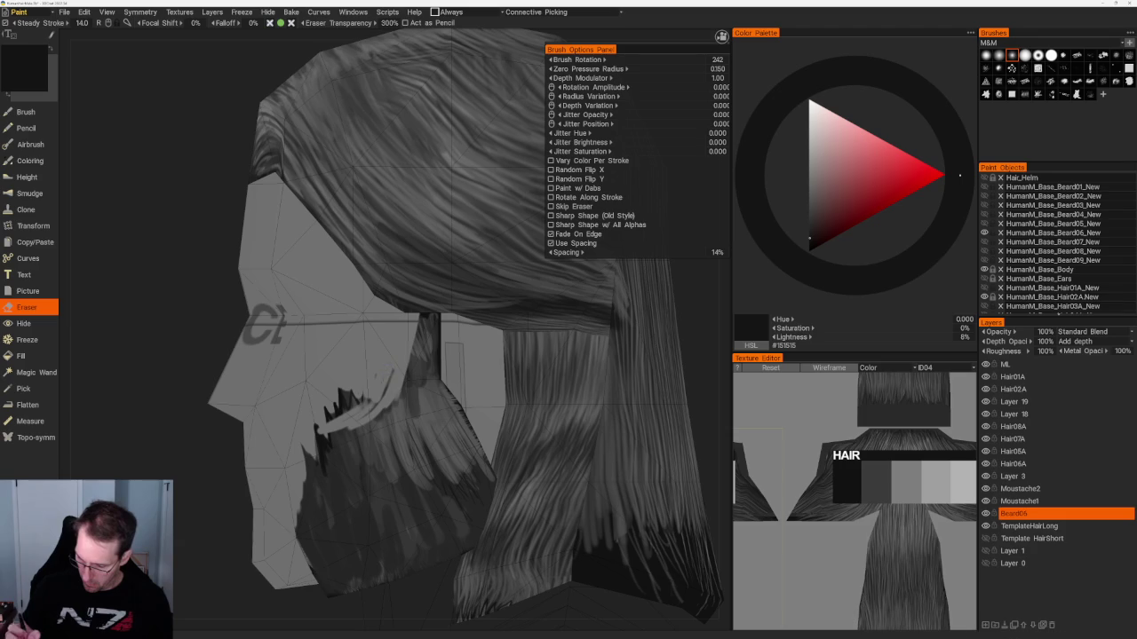
drag(361, 396, 325, 421)
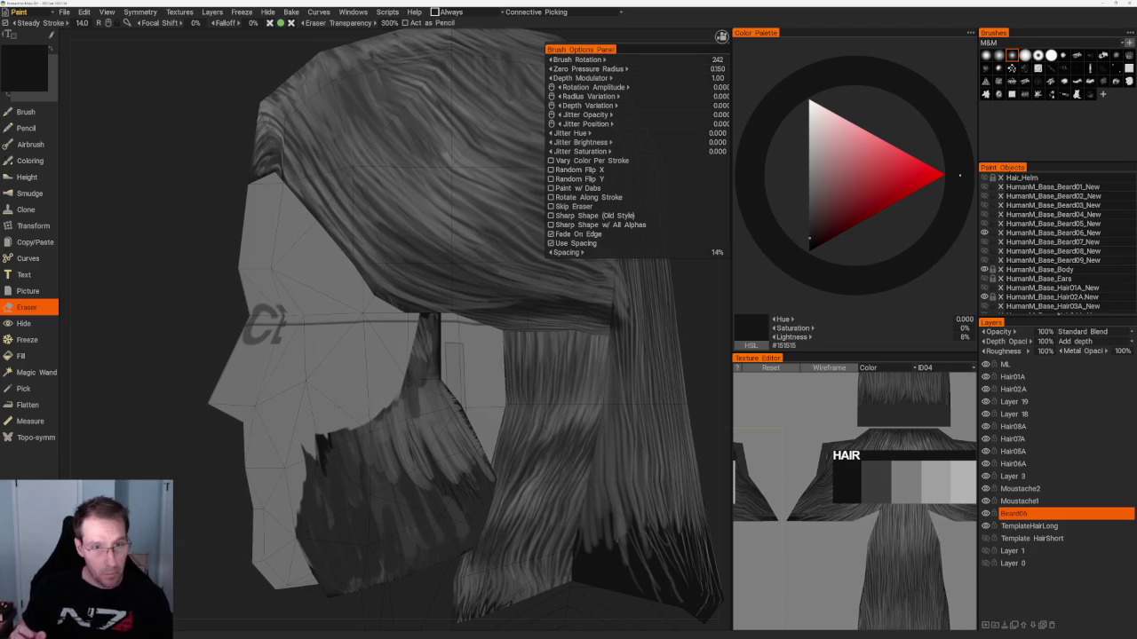
scroll(333, 333, up, 1)
scroll(333, 333, up, 1)
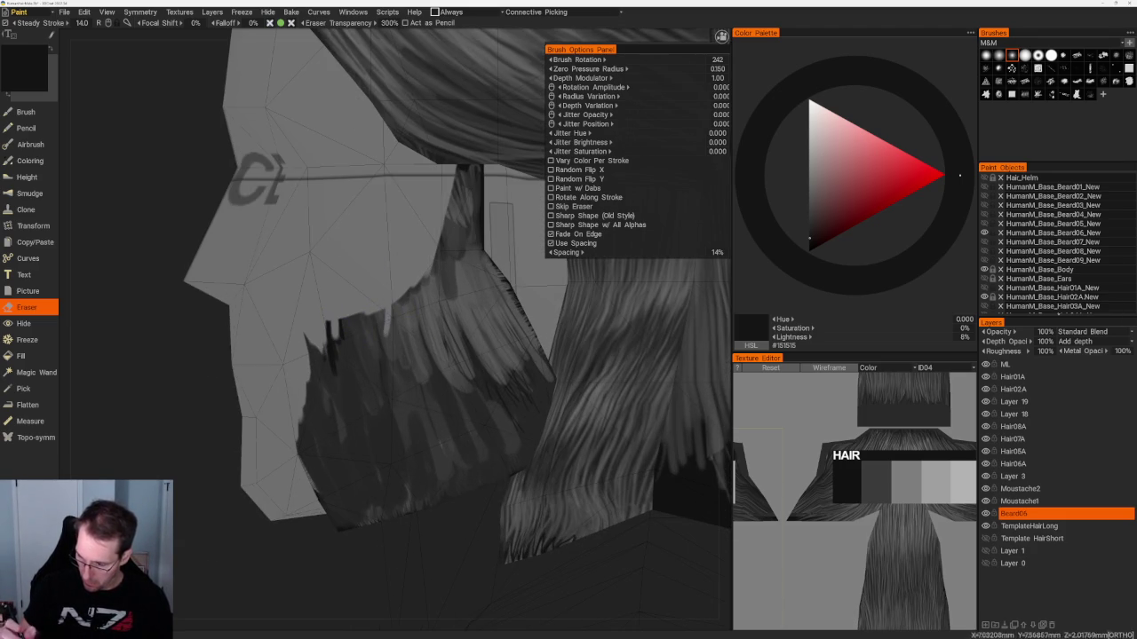
scroll(423, 303, up, 2)
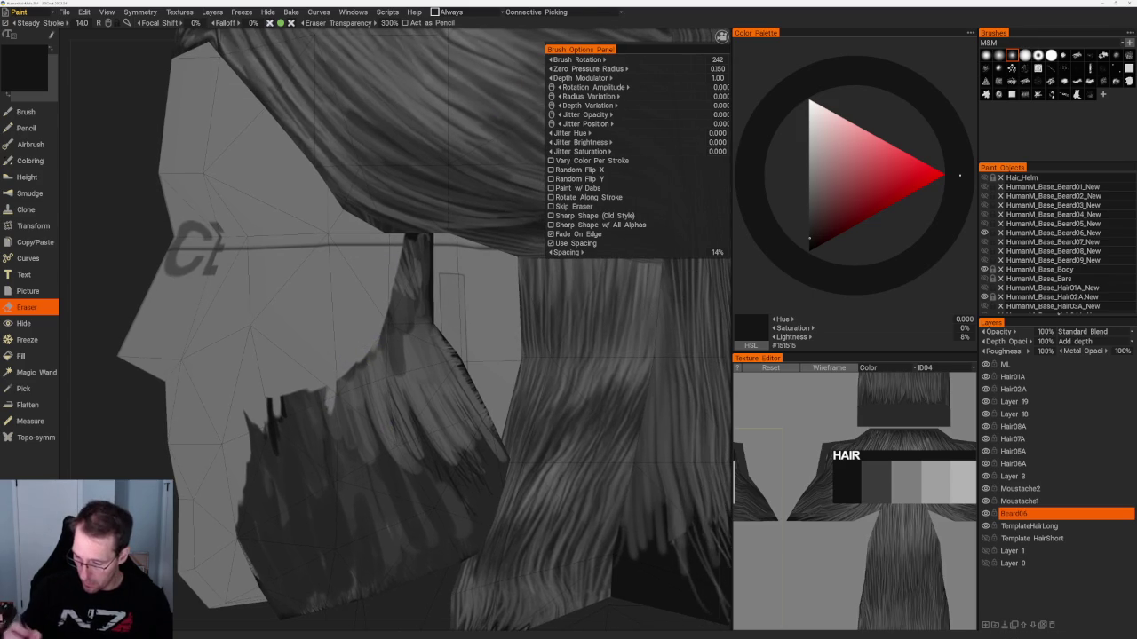
Paint two thin, slightly darker strands onto the beard card with the Brush, ending back on the Eraser.
key(b)
key(v)
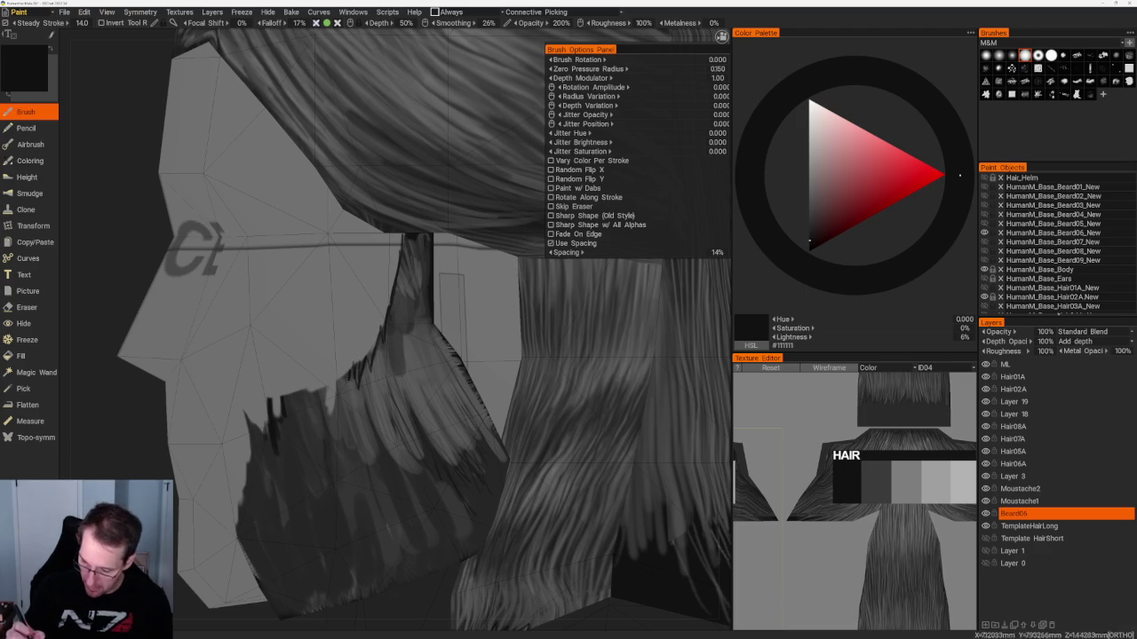
drag(336, 389, 332, 427)
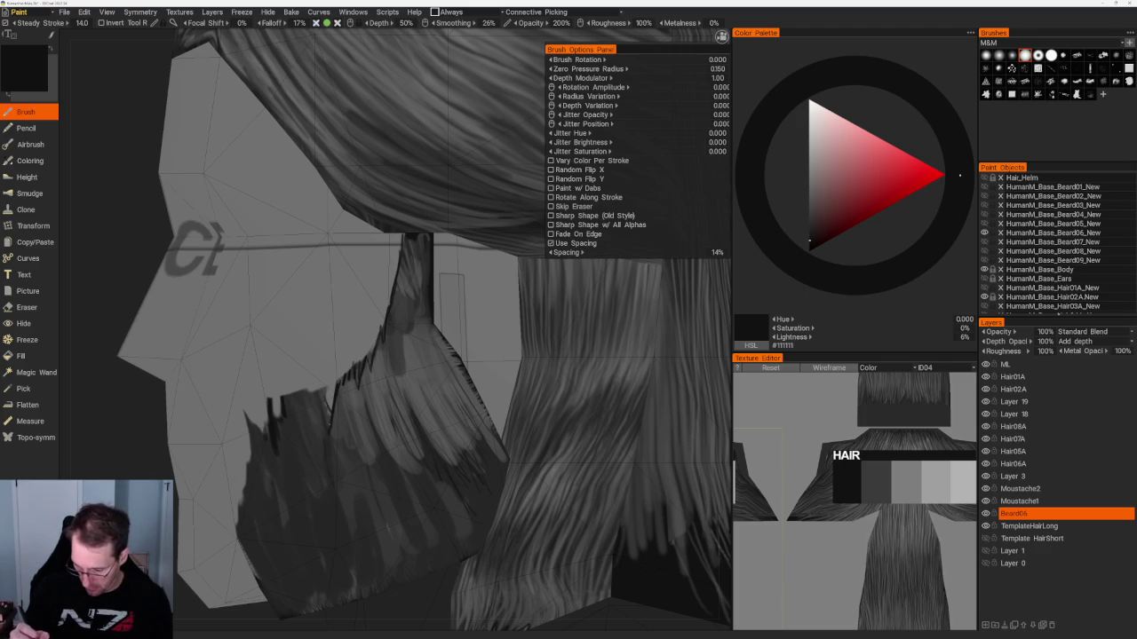
drag(318, 400, 318, 437)
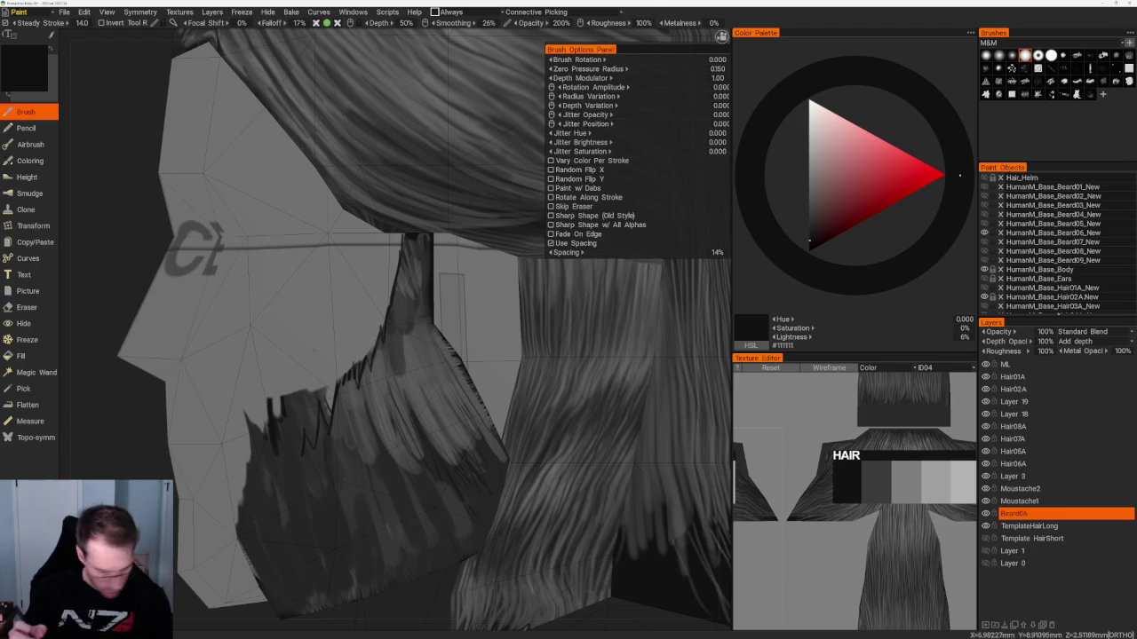
key(e)
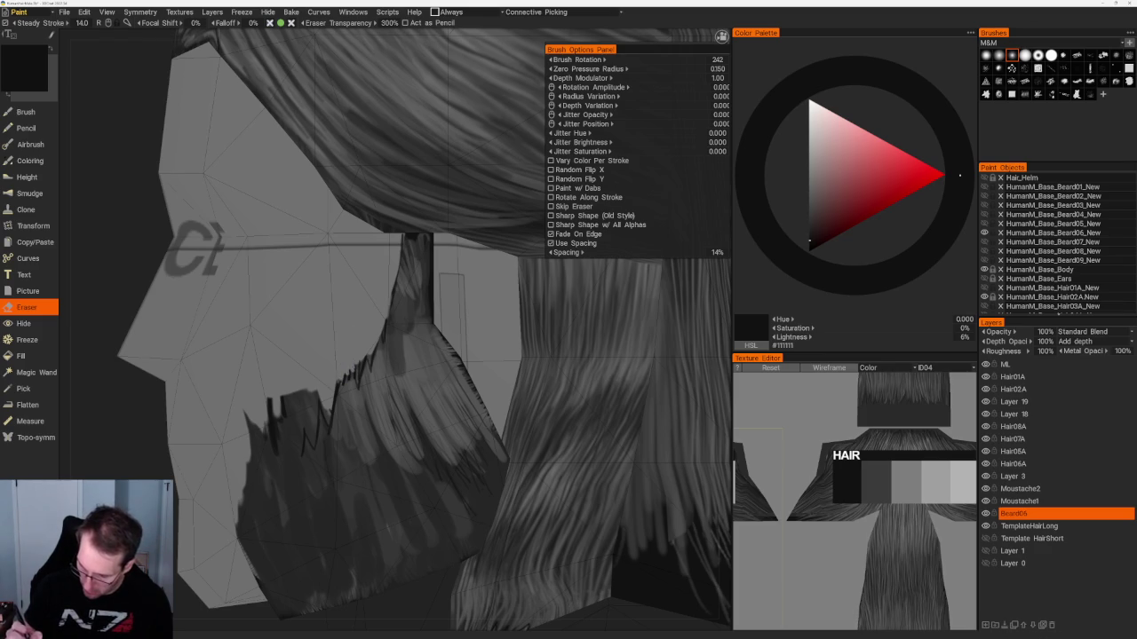
Erase more of the dark strand texture at the top of the beard card near the cheek.
scroll(387, 427, down, 5)
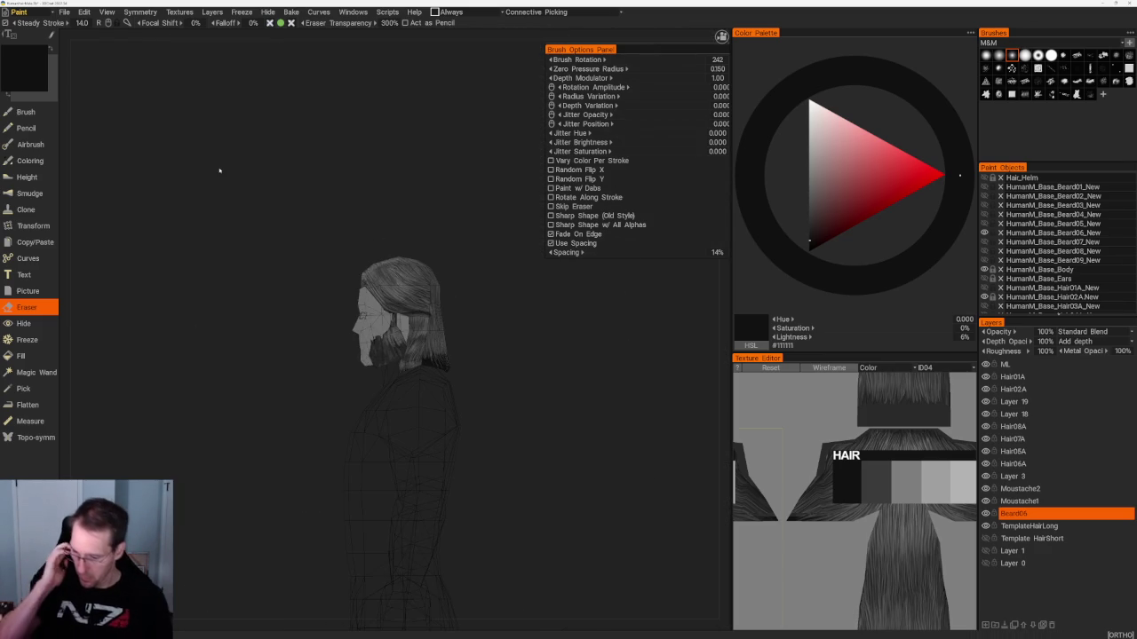
mouse_move(533, 356)
mouse_down()
mouse_move(565, 353)
mouse_move(533, 337)
mouse_move(636, 317)
mouse_move(552, 324)
mouse_up()
scroll(566, 355, up, 3)
scroll(527, 346, up, 3)
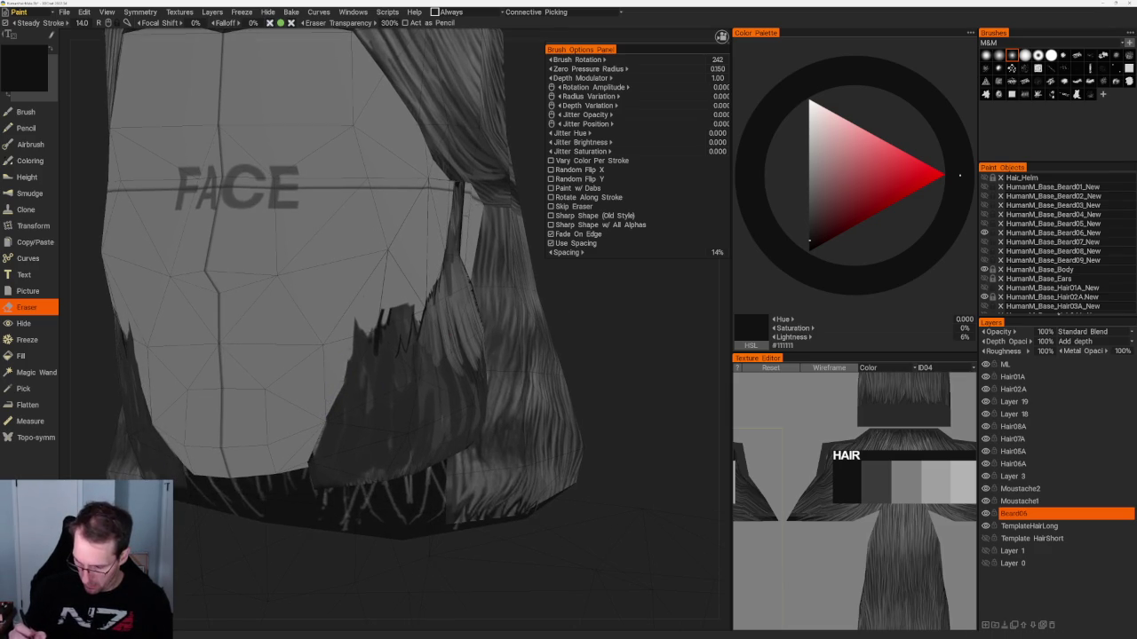
middle_drag(267, 355, 322, 357)
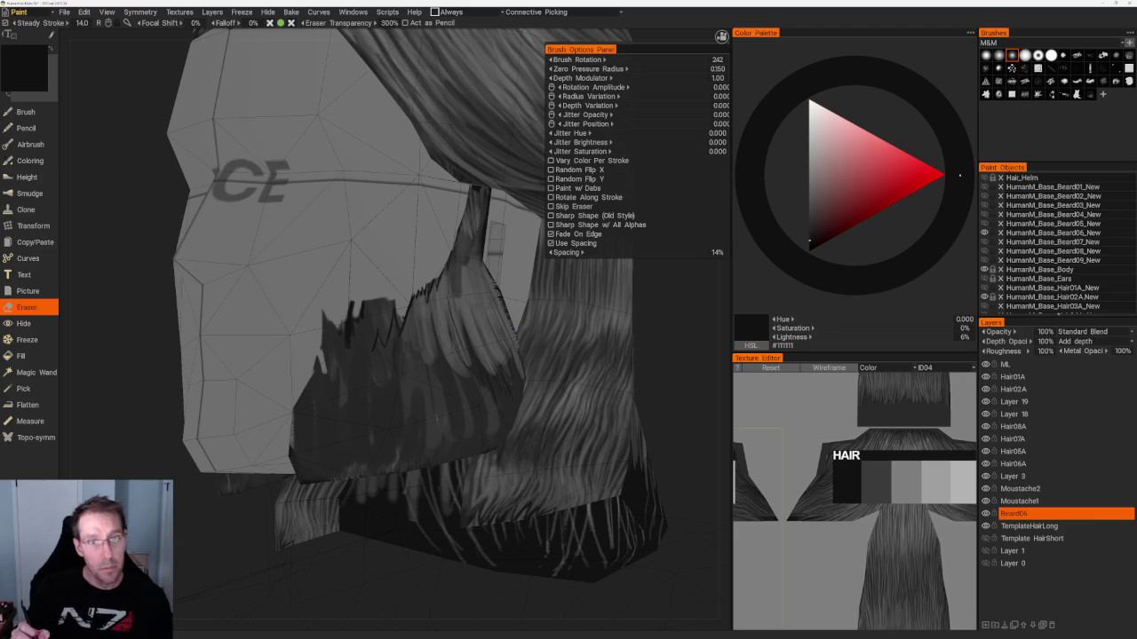
mouse_move(343, 352)
mouse_down()
mouse_move(348, 307)
mouse_move(359, 316)
mouse_move(392, 300)
mouse_up()
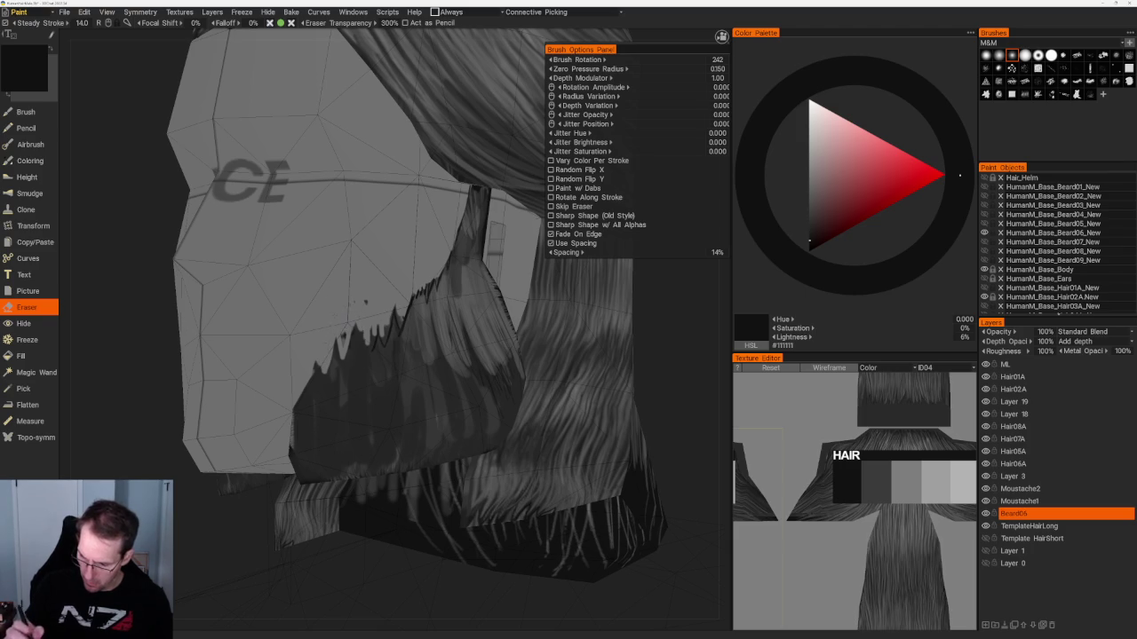
Zoom out to the whole hair mesh, snap to a front ortho view, then turn to a close side view.
scroll(365, 187, down, 5)
mouse_move(365, 187)
mouse_down()
mouse_move(330, 152)
mouse_move(598, 337)
mouse_move(471, 322)
mouse_move(530, 262)
mouse_move(487, 317)
mouse_up()
scroll(487, 317, up, 5)
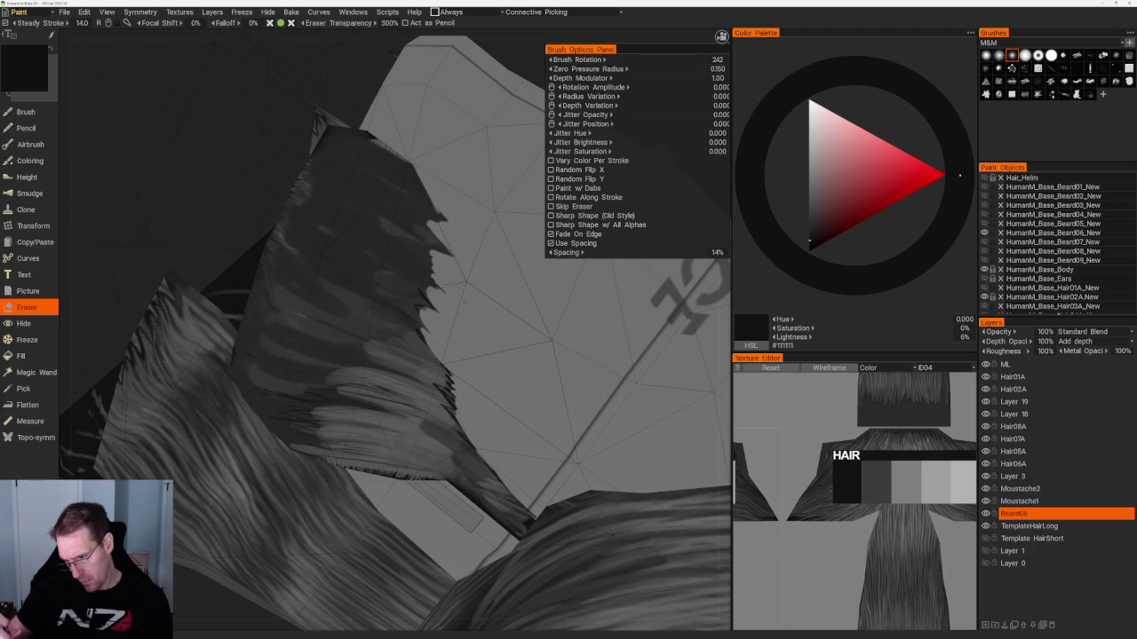
key(Home)
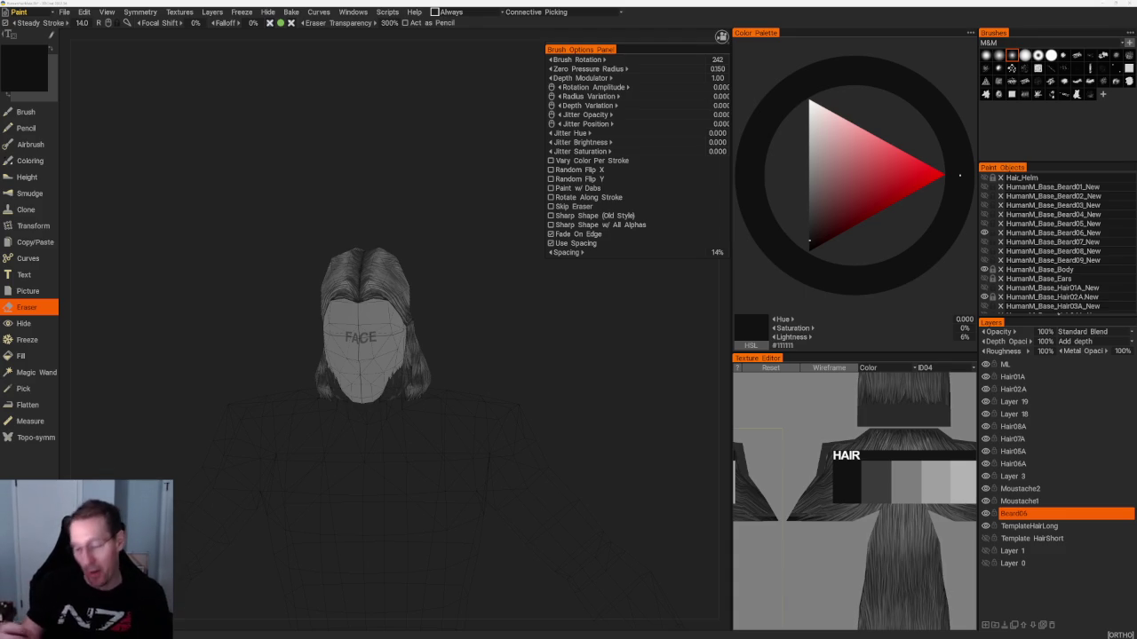
mouse_move(506, 295)
mouse_down()
mouse_move(658, 300)
mouse_move(580, 297)
mouse_up()
Activate the painting brush with a mid-grey colour and orbit to a side view of the hair strands.
key(v)
scroll(581, 297, up, 3)
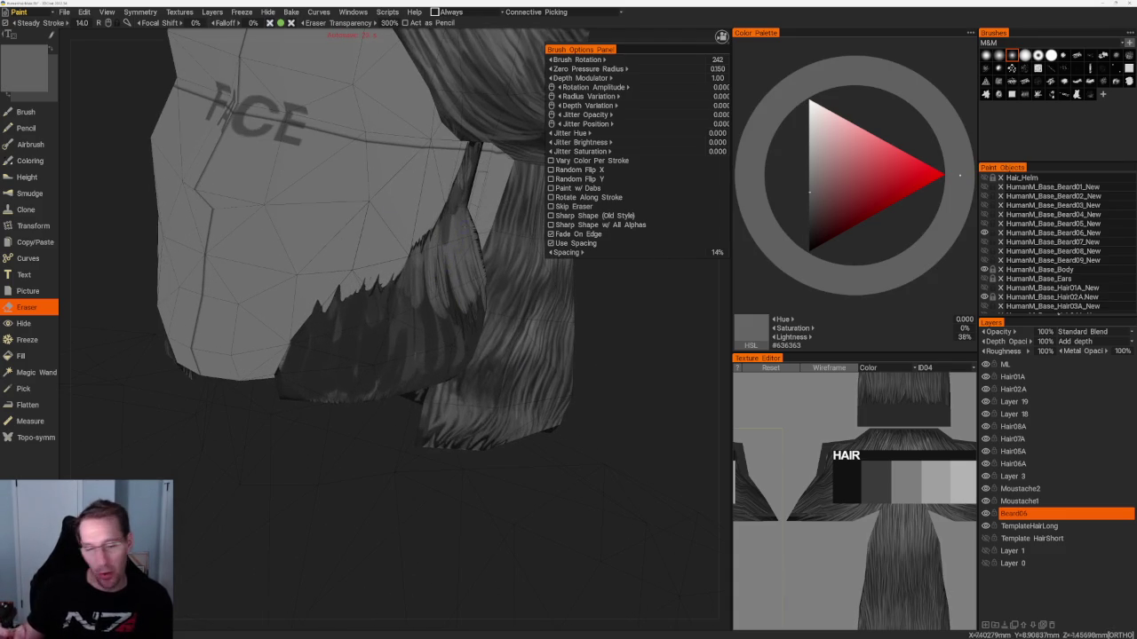
click(53, 111)
right_drag(627, 375, 497, 267)
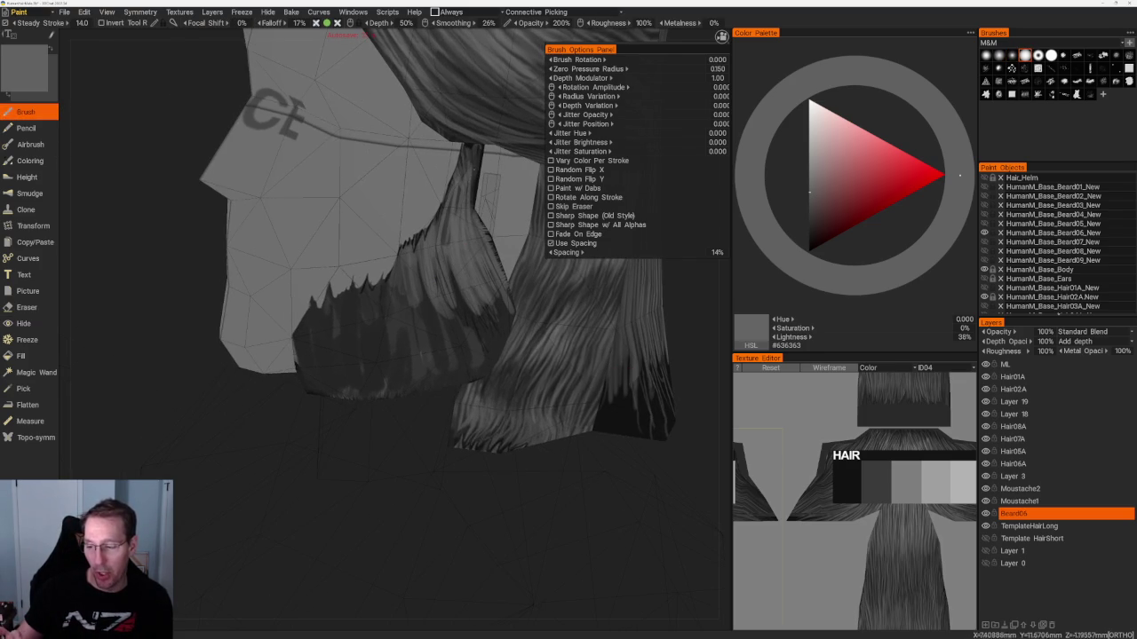
scroll(373, 329, up, 3)
mouse_move(373, 253)
right_down()
mouse_move(494, 352)
mouse_move(568, 344)
mouse_move(563, 330)
right_up()
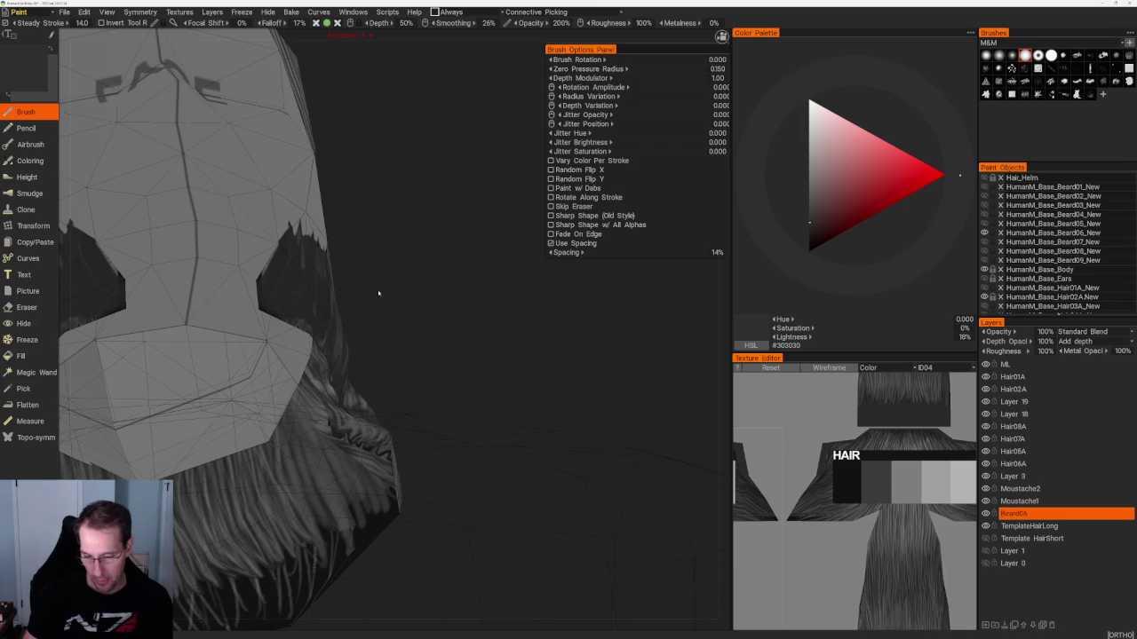
Darken the paint colour to near-black #111111 at 6% lightness.
right_drag(401, 525, 444, 497)
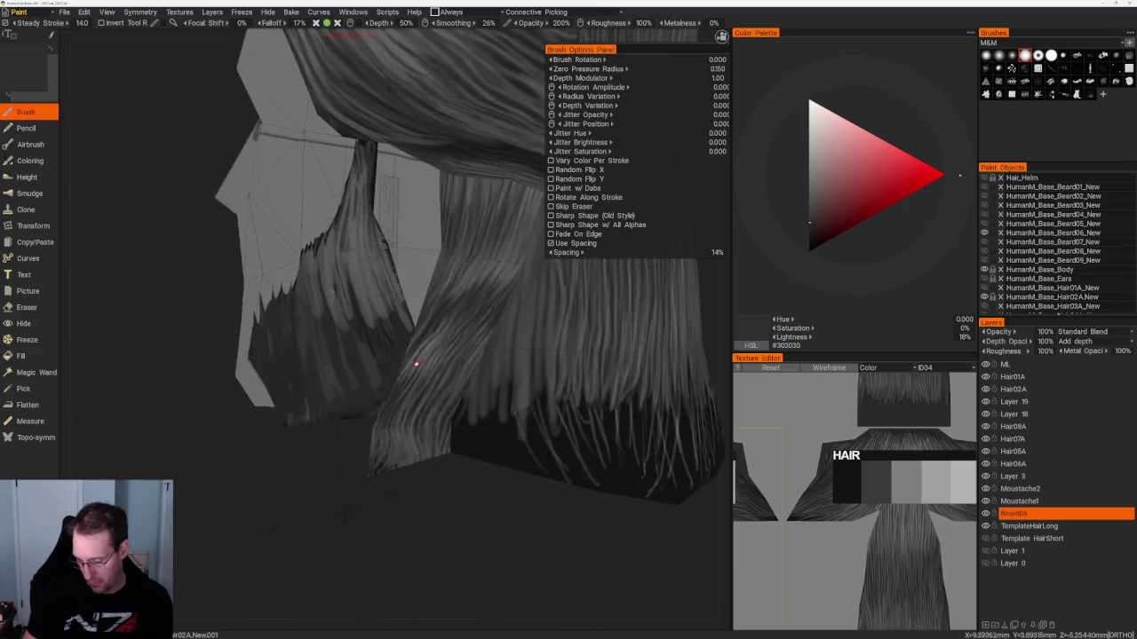
key(v)
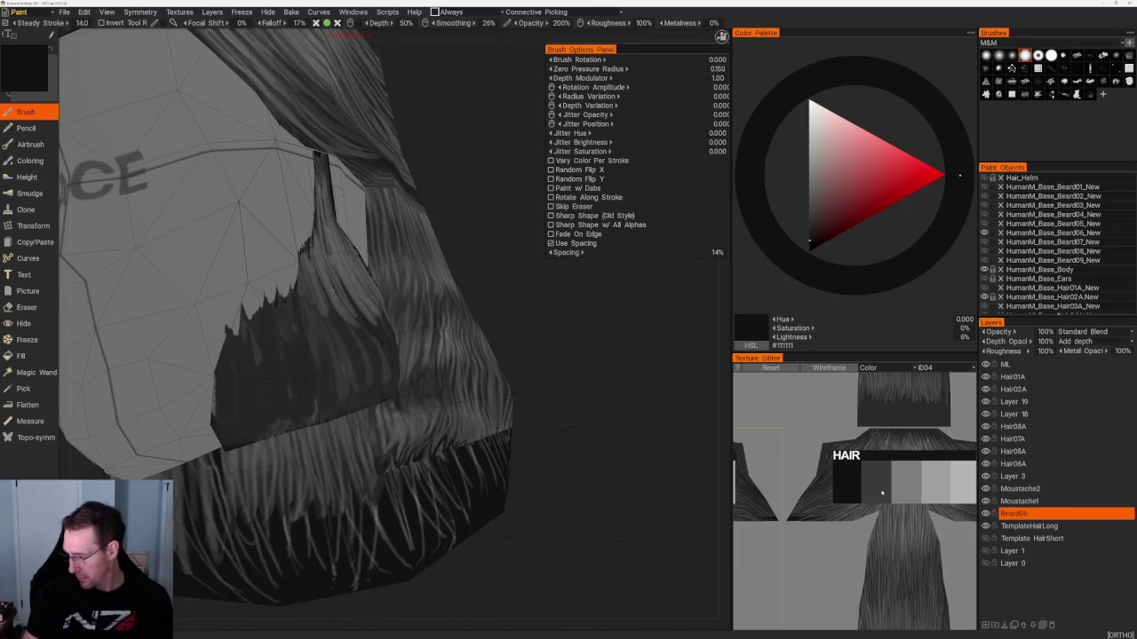
scroll(842, 410, down, 3)
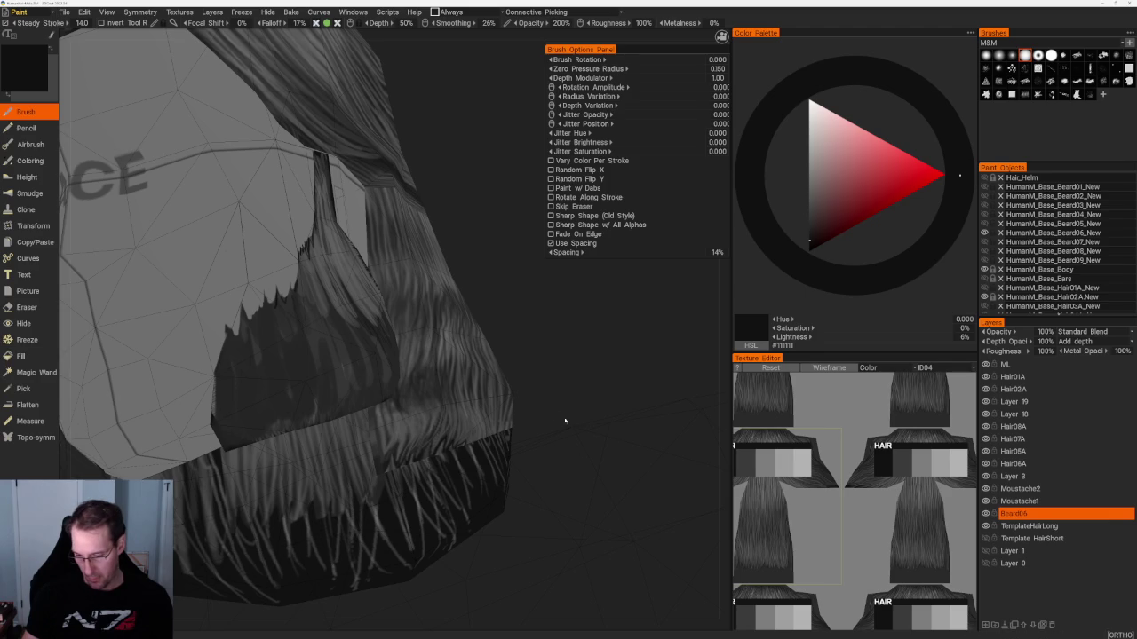
mouse_move(571, 343)
mouse_down()
mouse_move(497, 350)
mouse_move(474, 368)
mouse_move(474, 318)
mouse_move(505, 329)
mouse_move(585, 264)
mouse_up()
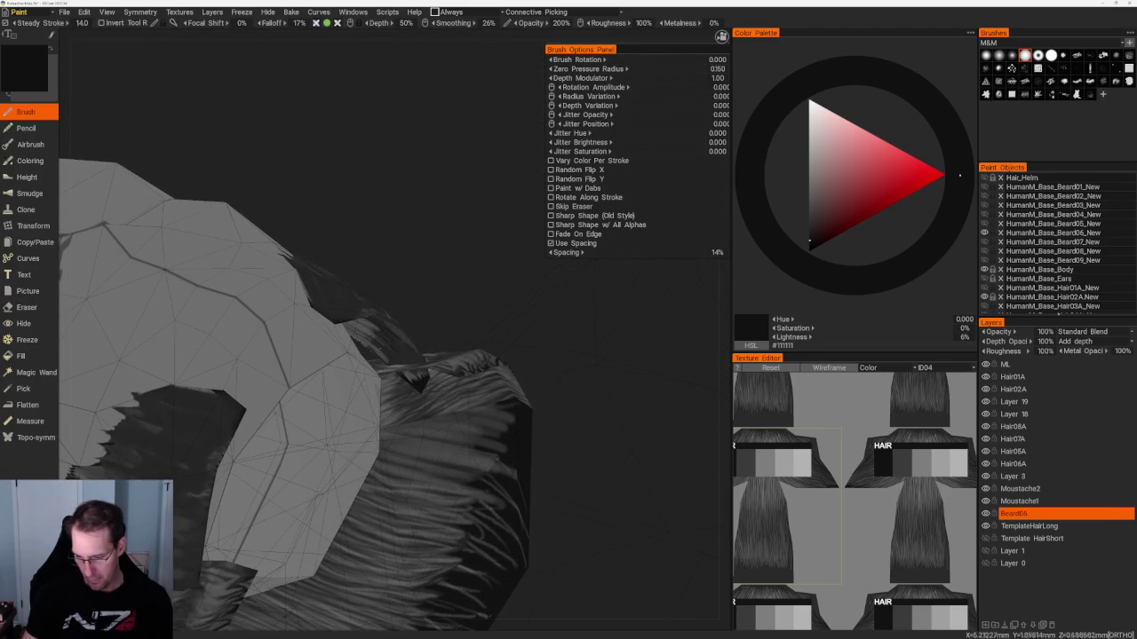
Select the Fill tool and orbit to view the back of the hair.
click(26, 356)
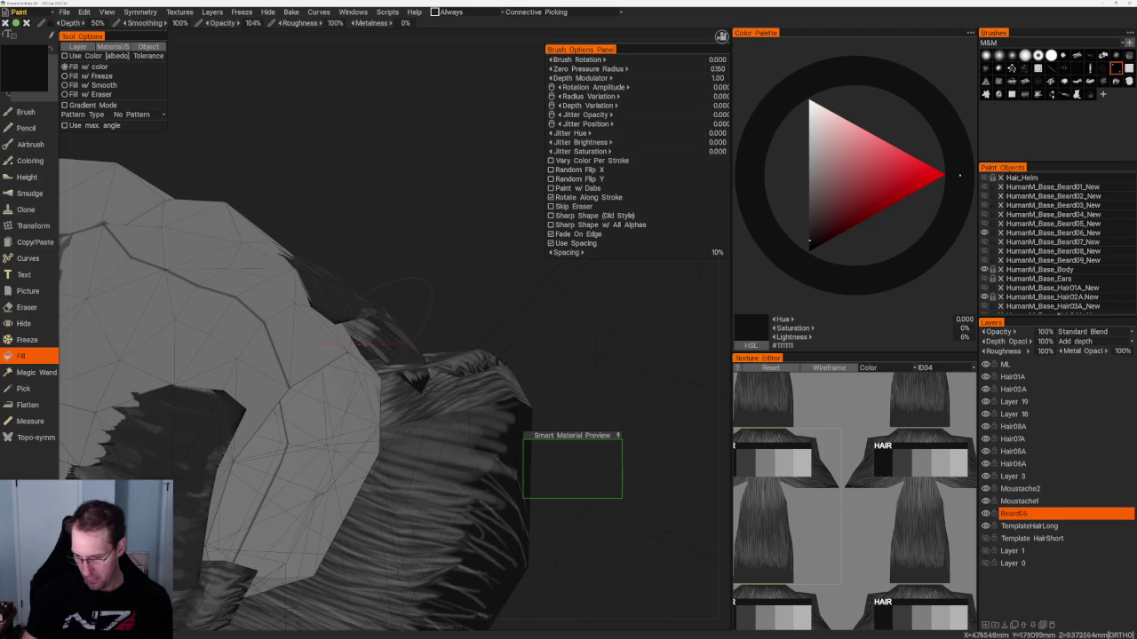
mouse_move(431, 256)
mouse_down()
mouse_move(307, 388)
mouse_move(299, 376)
mouse_move(427, 391)
mouse_move(356, 391)
mouse_move(263, 431)
mouse_up()
scroll(634, 338, down, 5)
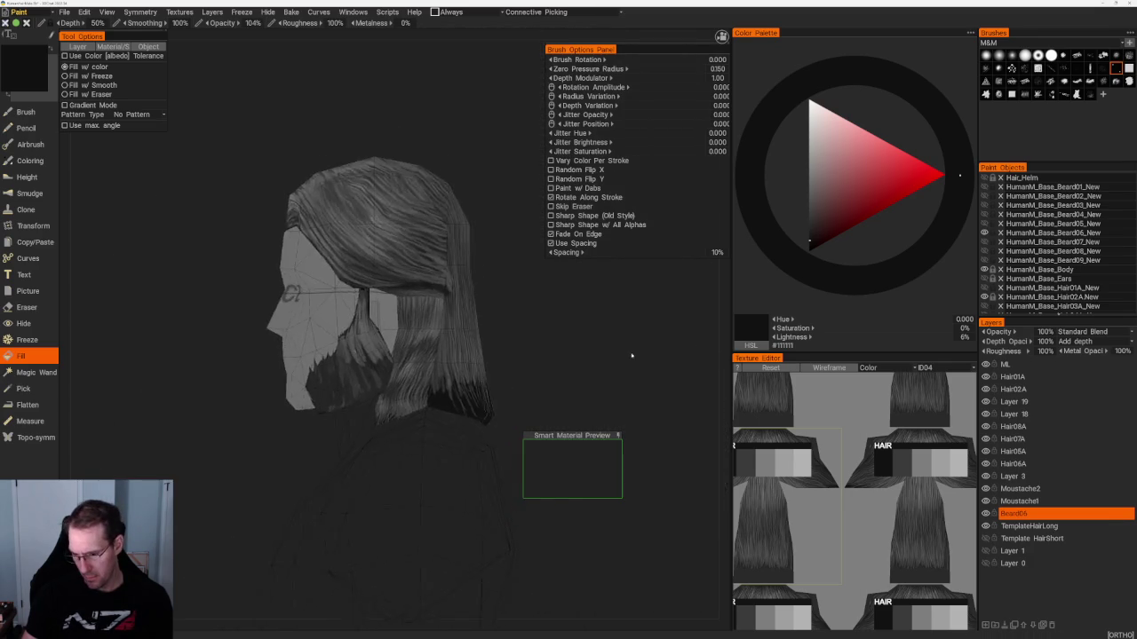
scroll(662, 373, up, 5)
mouse_move(661, 373)
mouse_down()
mouse_move(323, 313)
mouse_move(550, 322)
mouse_up()
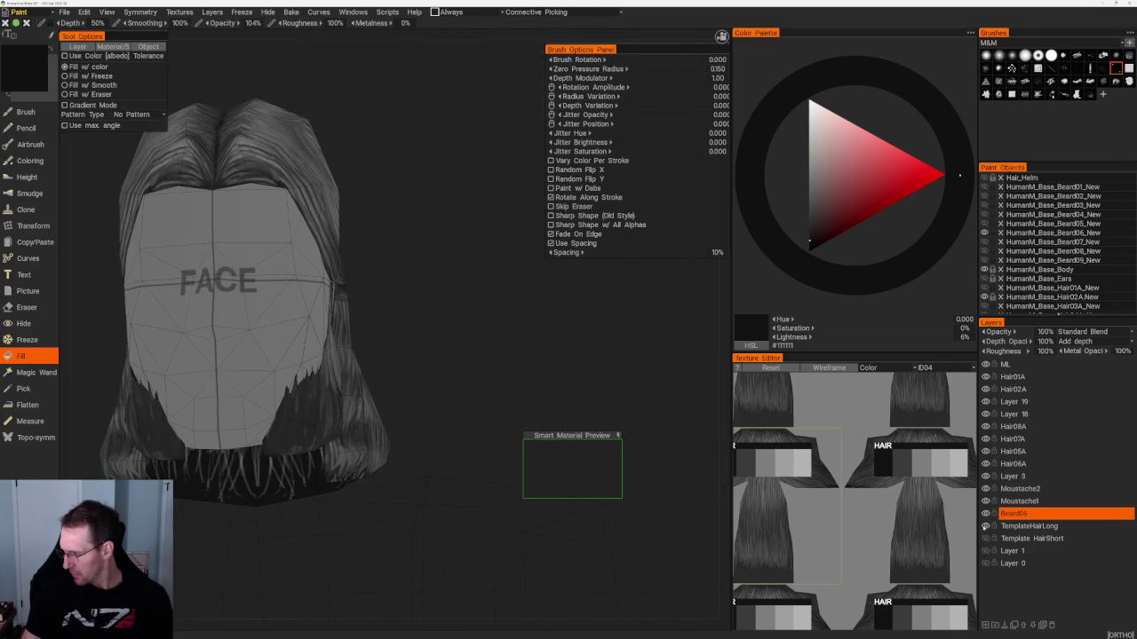
Hide the TemplateHairLong layer and inspect the painted hair strands from the side and below.
click(985, 525)
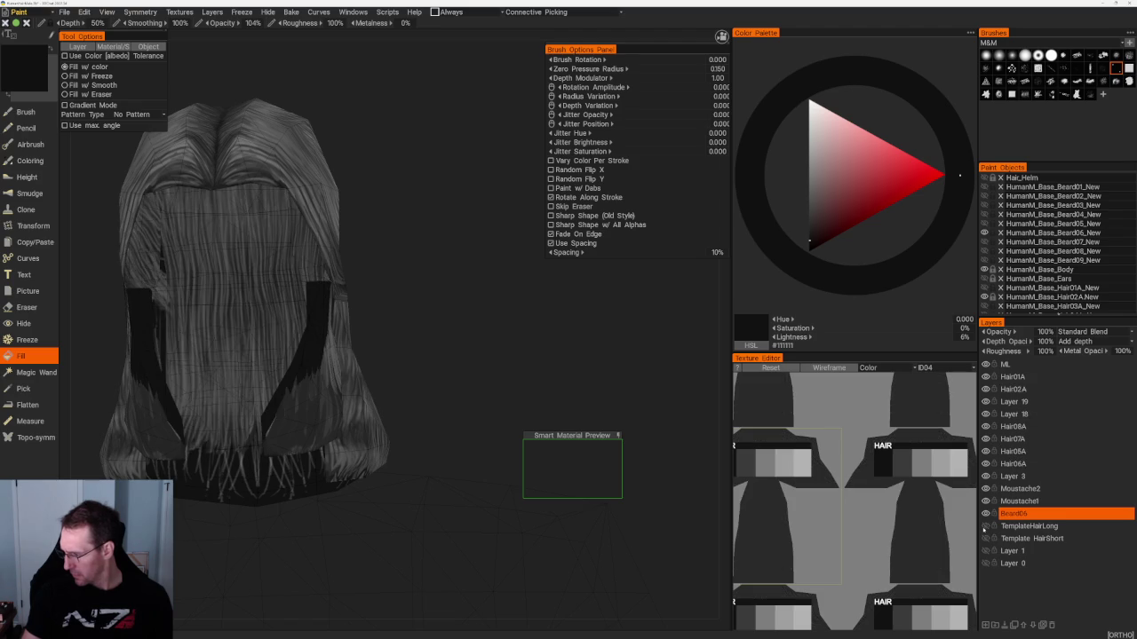
mouse_move(494, 329)
mouse_down()
mouse_move(457, 315)
mouse_move(500, 330)
mouse_up()
scroll(1015, 247, down, 2)
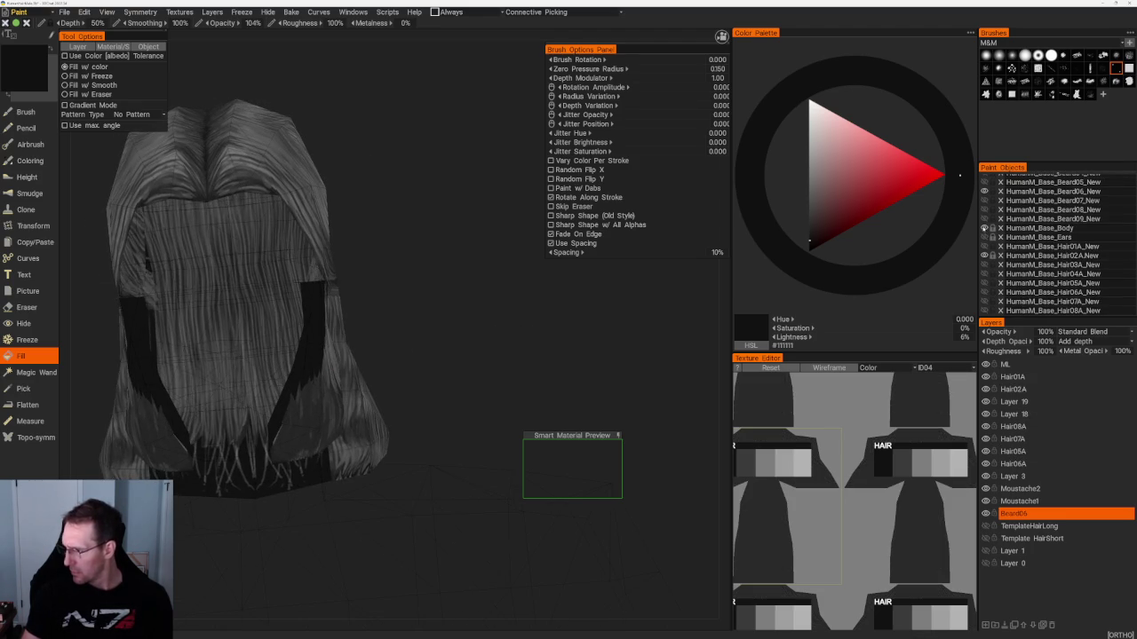
mouse_move(438, 281)
mouse_down()
mouse_move(617, 305)
mouse_move(368, 275)
mouse_up()
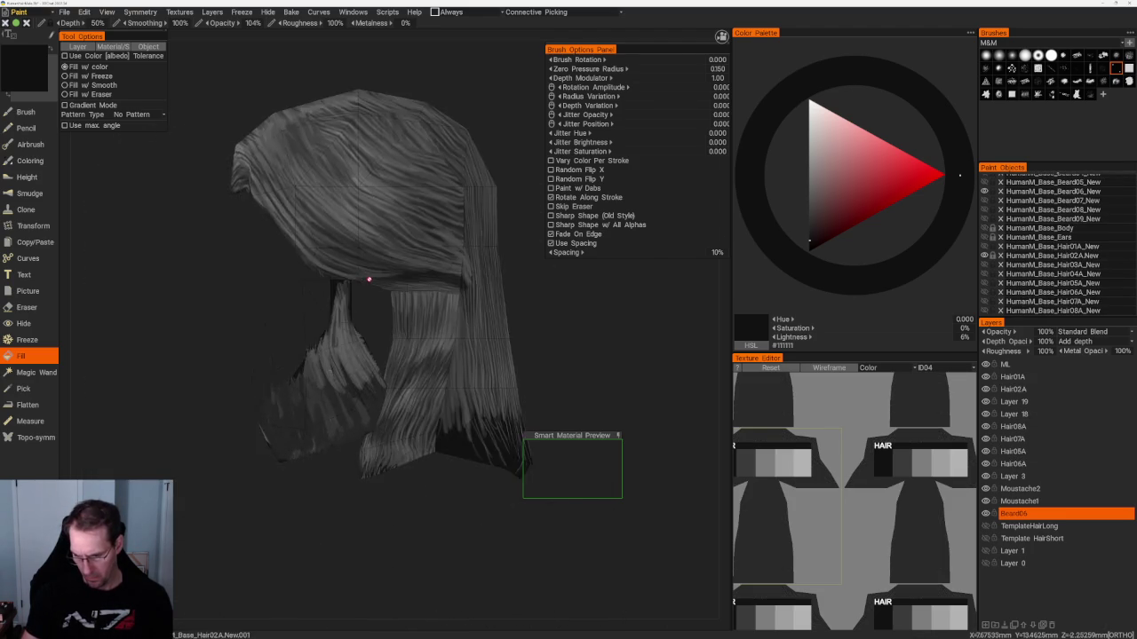
scroll(284, 298, up, 5)
mouse_move(285, 299)
mouse_down()
mouse_move(317, 198)
mouse_move(254, 183)
mouse_move(411, 175)
mouse_move(394, 122)
mouse_move(425, 144)
mouse_move(317, 168)
mouse_up()
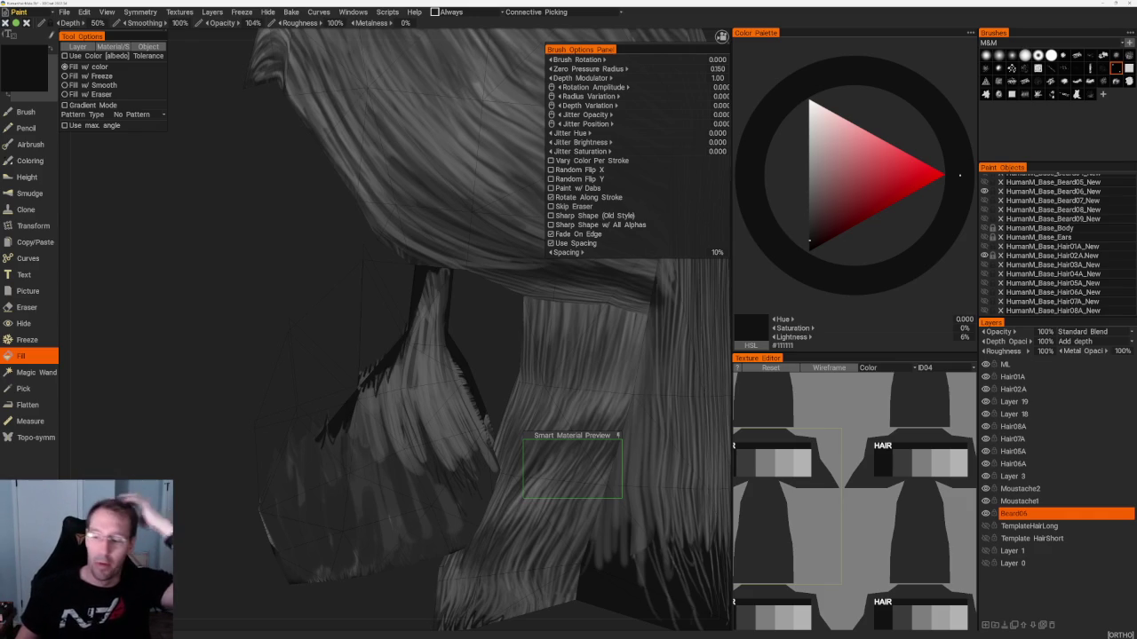
Return to the painting brush with dark grey #212121 at 12% lightness.
drag(203, 518, 477, 325)
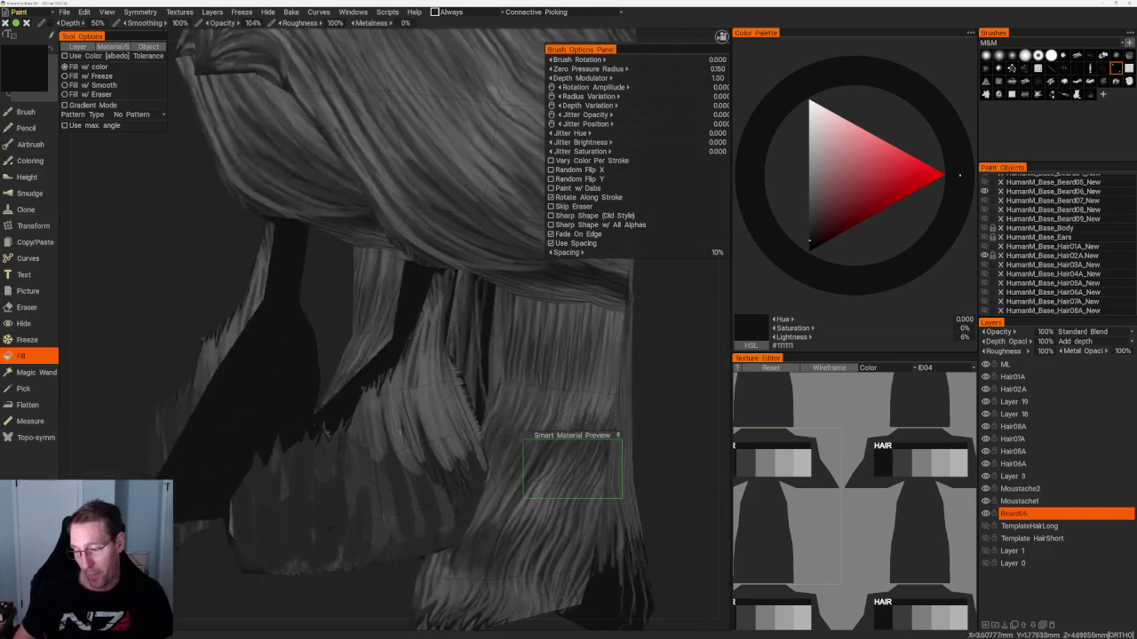
scroll(526, 441, up, 3)
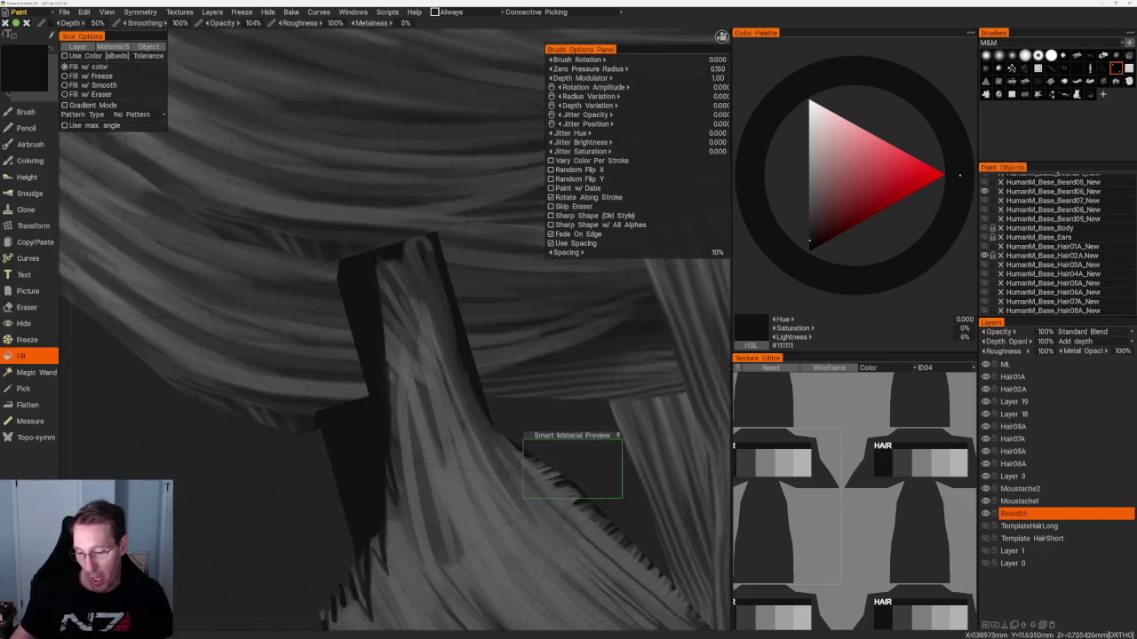
scroll(527, 442, down, 3)
drag(310, 119, 343, 241)
scroll(368, 557, up, 4)
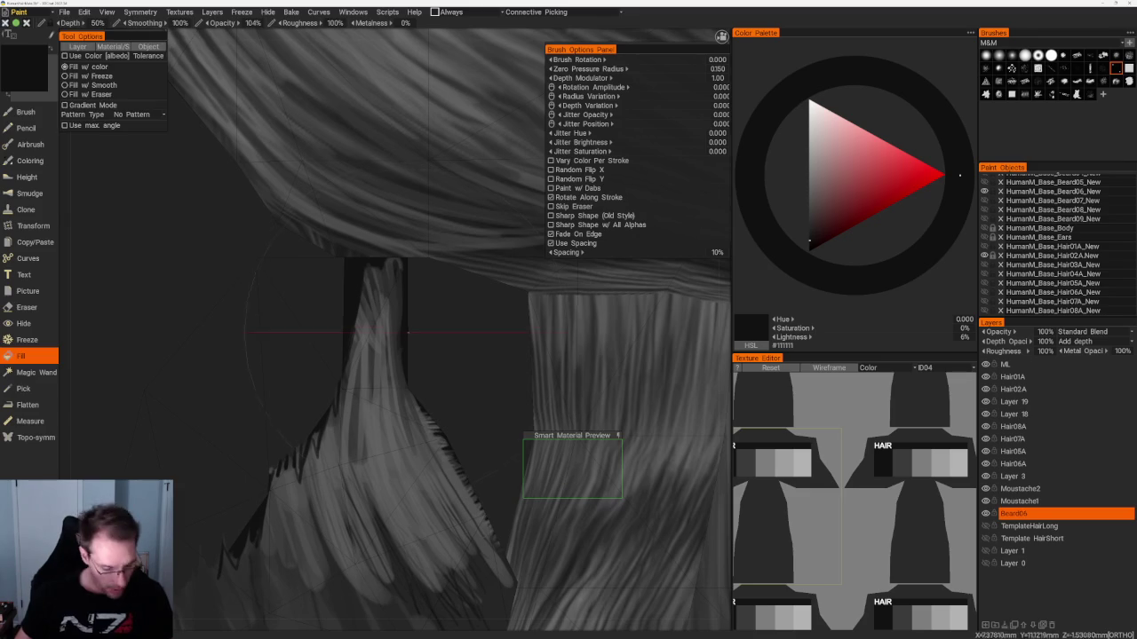
key(b)
key(v)
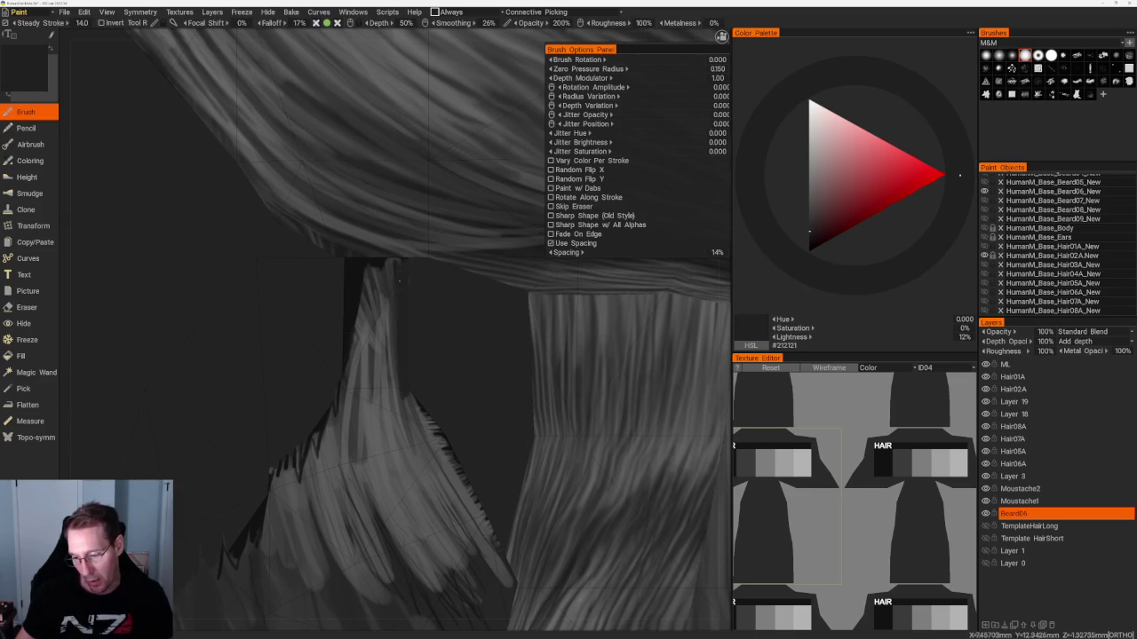
Paint a near-black vertical strand down one hanging hair card.
key(v)
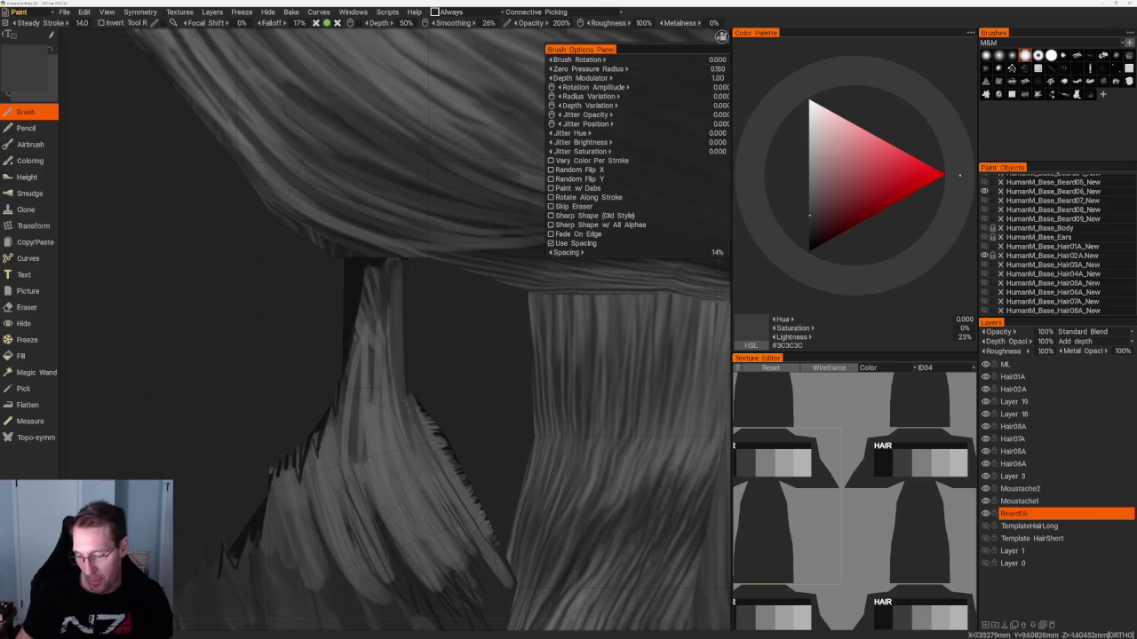
right_drag(444, 329, 569, 321)
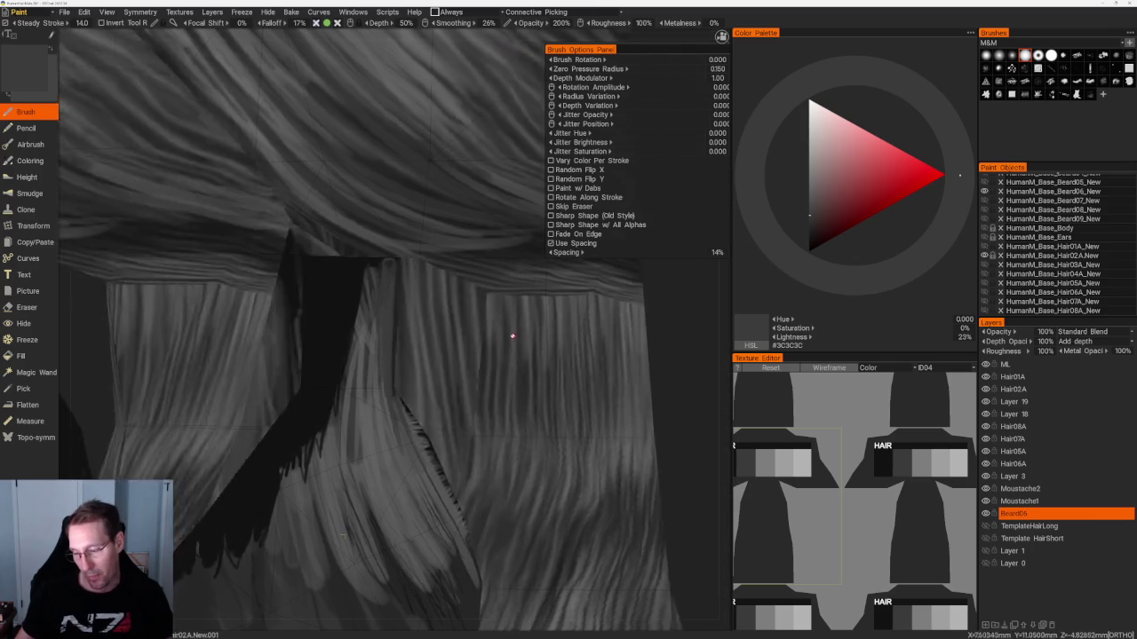
mouse_move(569, 321)
mouse_down()
mouse_move(343, 536)
mouse_move(465, 304)
mouse_up()
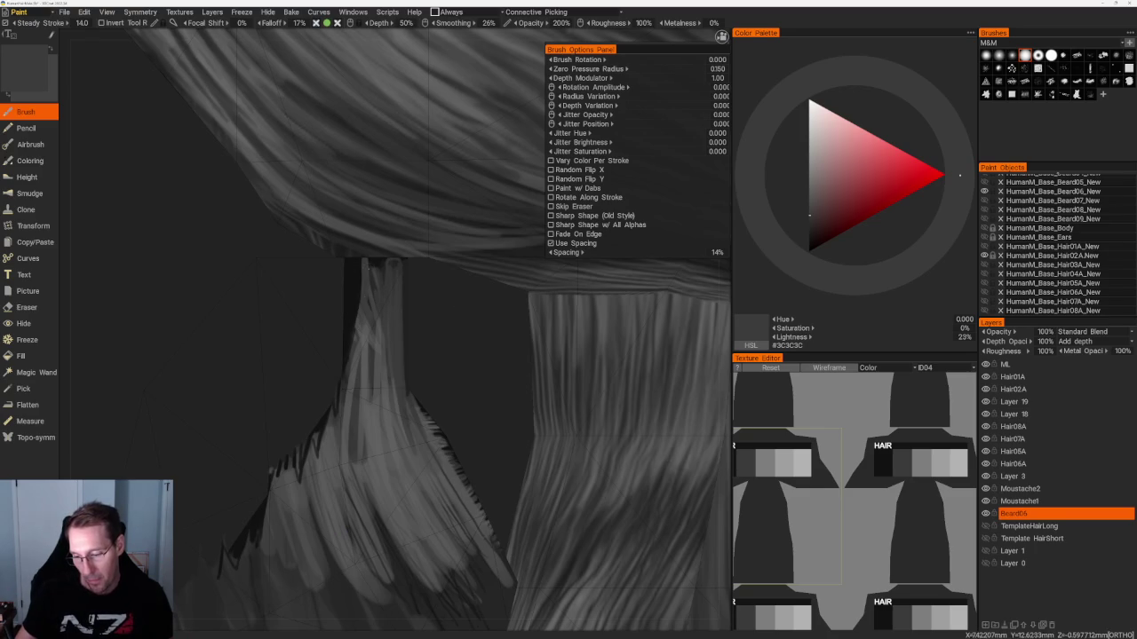
key(v)
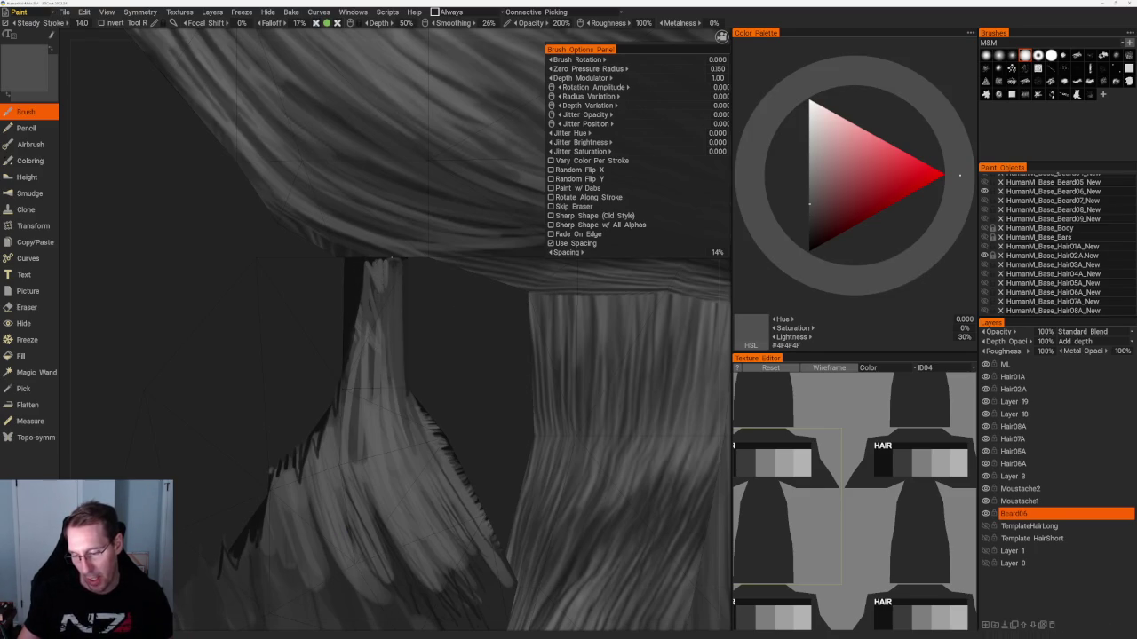
scroll(400, 183, down, 5)
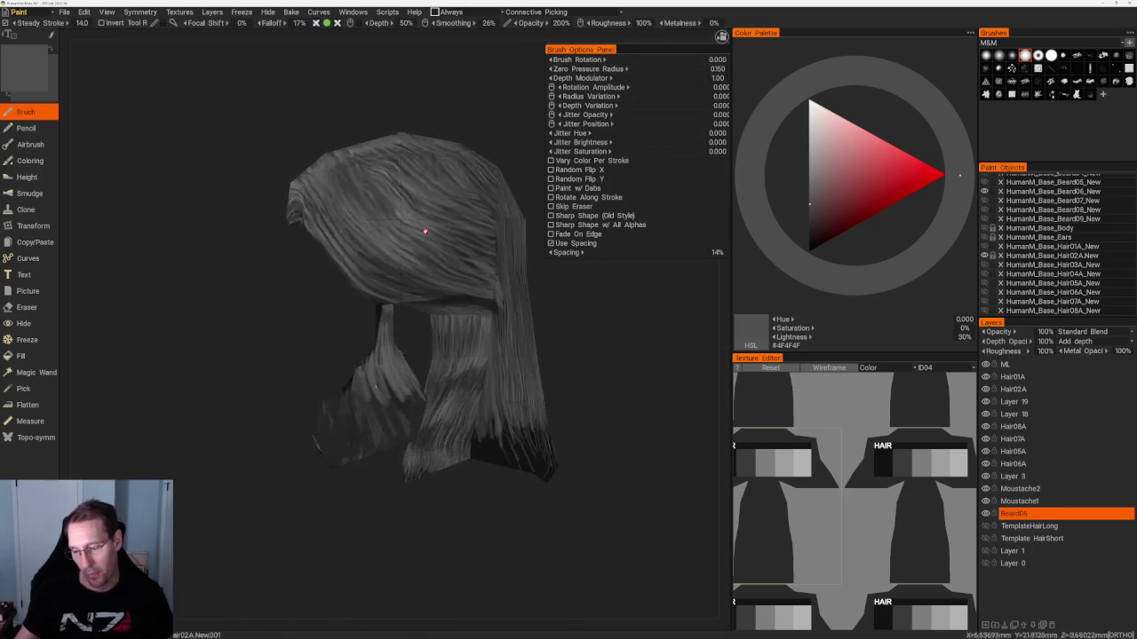
scroll(398, 249, up, 5)
key(v)
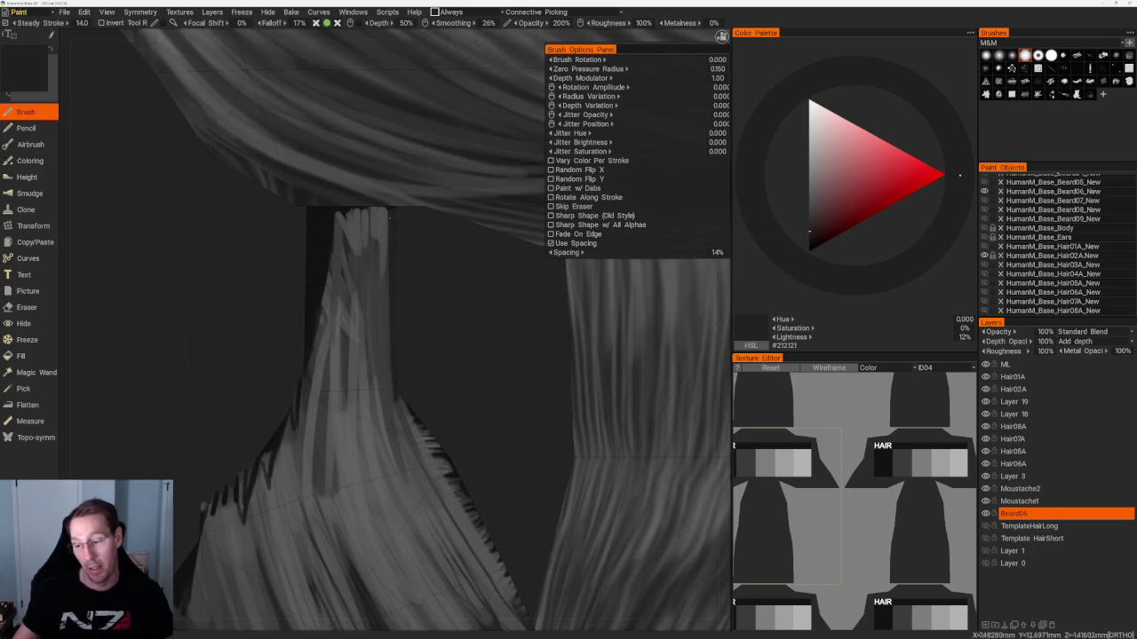
drag(389, 250, 406, 401)
Orbit around the hair model to inspect the cards from other sides.
scroll(320, 173, down, 5)
mouse_move(320, 172)
mouse_down()
mouse_move(279, 133)
mouse_move(284, 233)
mouse_up()
scroll(284, 234, up, 5)
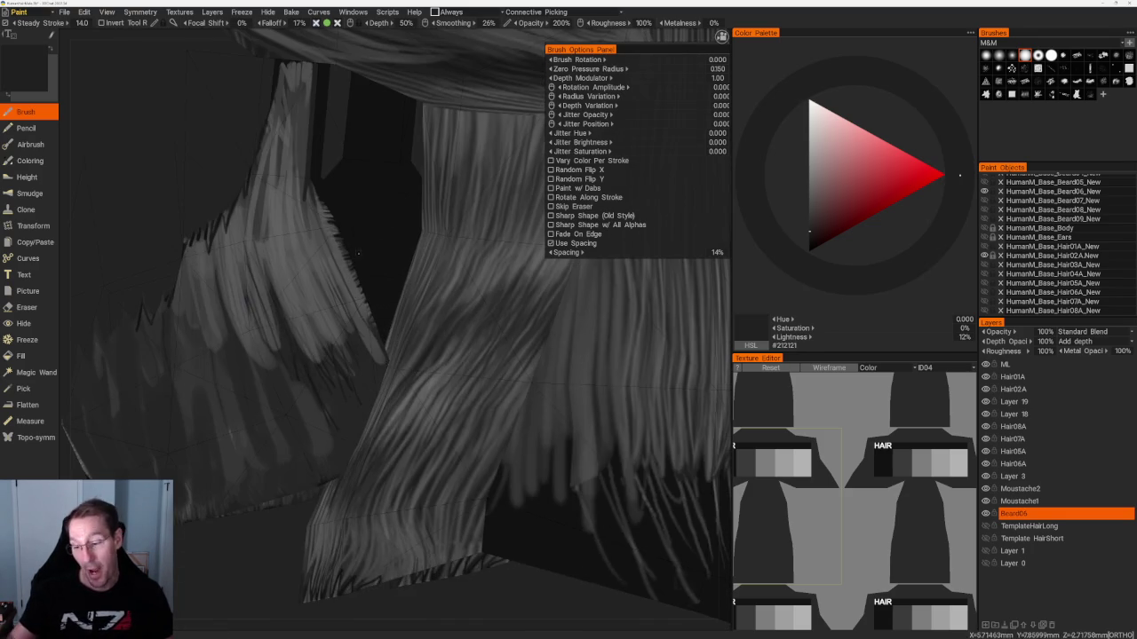
mouse_move(365, 226)
mouse_down()
mouse_move(222, 545)
mouse_move(213, 541)
mouse_move(261, 553)
mouse_move(215, 588)
mouse_move(185, 558)
mouse_move(204, 569)
mouse_move(166, 602)
mouse_up()
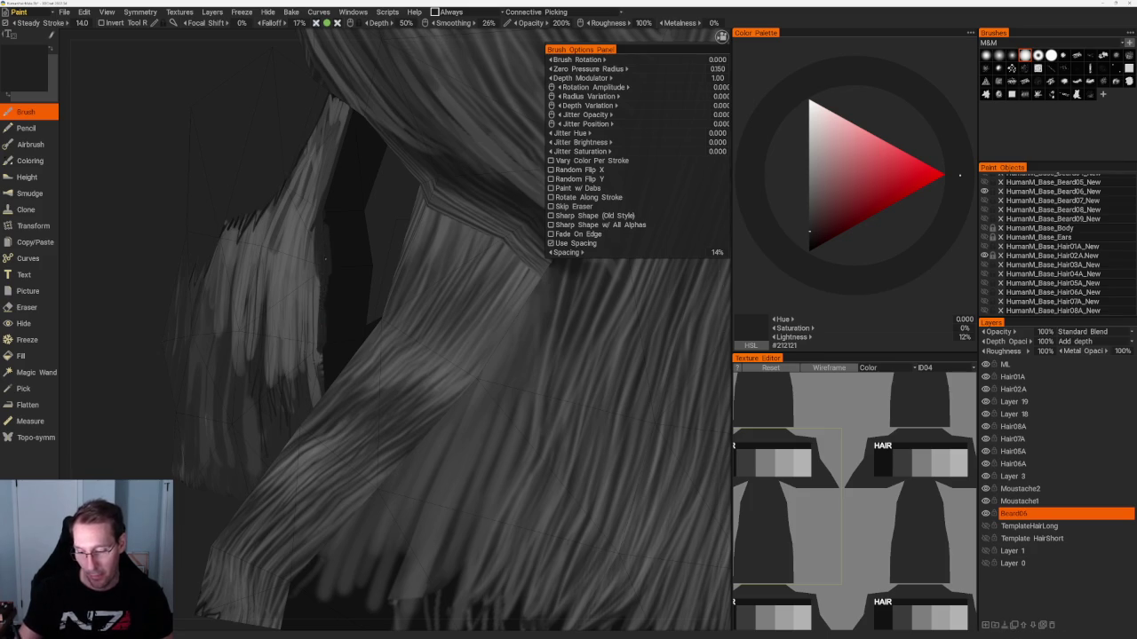
scroll(302, 222, down, 5)
drag(284, 172, 320, 284)
scroll(330, 327, up, 5)
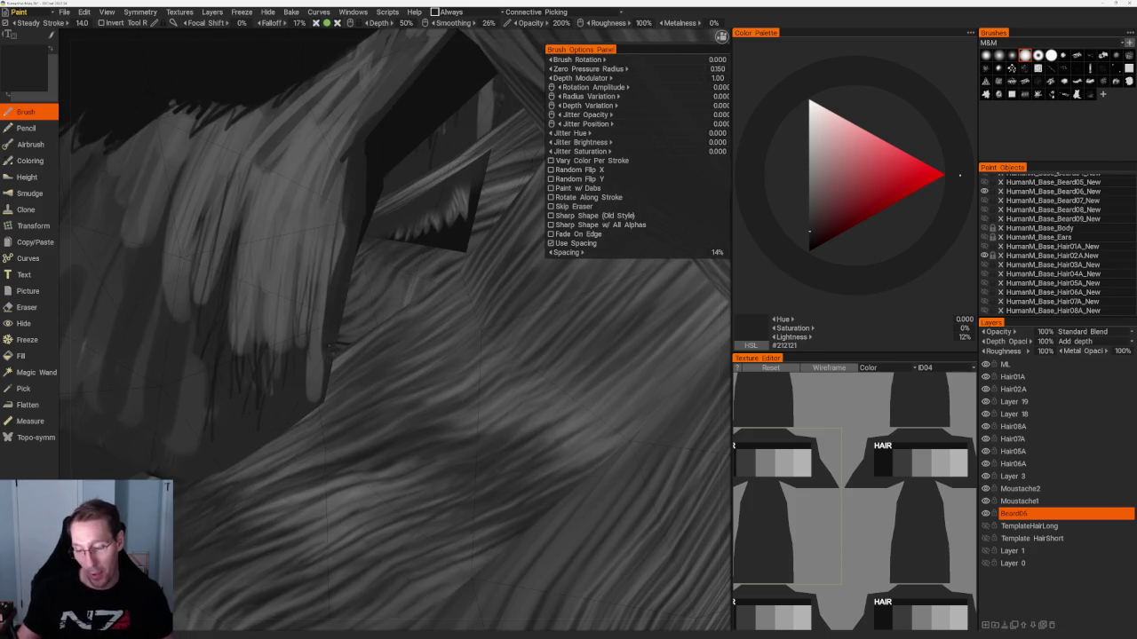
mouse_move(324, 372)
mouse_down()
mouse_move(348, 266)
mouse_move(351, 302)
mouse_up()
Try 23% and 32% grey shades, then settle on near-black #1C1C1C at 10% lightness.
key(v)
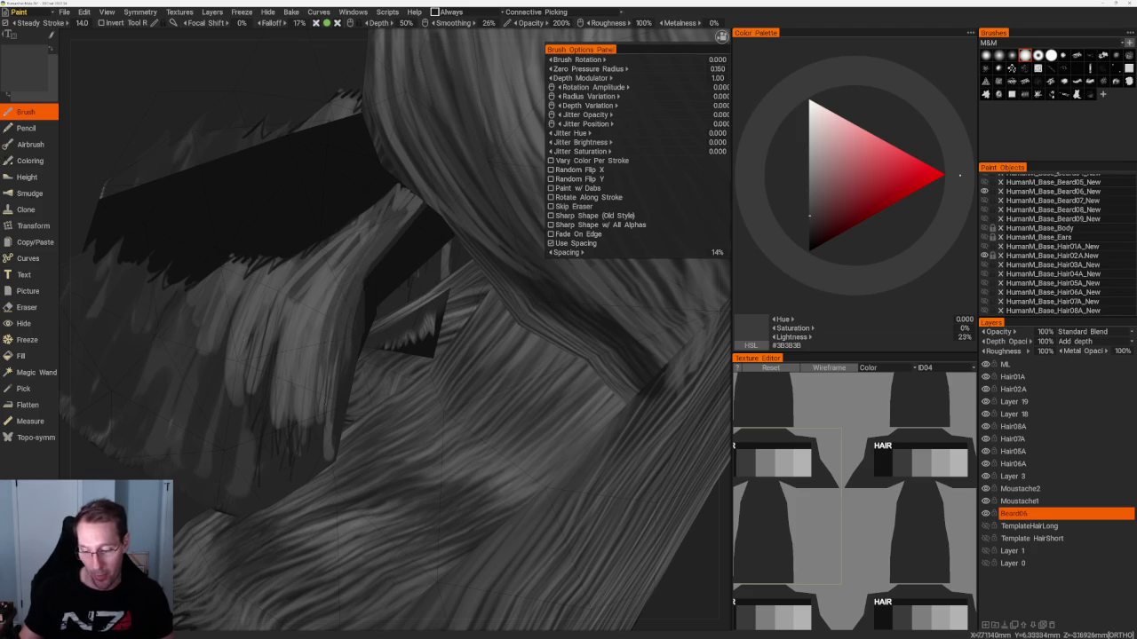
scroll(330, 347, down, 10)
drag(350, 112, 385, 140)
scroll(385, 140, up, 5)
scroll(385, 141, up, 5)
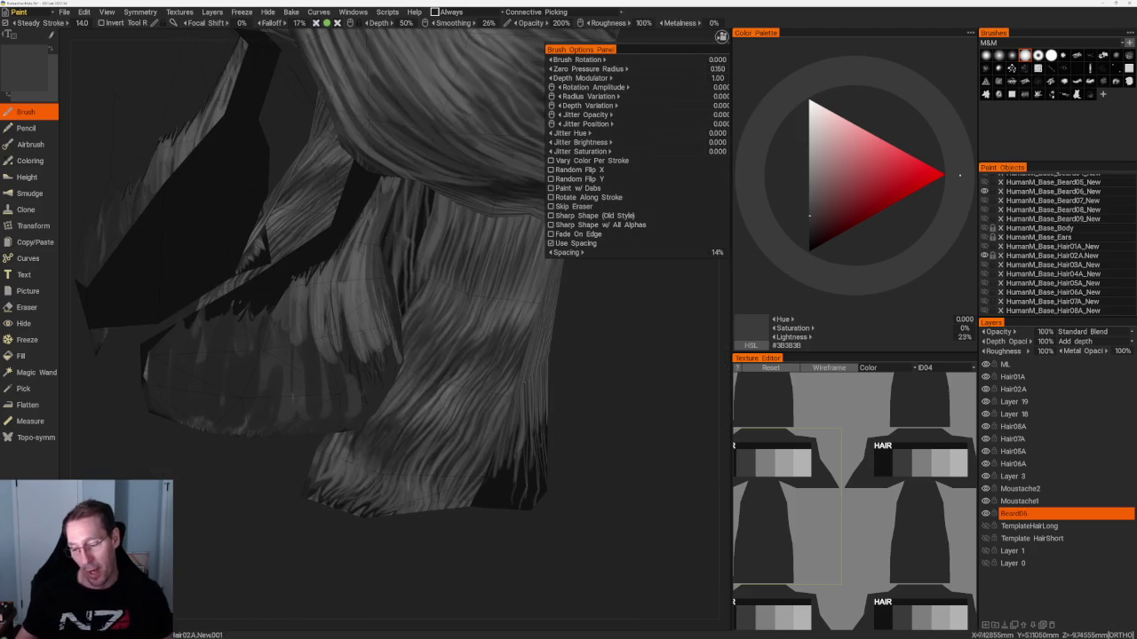
drag(507, 541, 382, 289)
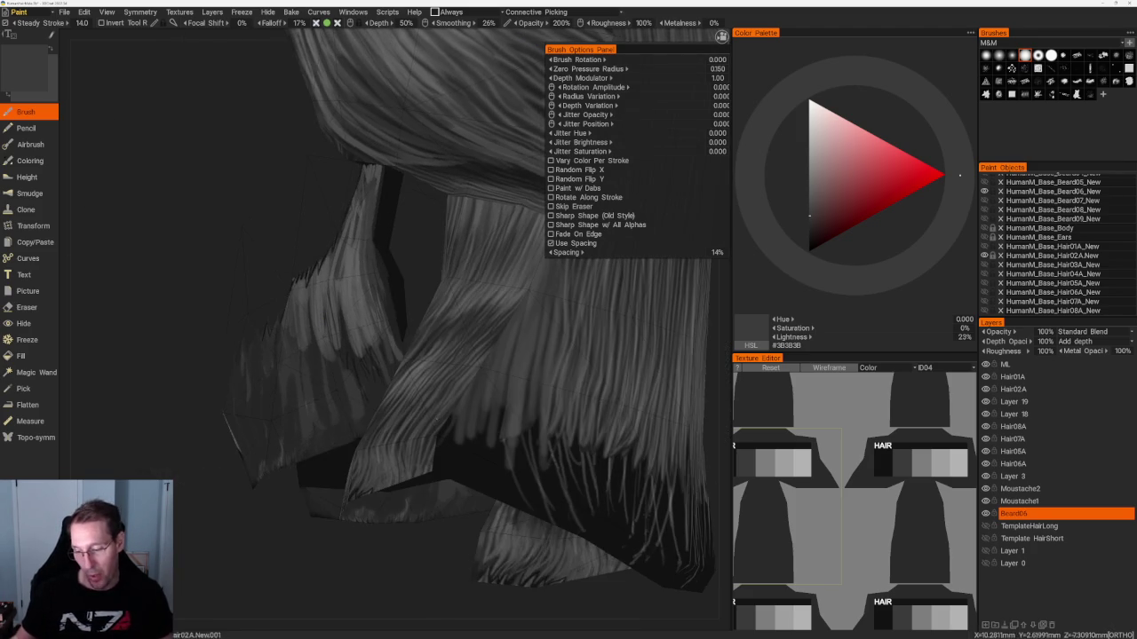
key(v)
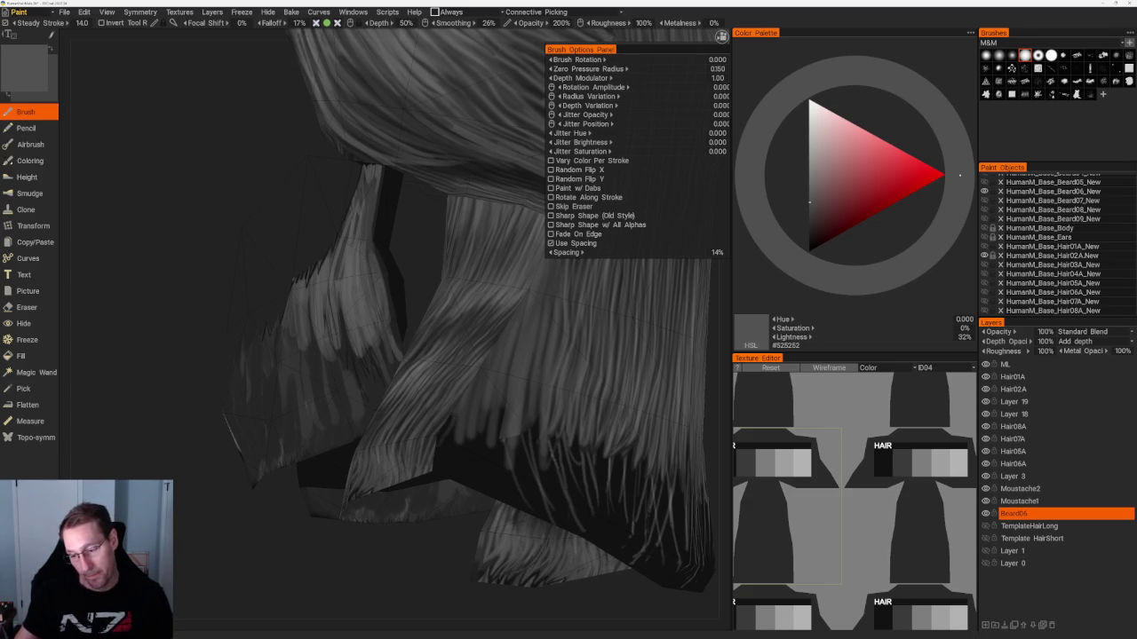
drag(204, 569, 228, 540)
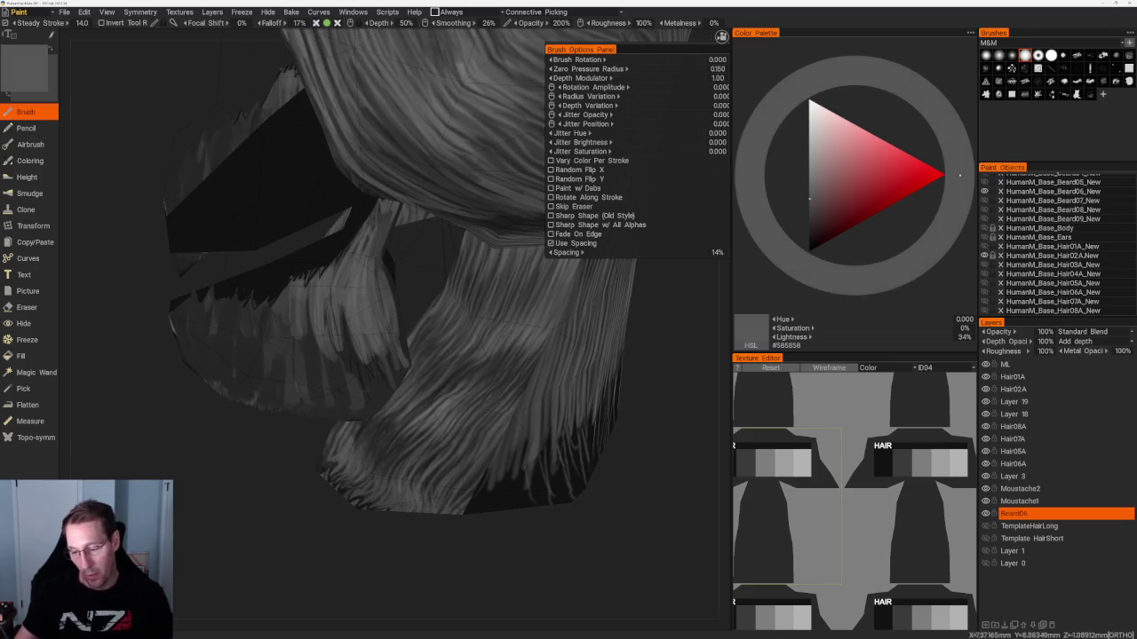
drag(373, 533, 387, 519)
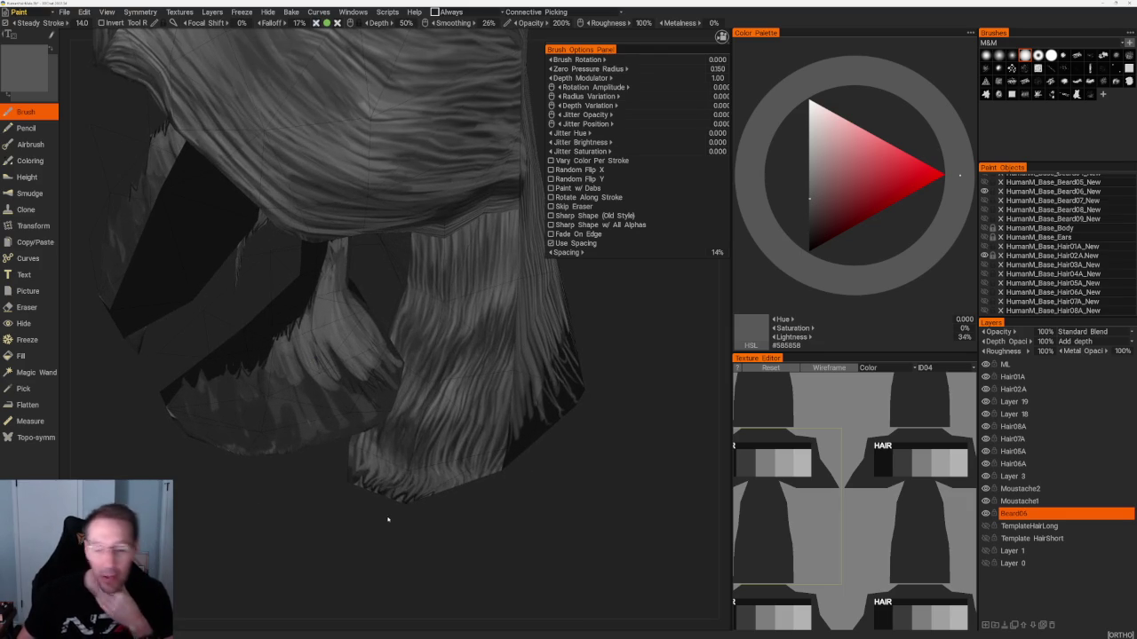
scroll(330, 530, up, 5)
key(v)
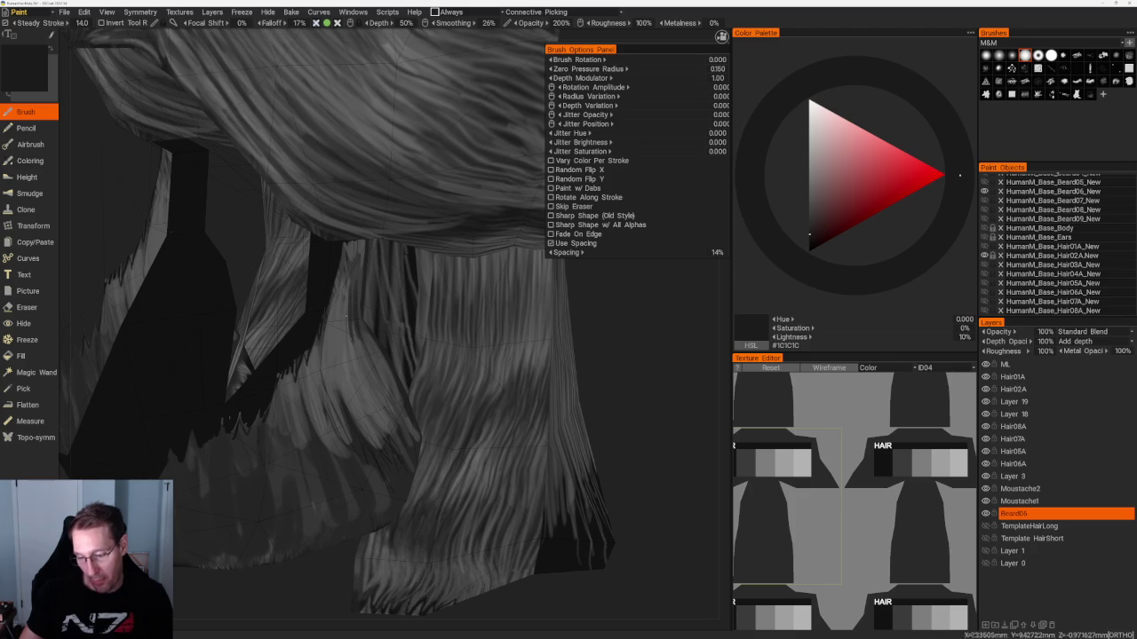
mouse_move(355, 462)
middle_down()
mouse_move(336, 495)
mouse_move(394, 160)
middle_up()
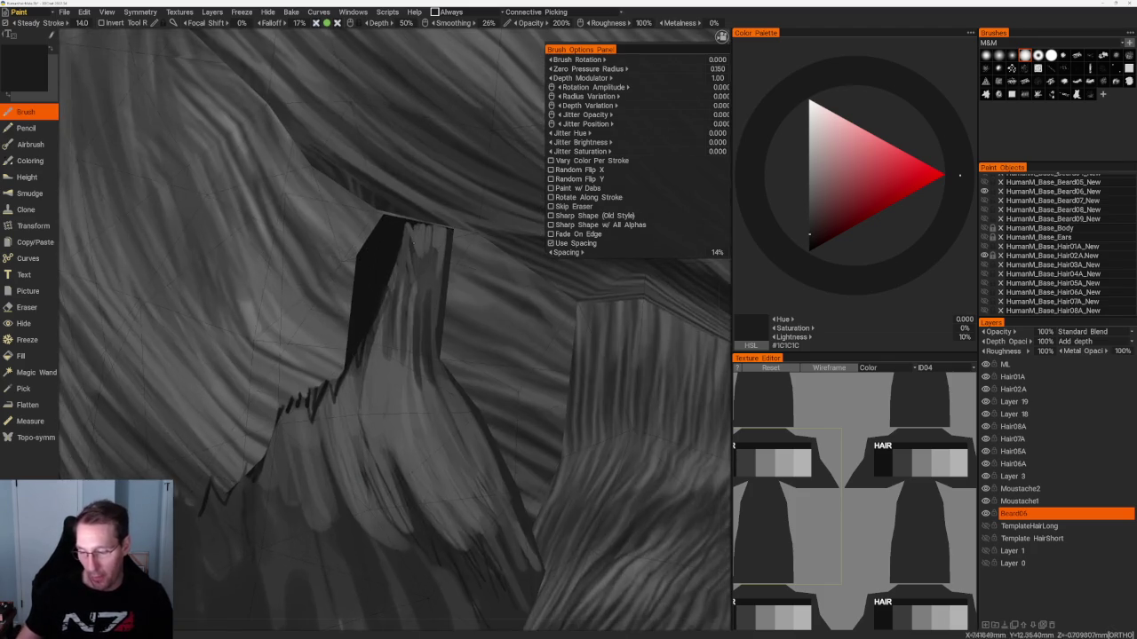
Paint dark strokes along the narrow hanging hair card by the neck.
scroll(394, 160, down, 5)
scroll(393, 119, up, 8)
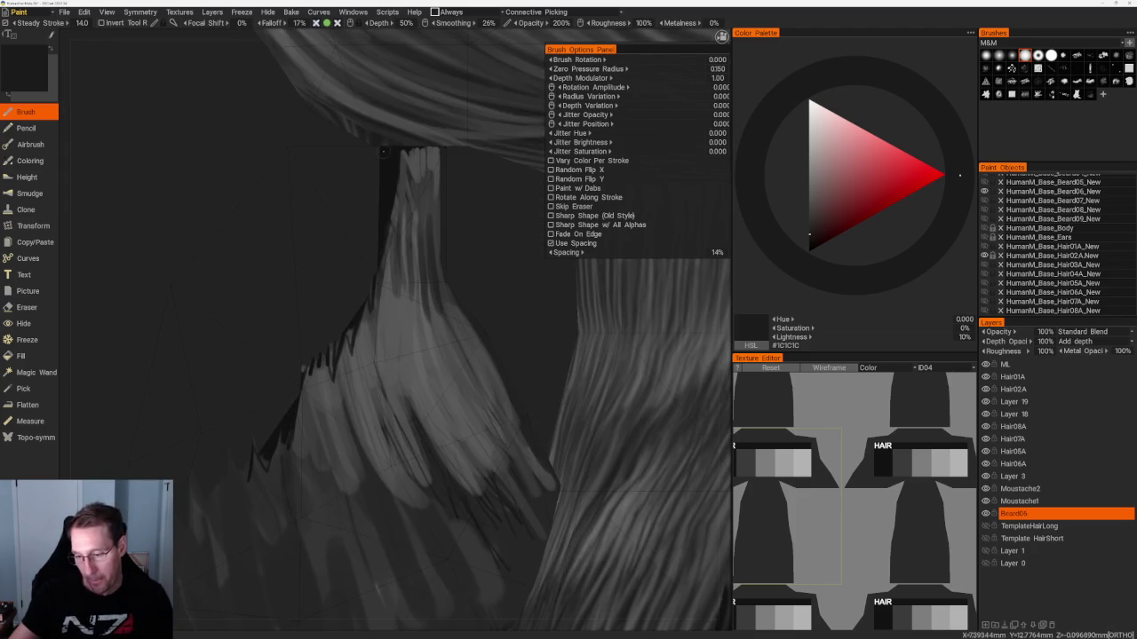
mouse_move(385, 171)
mouse_down()
mouse_move(385, 330)
mouse_move(393, 213)
mouse_up()
mouse_move(398, 153)
mouse_down()
mouse_move(397, 273)
mouse_move(333, 387)
mouse_up()
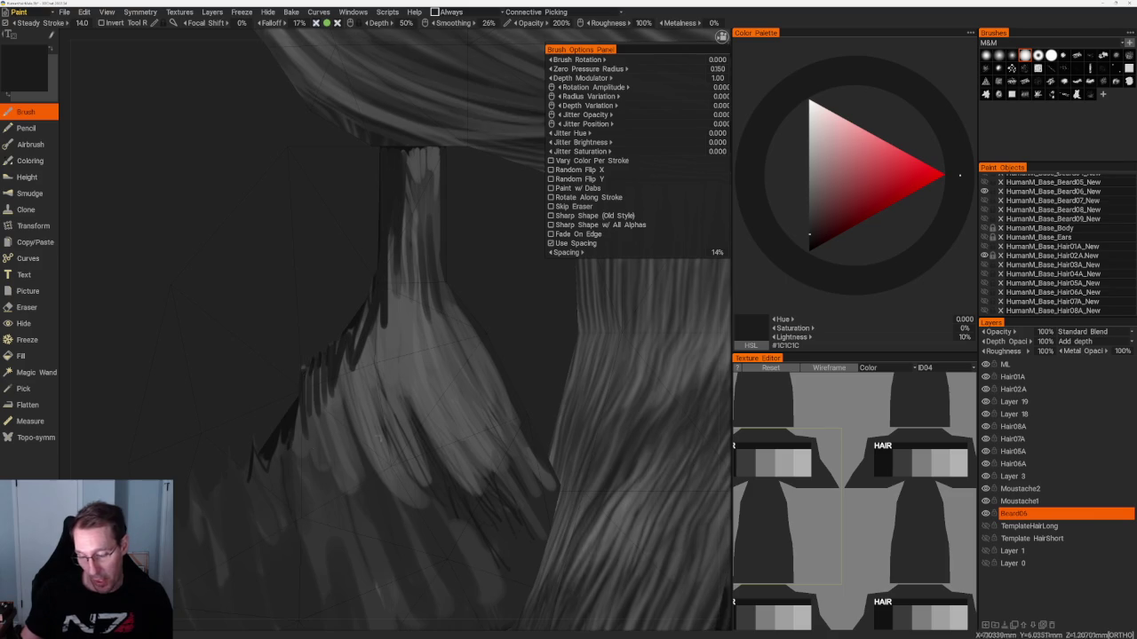
Reframe the hair and paint lighter 32% grey strands onto the neck hair card.
key(5)
key(5)
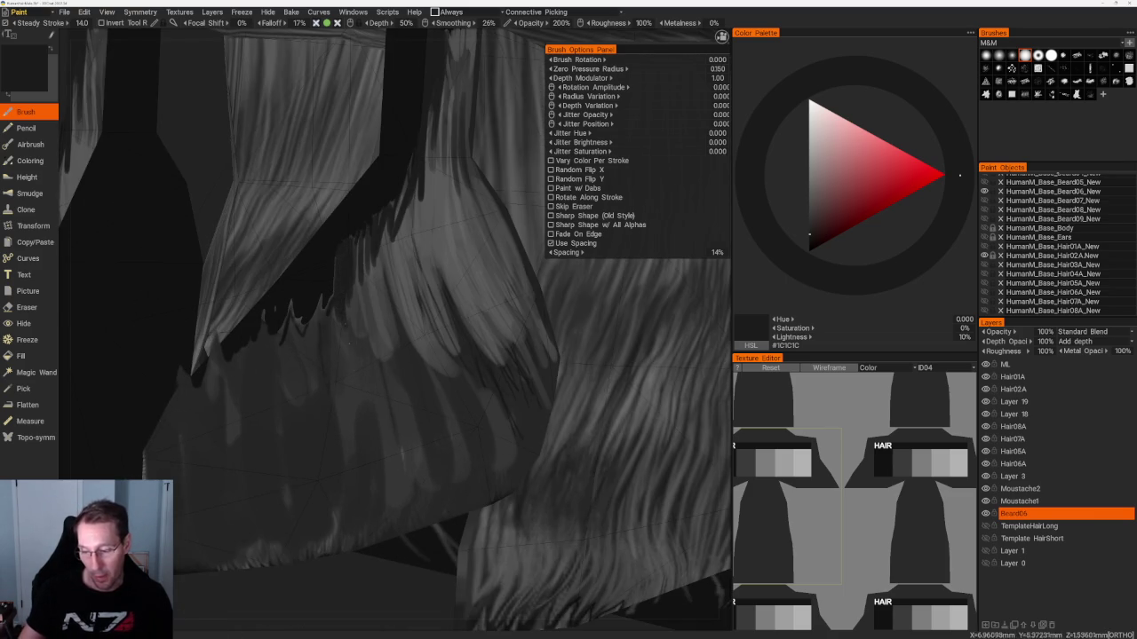
key(5)
drag(427, 249, 500, 269)
scroll(406, 479, up, 5)
key(v)
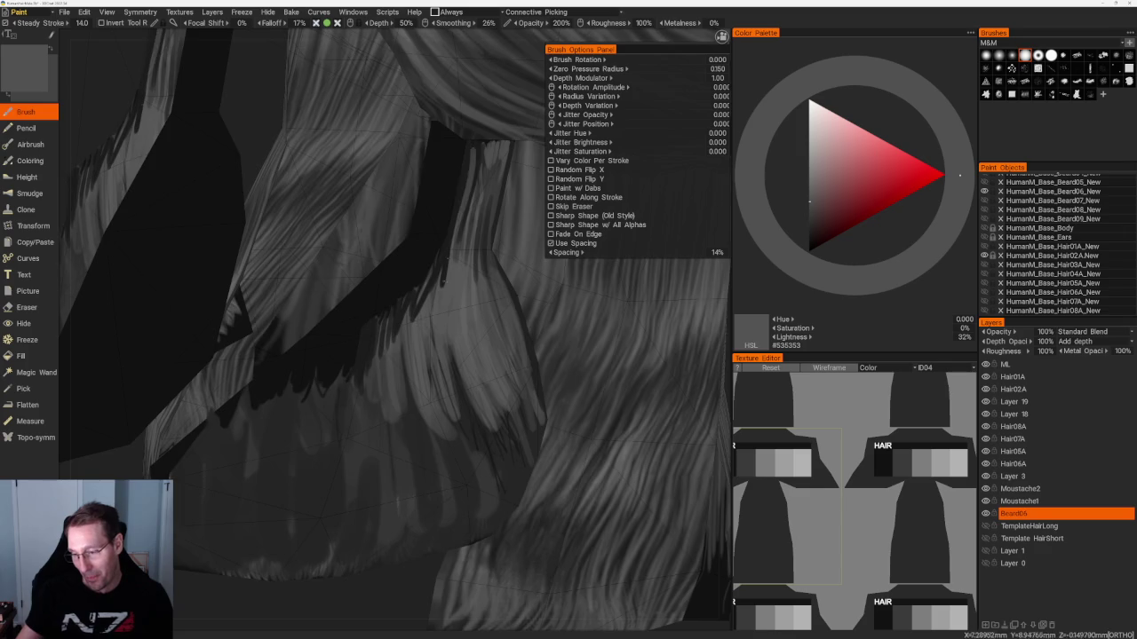
scroll(511, 160, down, 8)
drag(517, 190, 533, 165)
scroll(356, 316, up, 8)
drag(357, 321, 359, 400)
drag(368, 266, 366, 369)
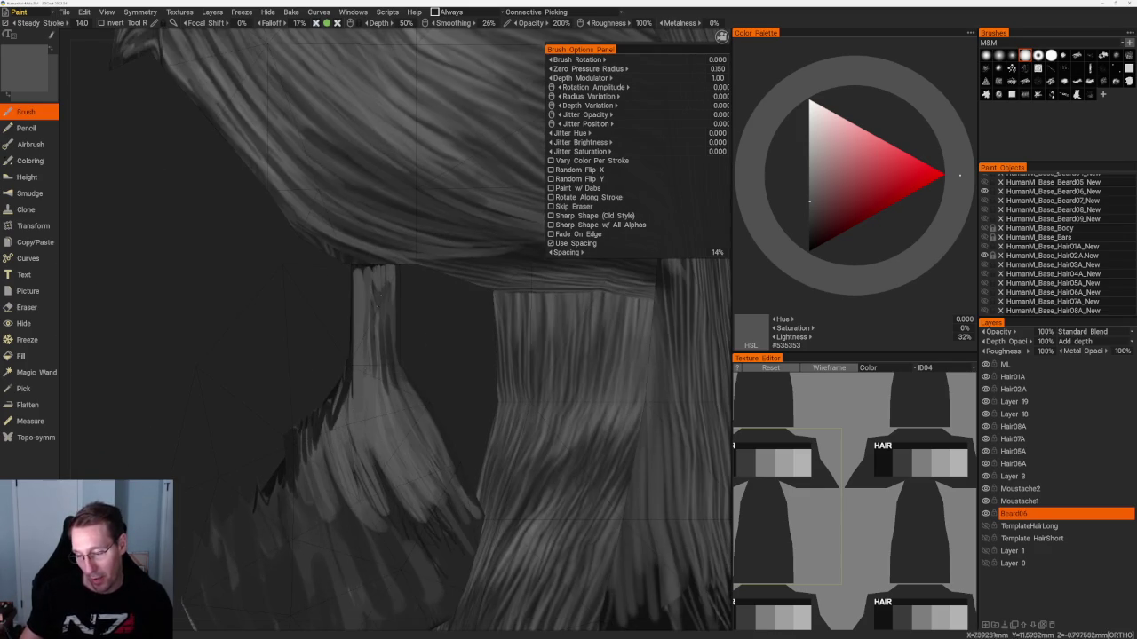
Paint dark streaks down the neck strand using 21% and then 12% grey.
key(v)
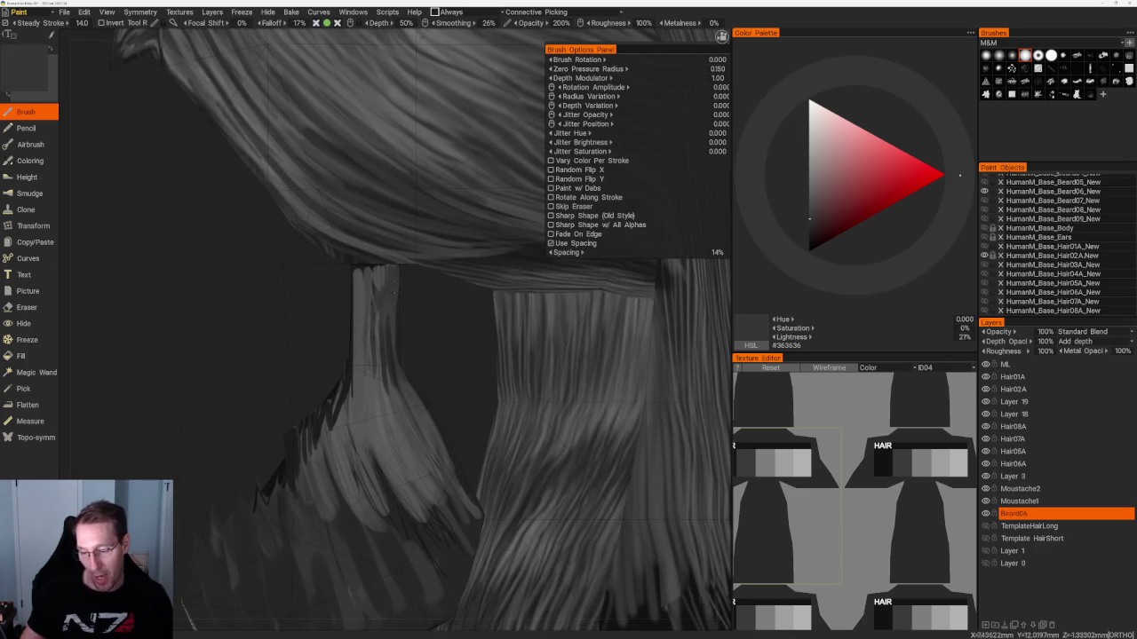
mouse_move(381, 269)
mouse_down()
mouse_move(381, 291)
mouse_move(357, 318)
mouse_up()
scroll(428, 316, up, 2)
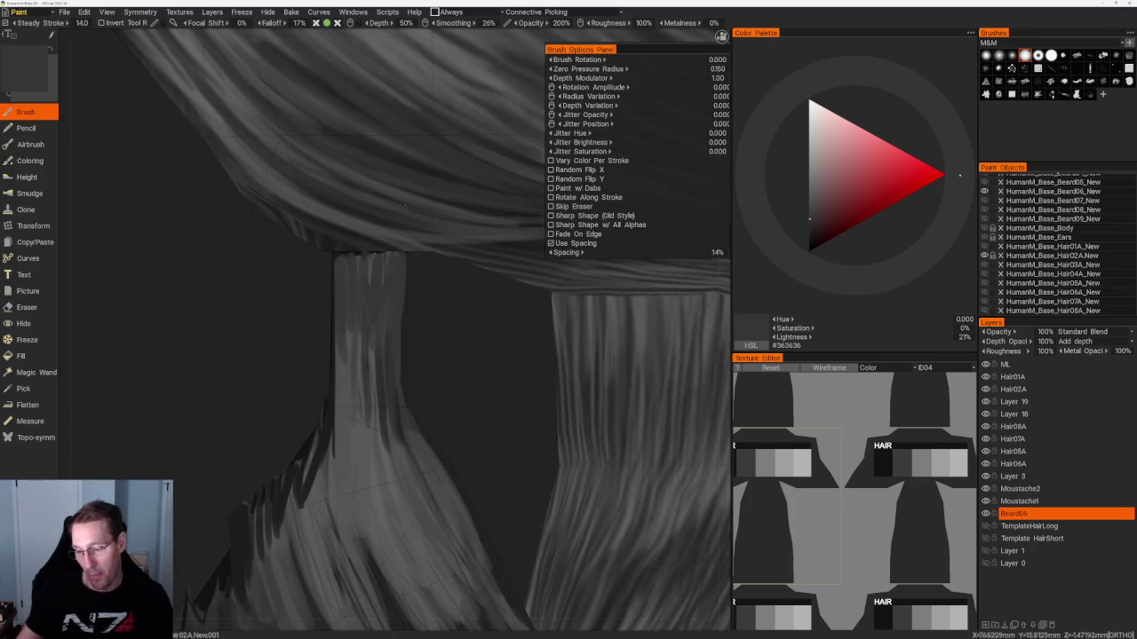
key(v)
drag(401, 254, 396, 319)
mouse_move(388, 252)
mouse_down()
mouse_move(374, 362)
mouse_move(366, 320)
mouse_up()
mouse_move(362, 256)
mouse_down()
mouse_move(361, 323)
mouse_move(352, 314)
mouse_up()
drag(343, 255, 337, 360)
drag(358, 256, 354, 350)
Add lighter streaks into the dark hair strip and orbit to inspect the result.
mouse_move(329, 584)
right_down()
mouse_move(297, 236)
mouse_move(353, 241)
mouse_move(287, 302)
right_up()
drag(271, 273, 264, 371)
drag(255, 285, 262, 378)
drag(250, 297, 258, 373)
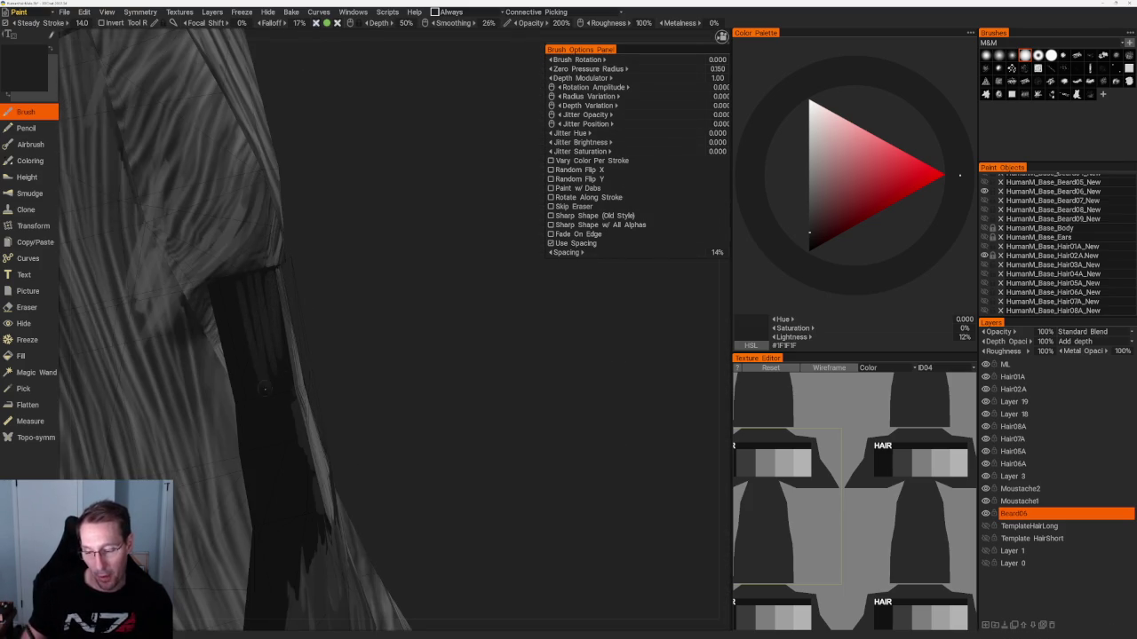
mouse_move(370, 338)
right_down()
mouse_move(293, 328)
mouse_move(406, 356)
mouse_move(488, 243)
mouse_move(447, 272)
mouse_move(403, 414)
mouse_move(415, 240)
right_up()
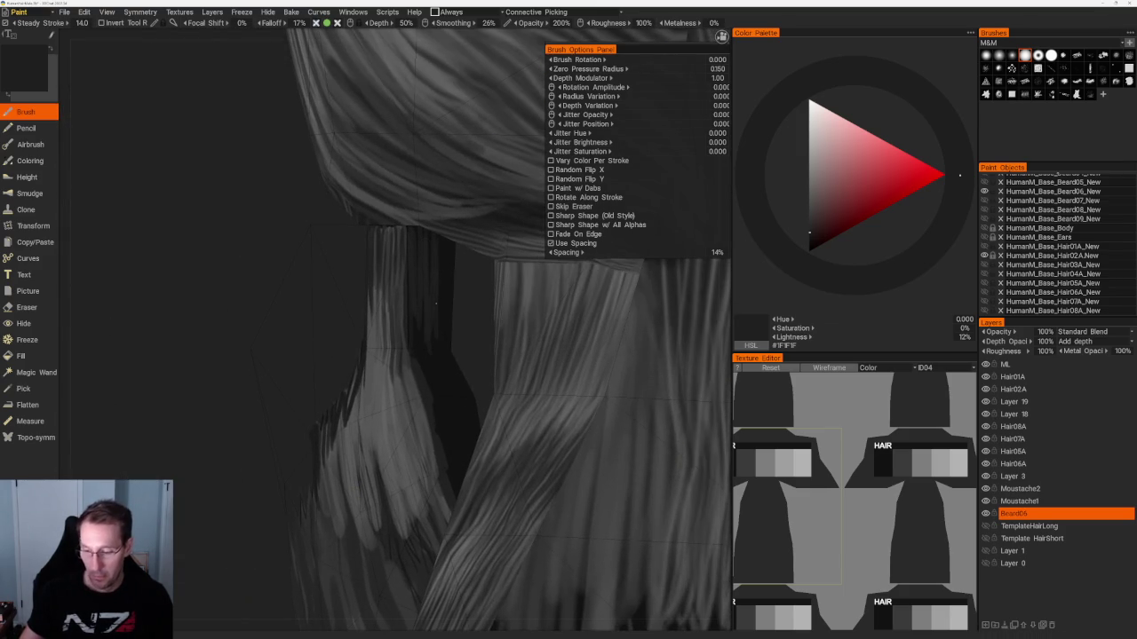
mouse_move(435, 332)
right_down()
mouse_move(417, 293)
mouse_move(461, 284)
mouse_move(444, 355)
right_up()
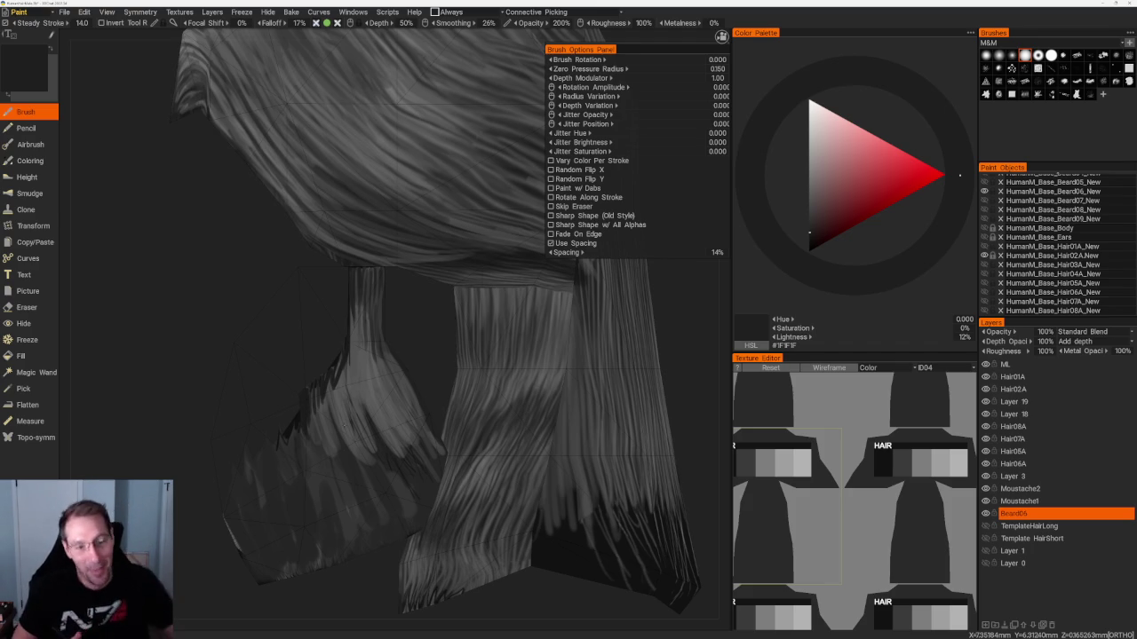
mouse_move(257, 293)
middle_down()
mouse_move(338, 266)
mouse_move(371, 315)
mouse_move(500, 305)
mouse_move(421, 355)
mouse_move(382, 347)
middle_up()
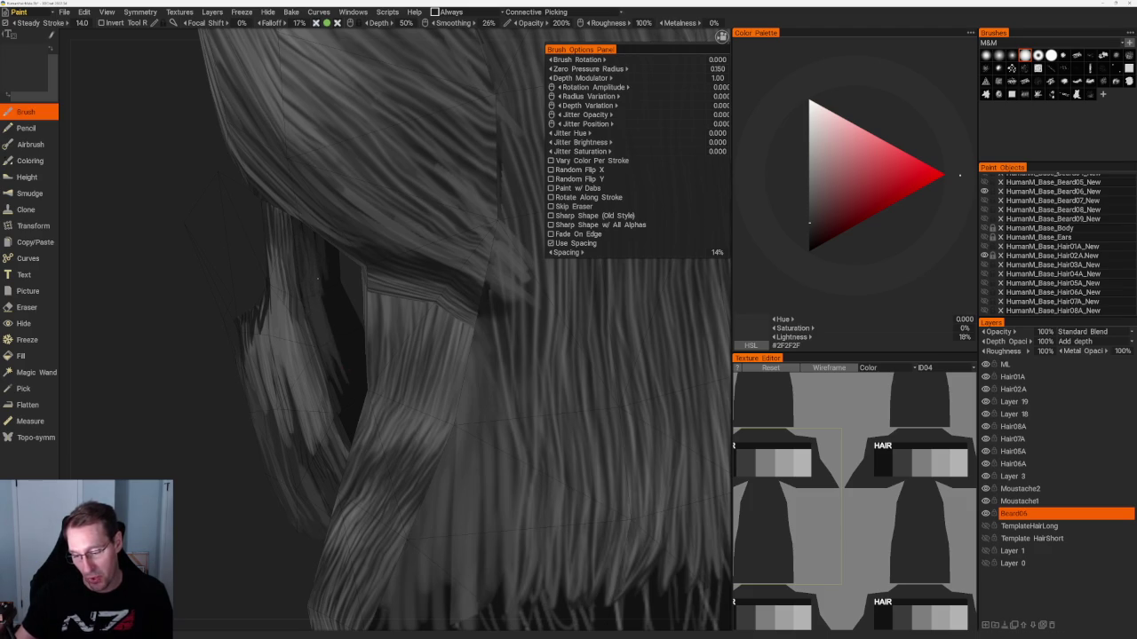
Set the paint to a 34% grey and paint a lighter strand on the hair.
key(v)
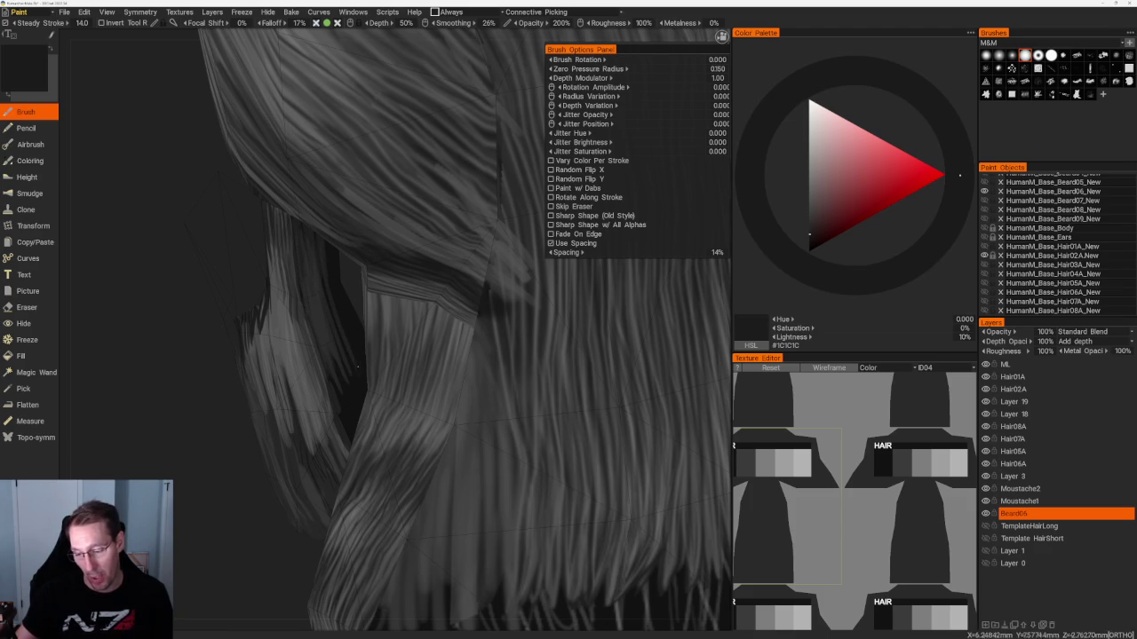
key(v)
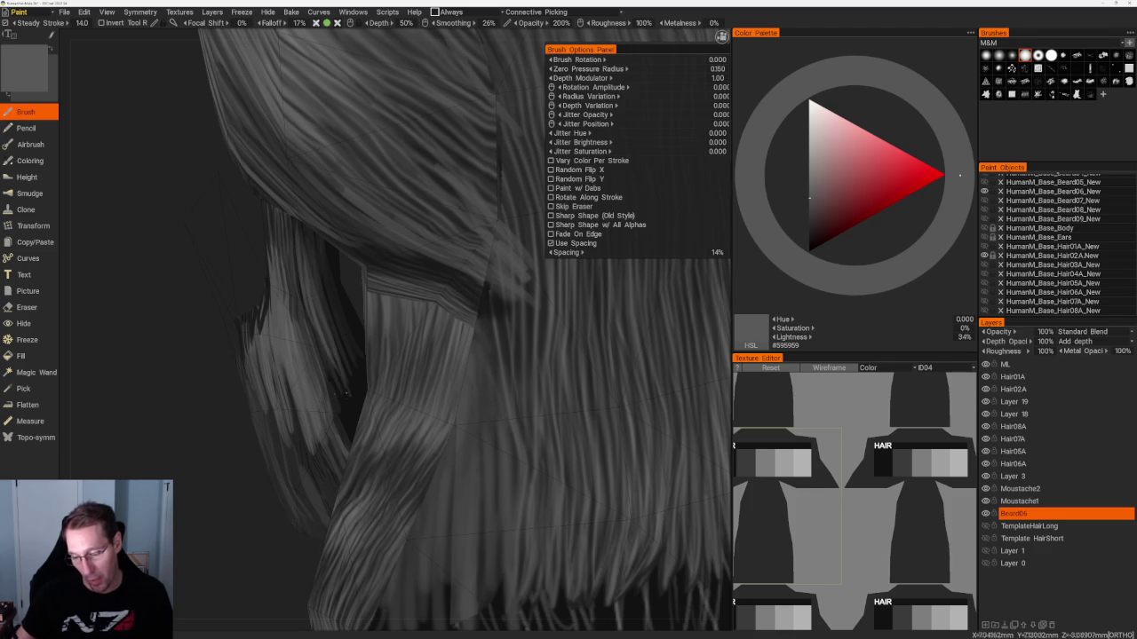
alt+drag(346, 391, 227, 506)
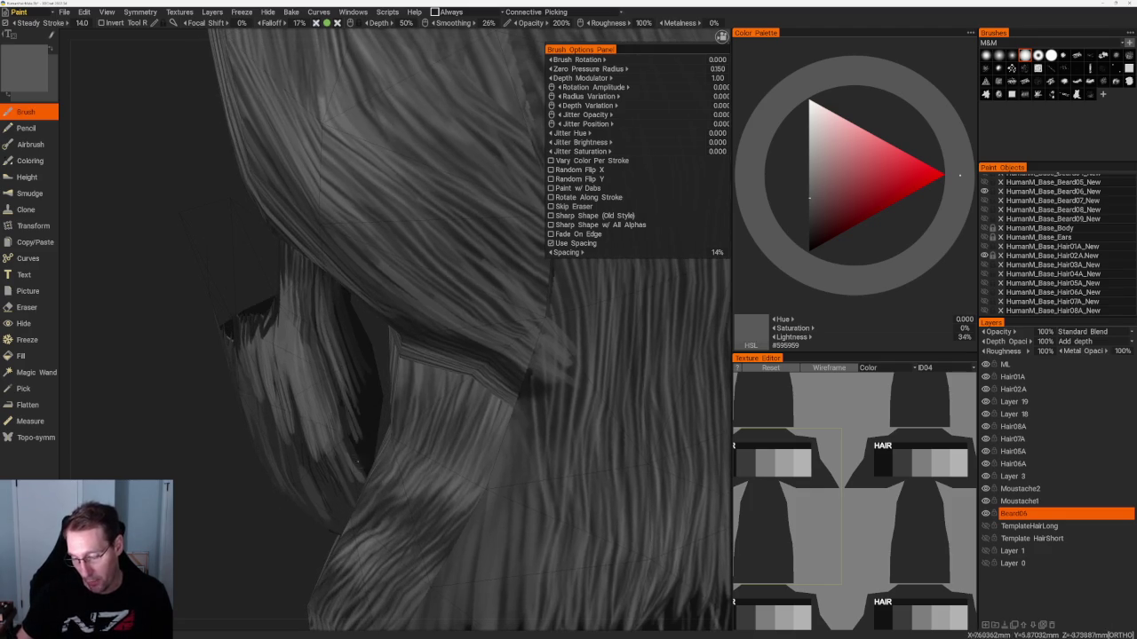
alt+drag(358, 454, 277, 411)
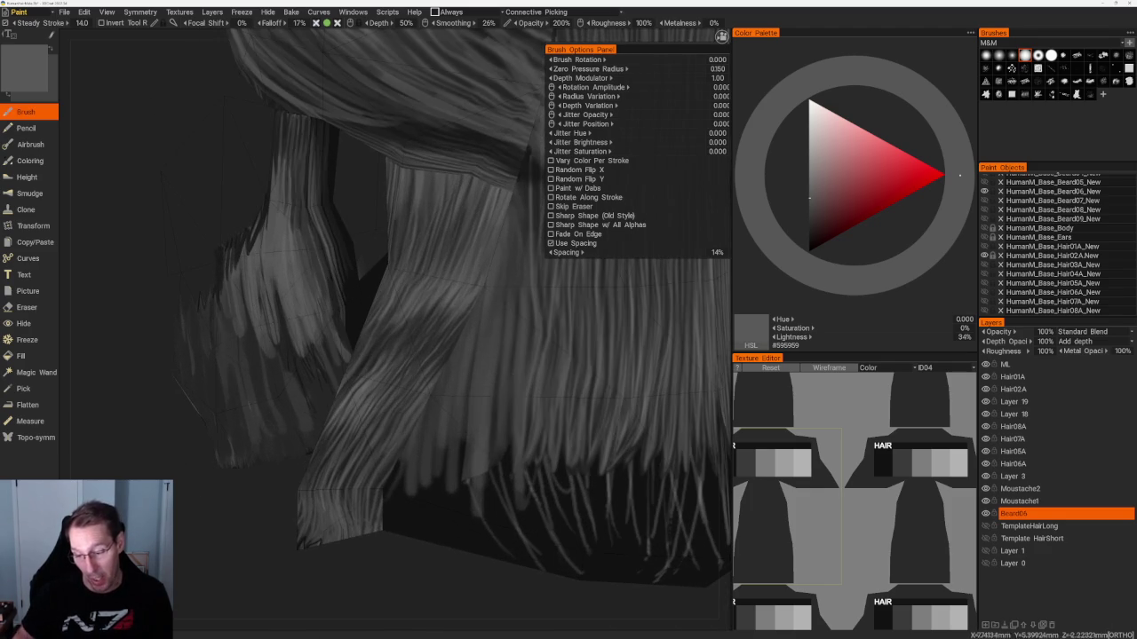
drag(310, 227, 331, 316)
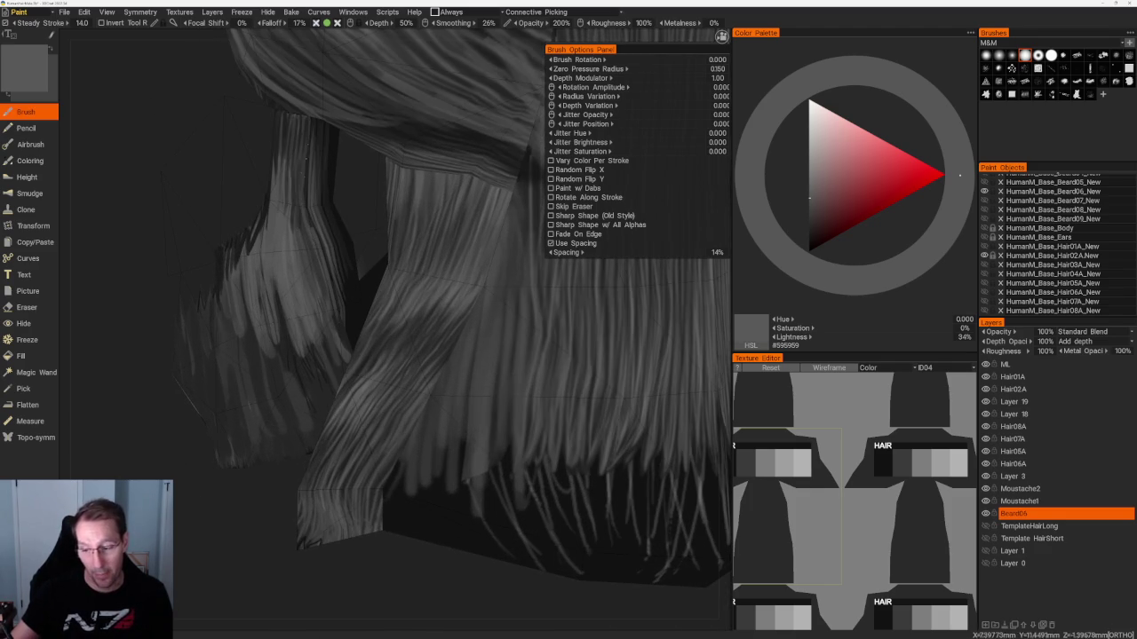
Orbit closer, adjust the grey, and paint a thin lighter strand down the hair.
alt+drag(355, 267, 275, 160)
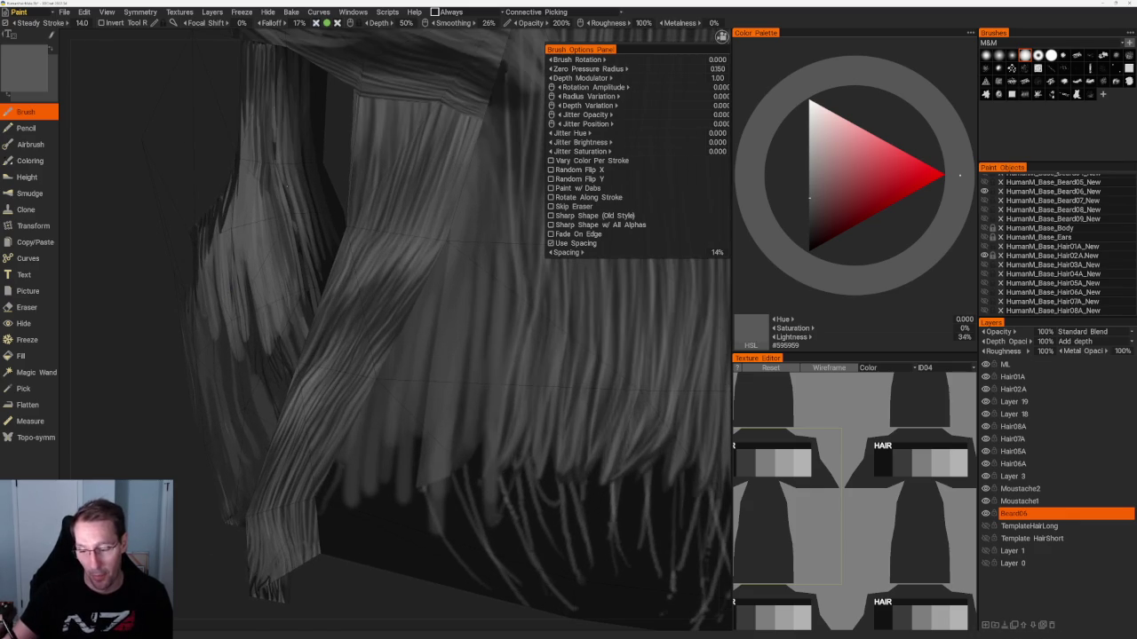
alt+drag(373, 293, 373, 338)
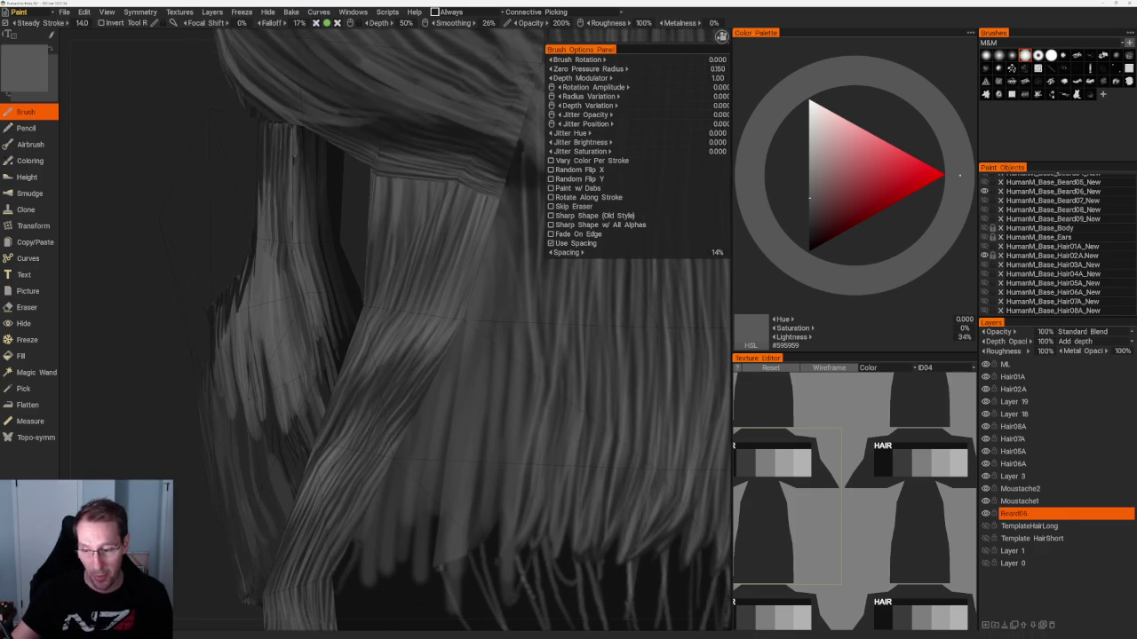
key(v)
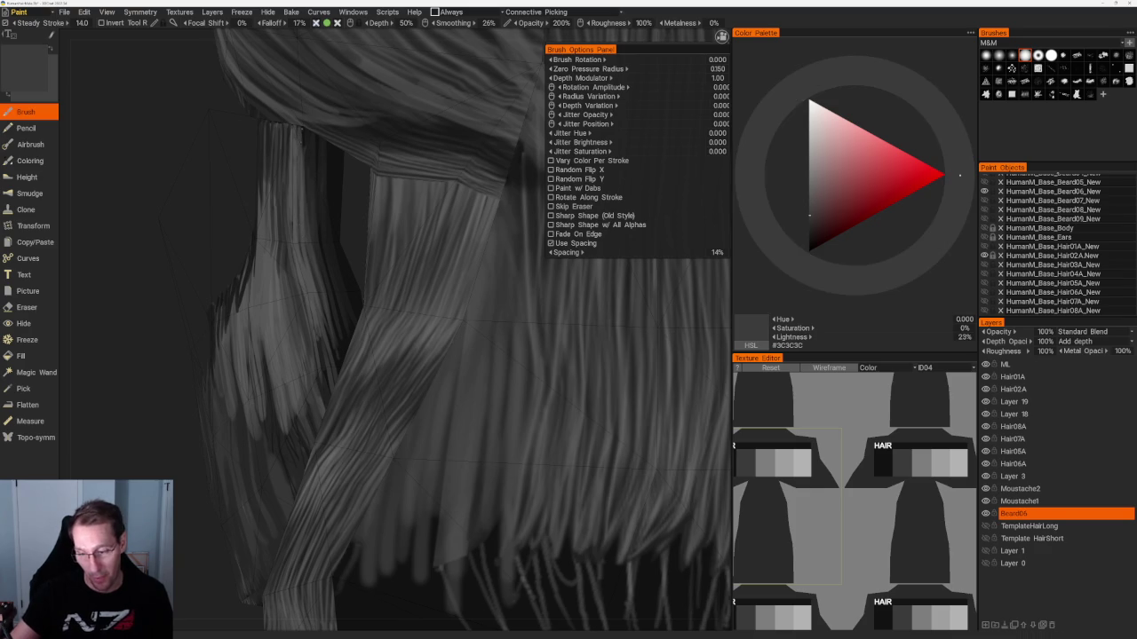
key(v)
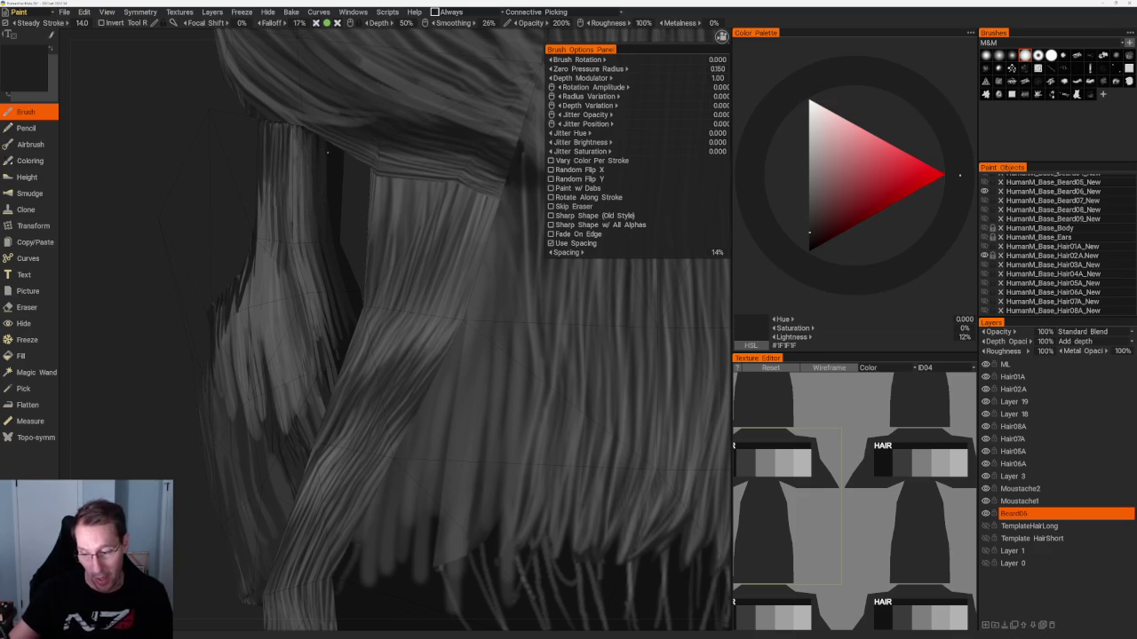
key(b)
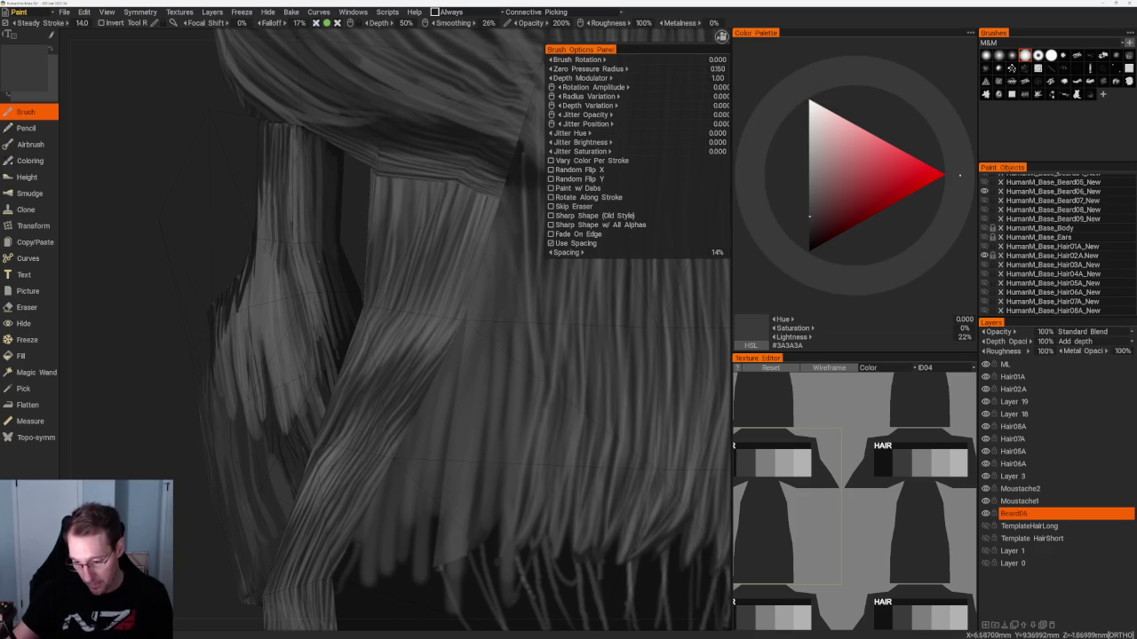
drag(334, 151, 334, 232)
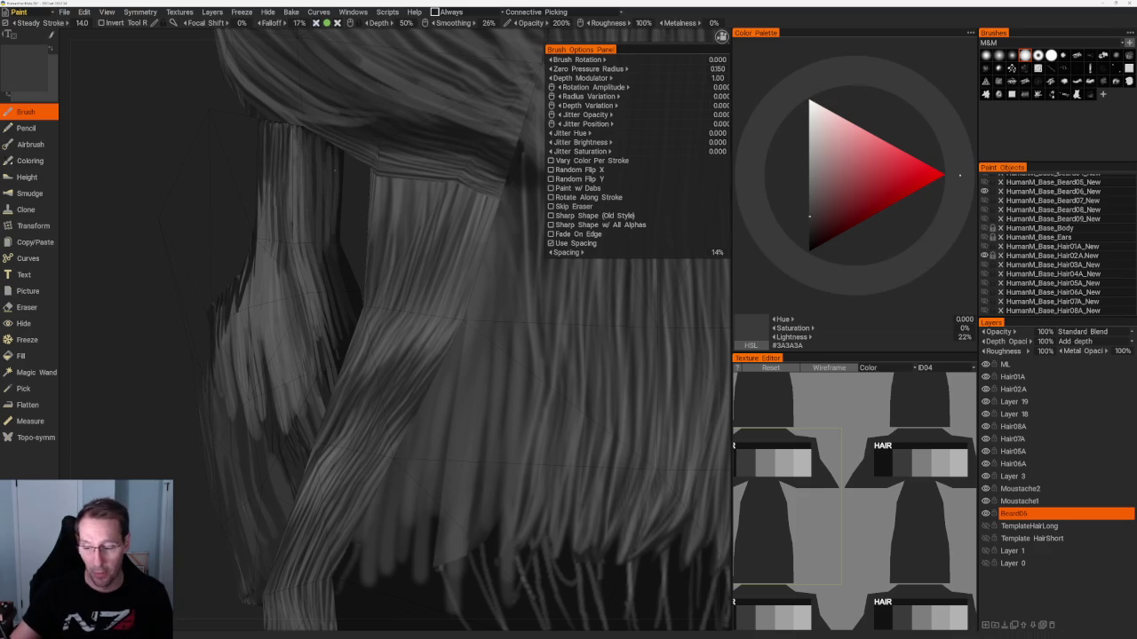
Switch to near-black and paint several thin dark strands down the hair cards.
key(v)
drag(327, 163, 317, 250)
drag(306, 153, 308, 260)
drag(316, 216, 327, 329)
Reframe the whole hair model and pick up its mid-grey as the paint colour.
scroll(227, 221, down, 5)
drag(227, 221, 220, 258)
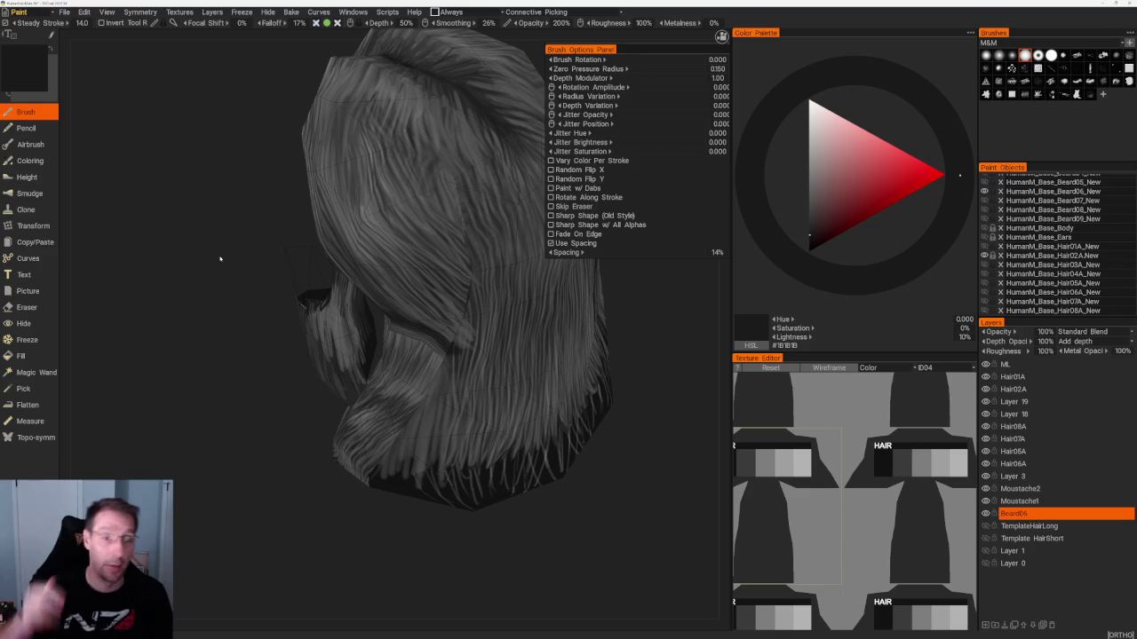
drag(221, 474, 209, 478)
scroll(209, 478, up, 2)
scroll(214, 484, up, 2)
scroll(224, 488, up, 2)
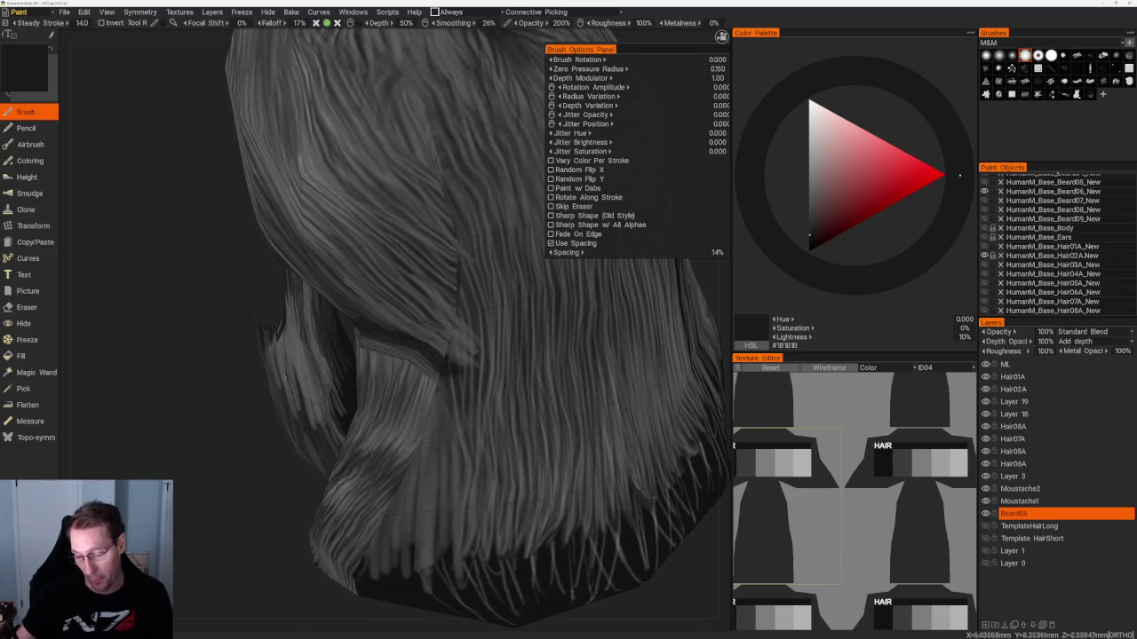
scroll(287, 335, up, 2)
key(v)
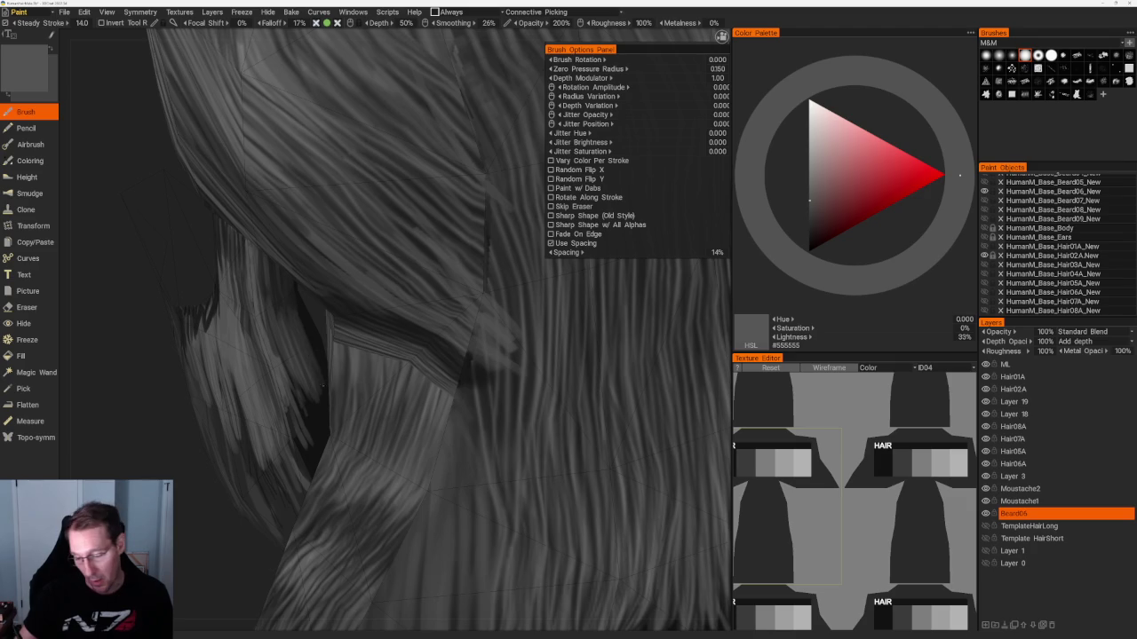
key(KP_5)
drag(239, 203, 287, 208)
scroll(330, 325, up, 5)
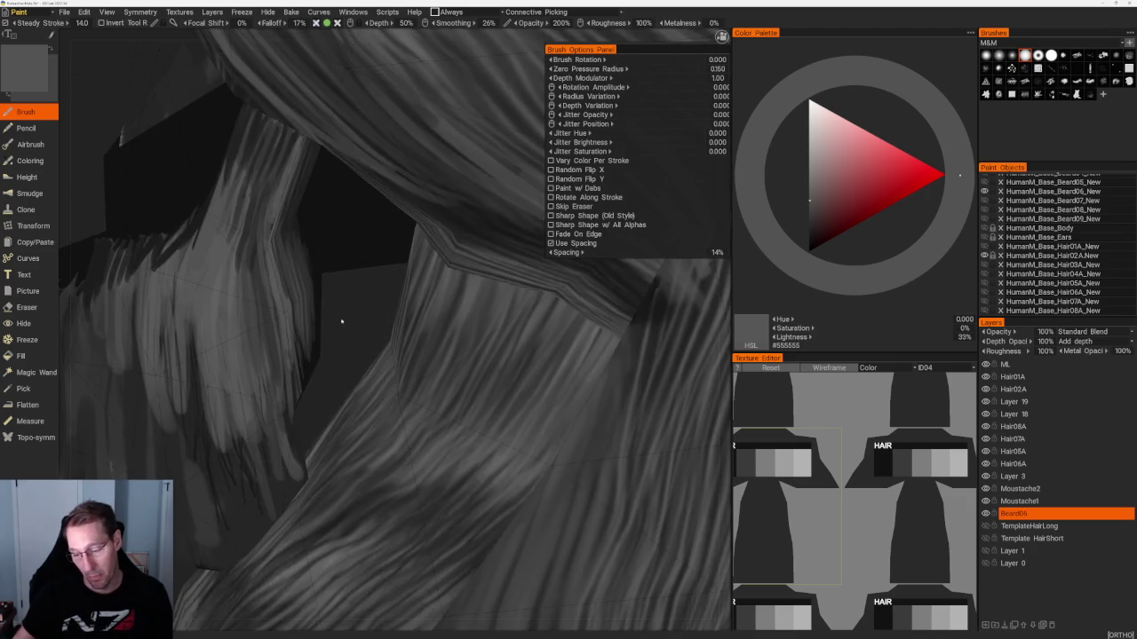
scroll(329, 325, up, 2)
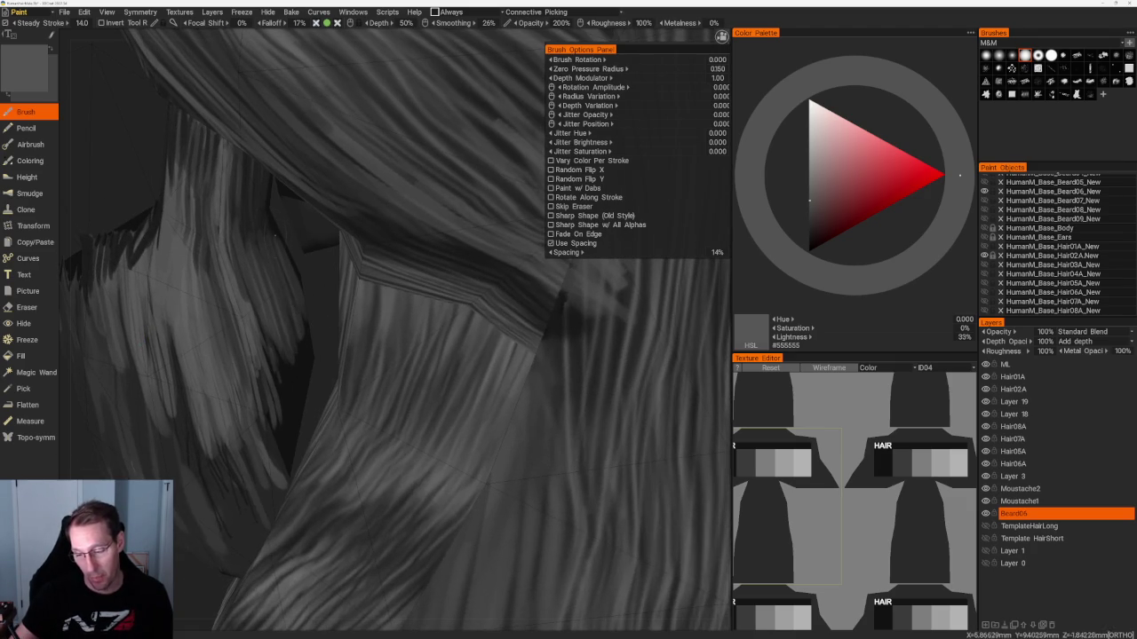
Switch to near-black and orbit in close on the hair clumps.
key(v)
key(v)
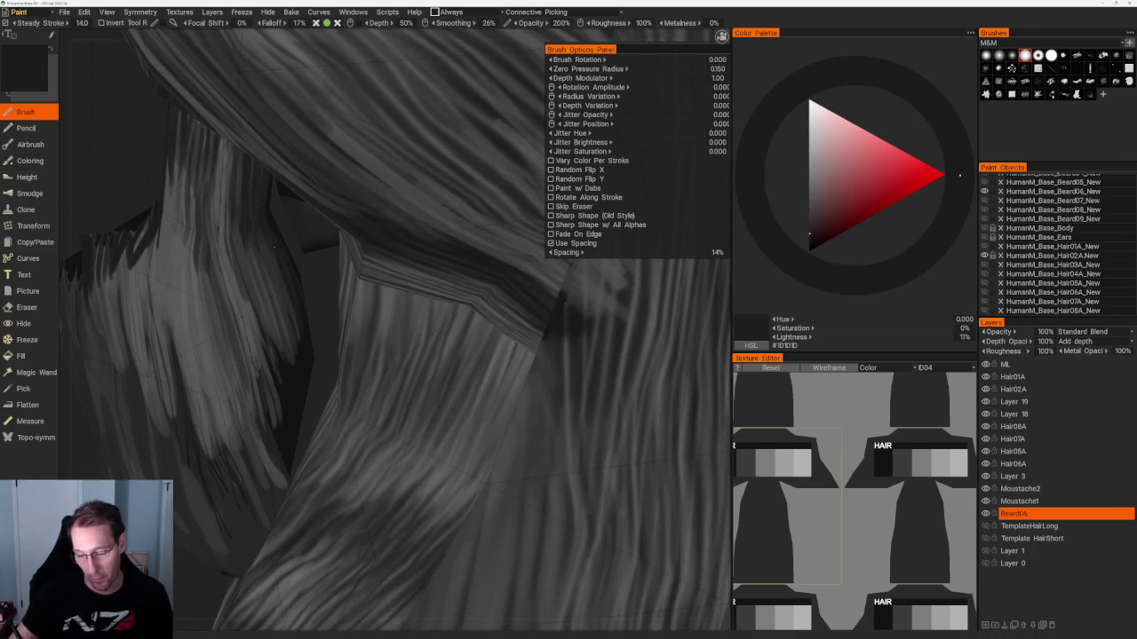
scroll(309, 345, down, 1)
scroll(309, 345, down, 2)
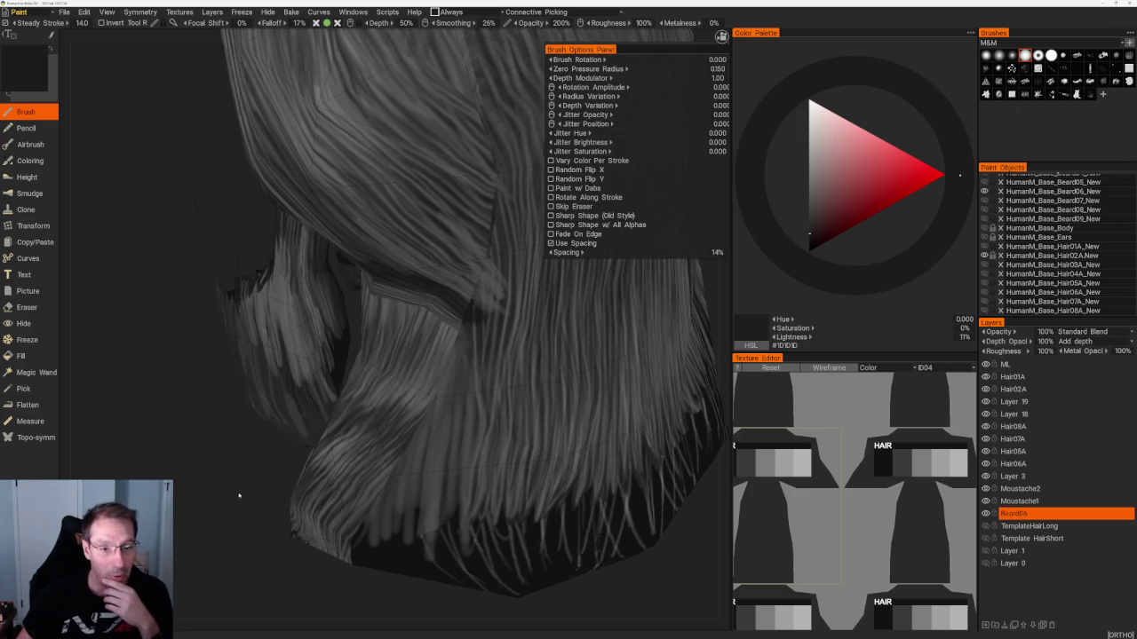
drag(240, 502, 230, 504)
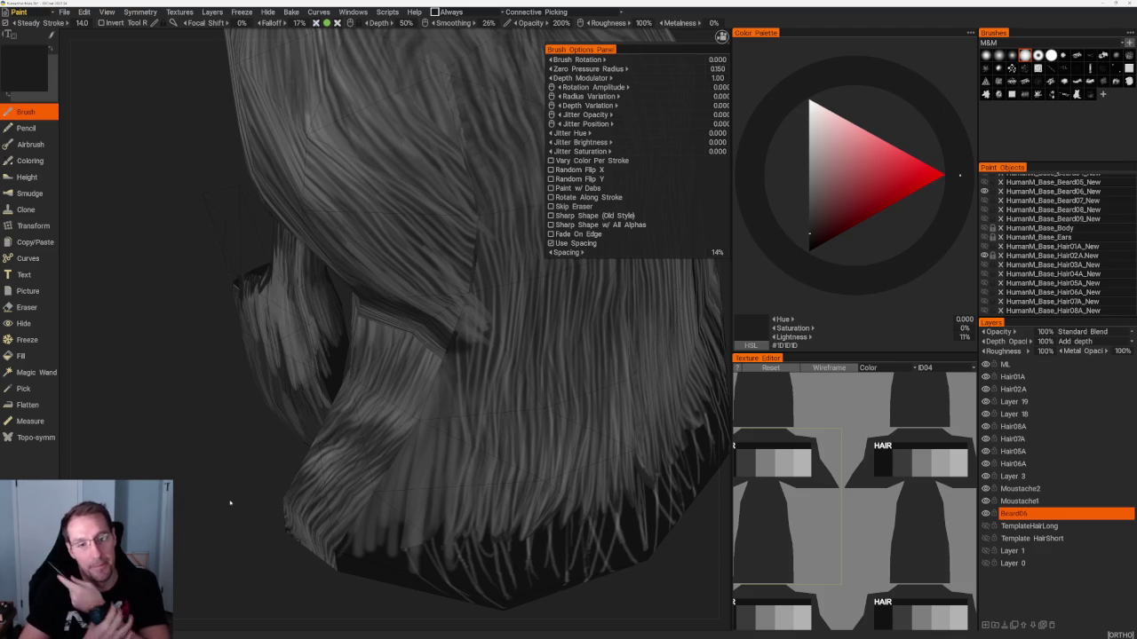
mouse_move(230, 502)
mouse_down()
mouse_move(233, 437)
mouse_move(366, 293)
mouse_up()
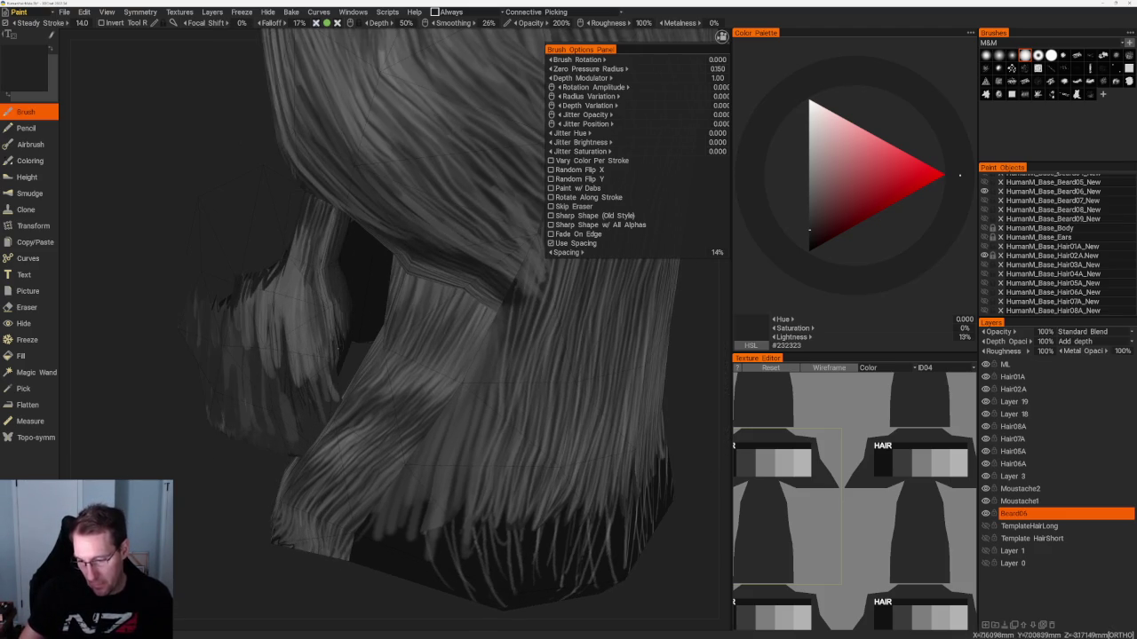
drag(366, 294, 382, 355)
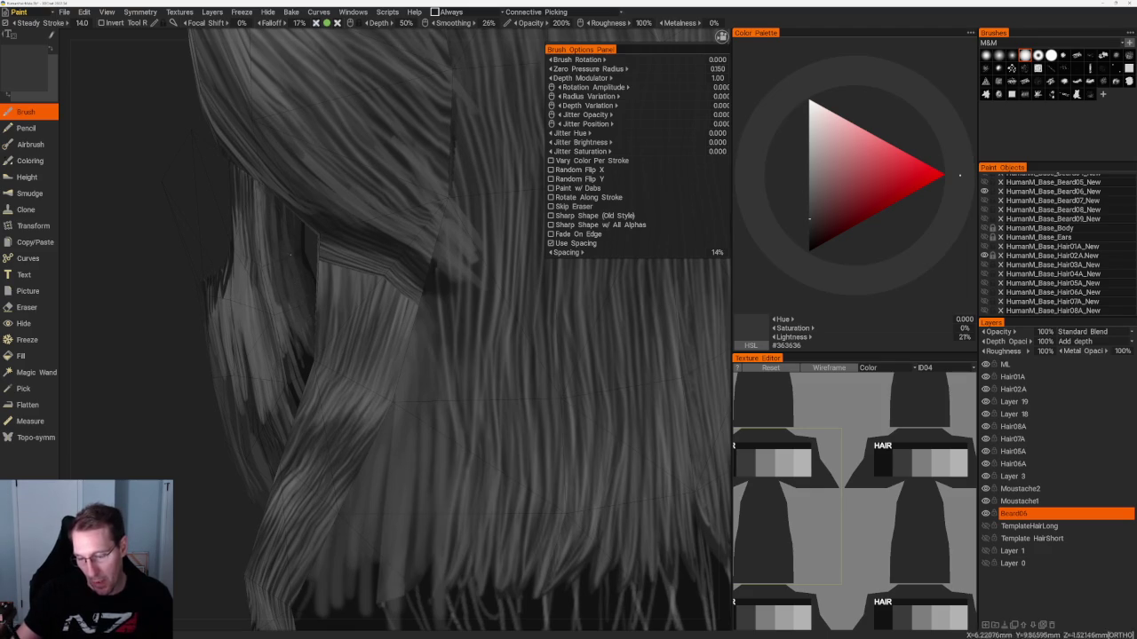
drag(382, 355, 417, 351)
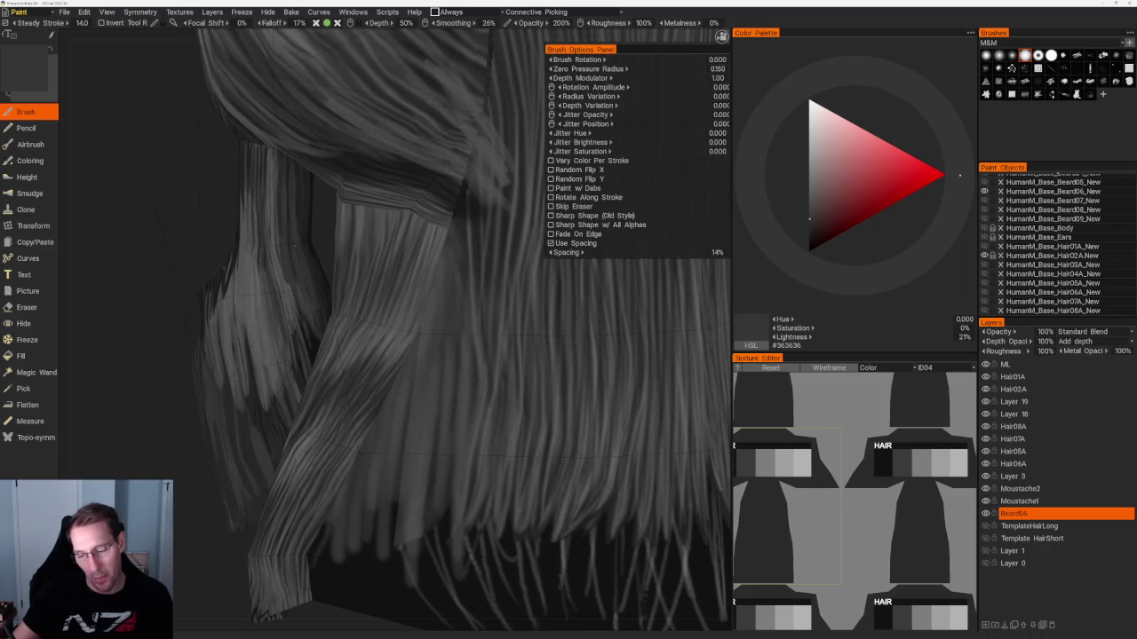
drag(325, 305, 355, 302)
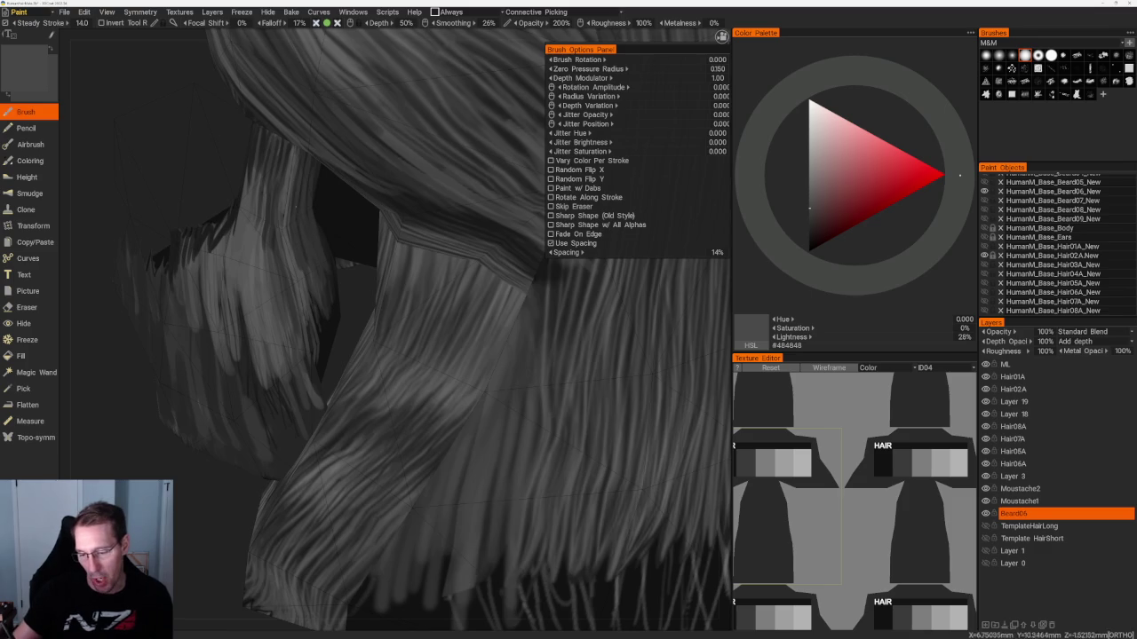
drag(306, 275, 346, 275)
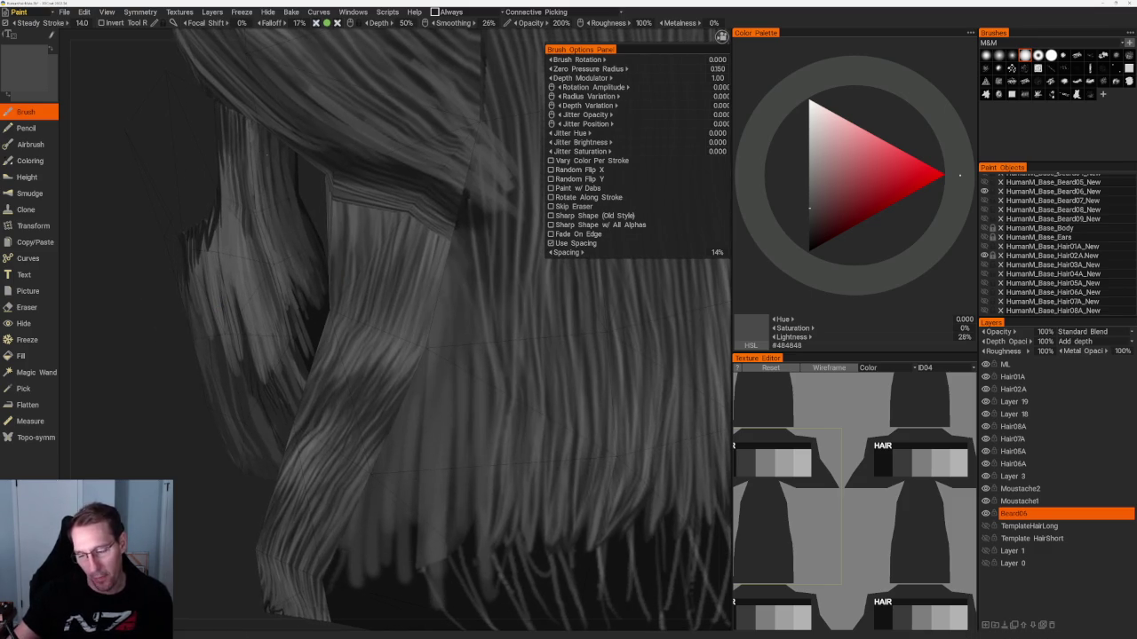
Paint dark strands on the left hair clump, ending on an 11% grey.
key(v)
key(v)
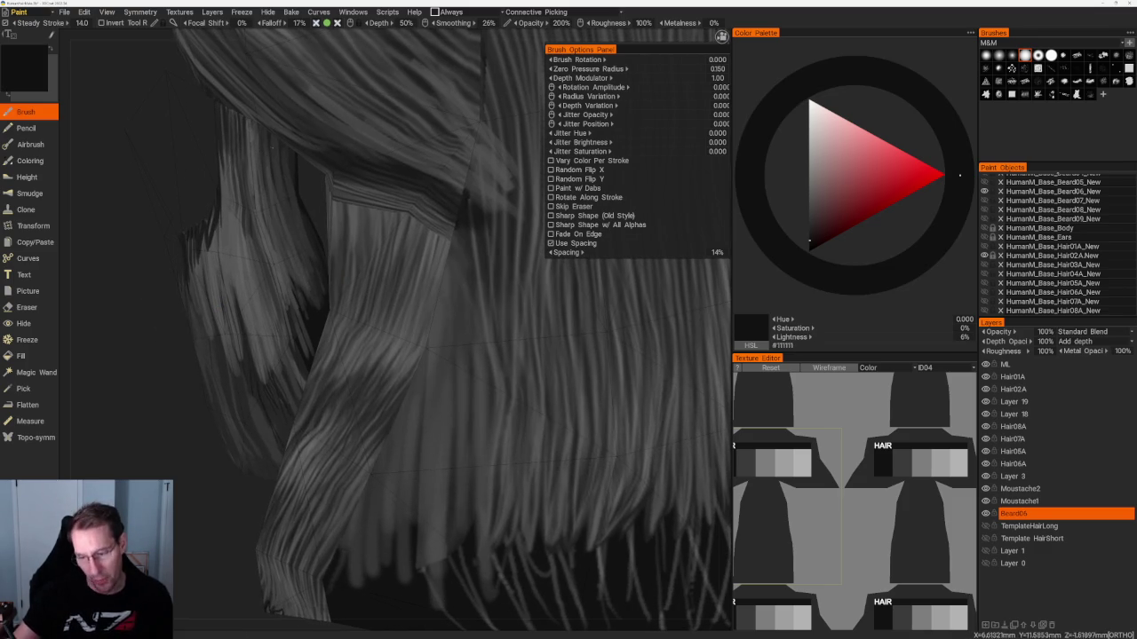
mouse_move(293, 183)
mouse_down()
mouse_move(271, 299)
mouse_move(305, 309)
mouse_up()
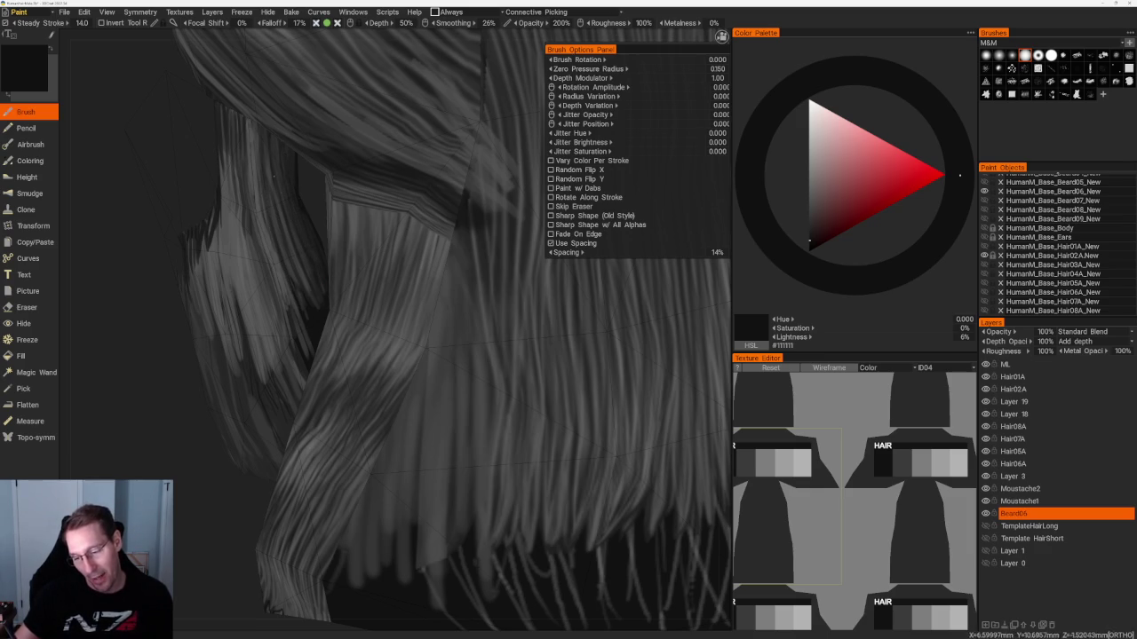
scroll(276, 186, down, 3)
scroll(275, 186, down, 2)
scroll(275, 186, up, 5)
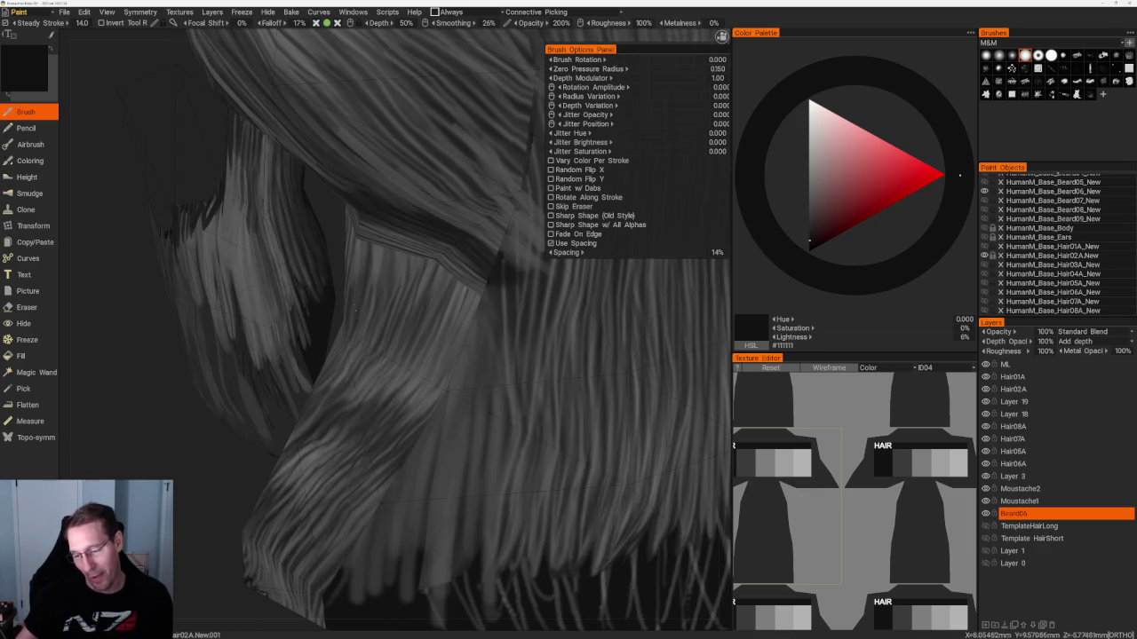
key(v)
drag(289, 238, 307, 323)
middle_drag(333, 252, 248, 226)
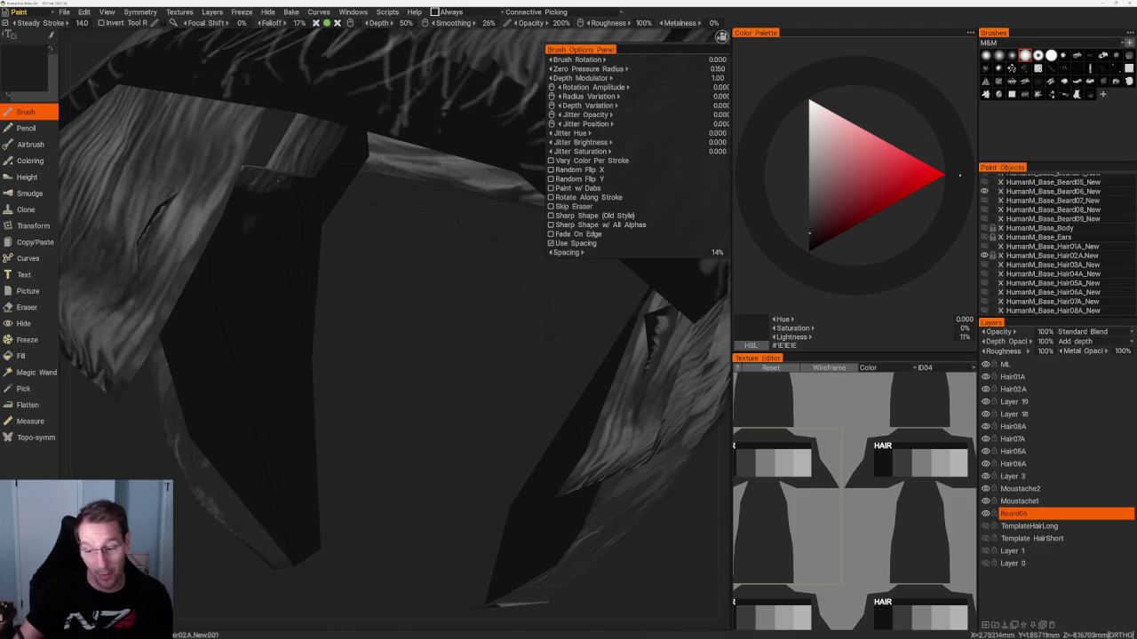
Paint several dark strands onto the central hair card.
mouse_move(426, 355)
middle_down()
mouse_move(496, 337)
mouse_move(384, 358)
mouse_move(275, 437)
mouse_move(237, 348)
mouse_move(323, 477)
mouse_move(359, 487)
mouse_move(377, 452)
middle_up()
mouse_move(431, 291)
mouse_down()
mouse_move(415, 336)
mouse_move(400, 327)
mouse_move(400, 380)
mouse_move(382, 386)
mouse_up()
drag(382, 343, 343, 407)
drag(334, 352, 330, 380)
middle_drag(330, 380, 389, 472)
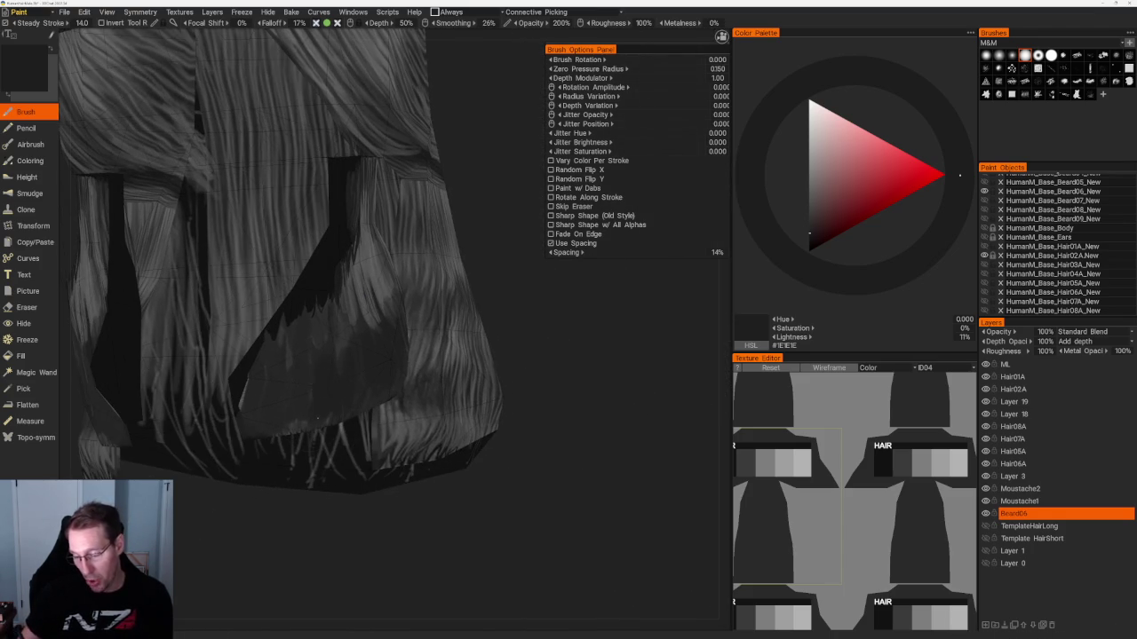
mouse_move(278, 385)
middle_down()
mouse_move(332, 518)
mouse_move(292, 388)
middle_up()
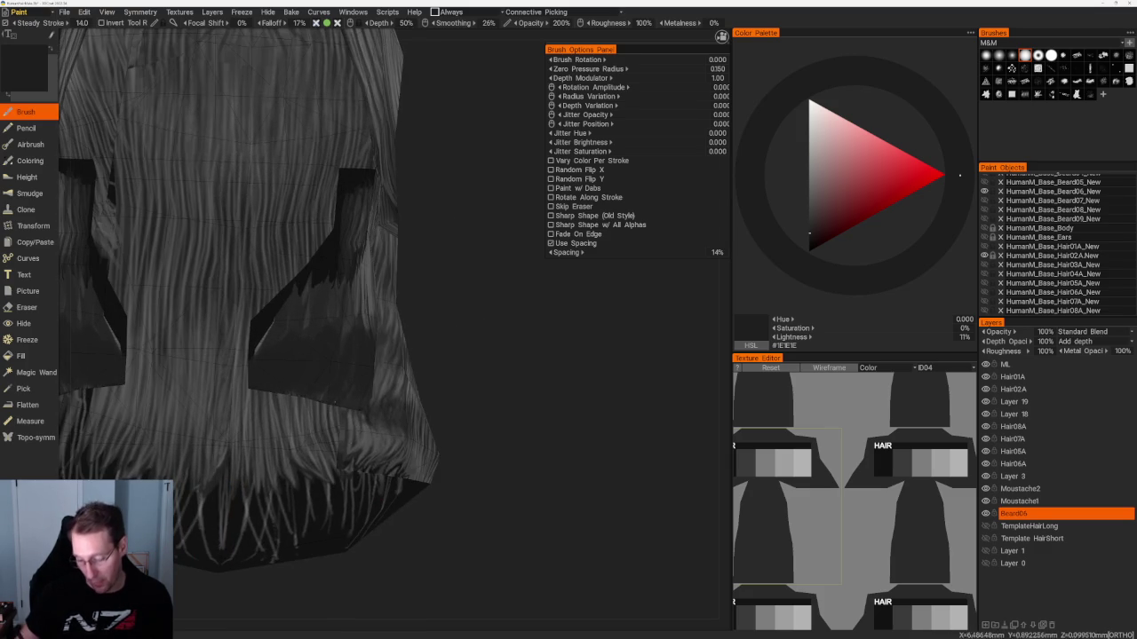
Switch to near-black and paint dark strands along the hair's lower part.
key(v)
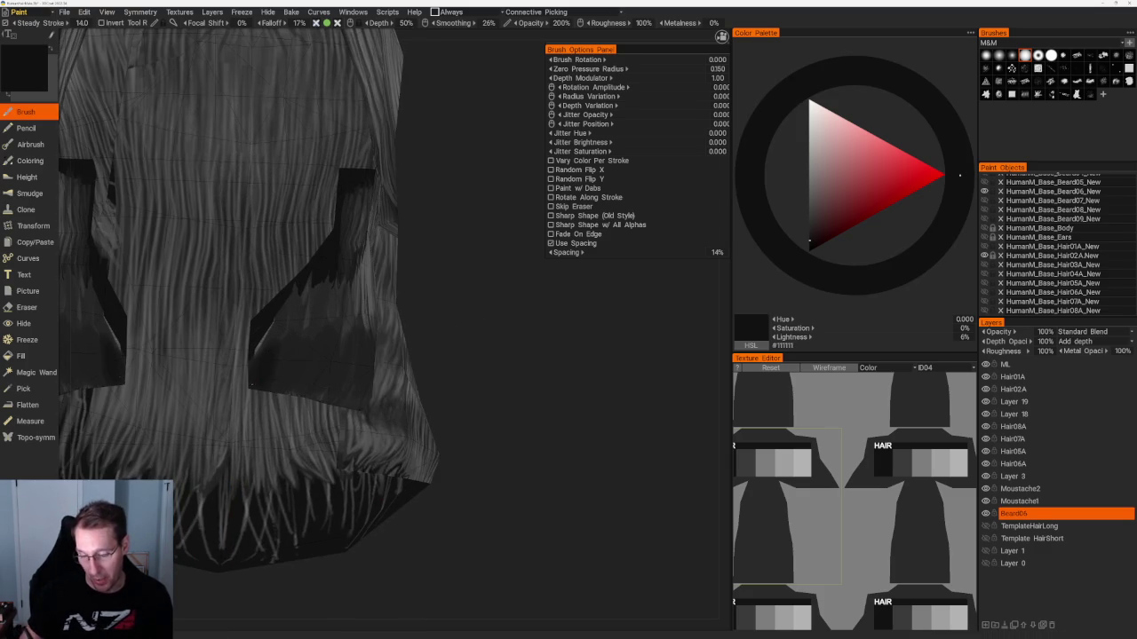
middle_drag(488, 308, 299, 399)
drag(302, 398, 384, 336)
mouse_move(384, 336)
middle_down()
mouse_move(451, 397)
mouse_move(384, 405)
middle_up()
mouse_move(383, 405)
mouse_down()
mouse_move(376, 382)
mouse_move(400, 333)
mouse_up()
Lighten to a dark grey and paint upward strands on the hair cards.
key(v)
drag(350, 364, 380, 284)
drag(411, 349, 395, 271)
mouse_move(411, 313)
middle_down()
mouse_move(515, 292)
mouse_move(428, 307)
middle_up()
drag(387, 280, 370, 233)
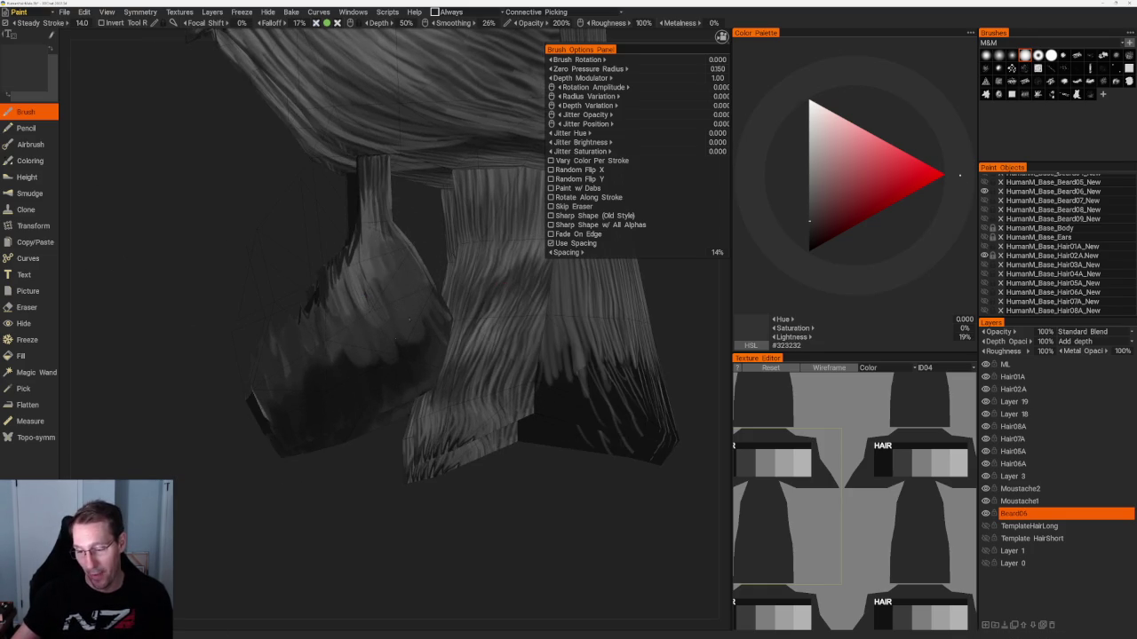
Paint lighter vertical strands into the dark patch with #323232 grey.
scroll(364, 293, up, 3)
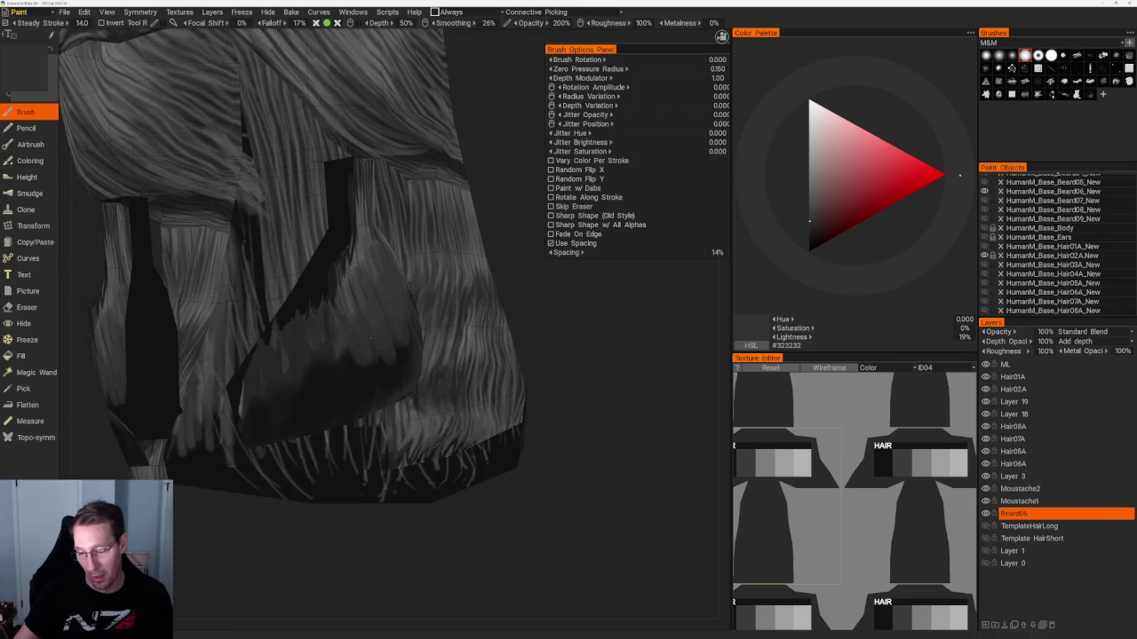
mouse_move(354, 377)
mouse_down()
mouse_move(348, 348)
mouse_move(336, 355)
mouse_up()
mouse_move(330, 389)
mouse_down()
mouse_move(323, 352)
mouse_move(310, 360)
mouse_up()
drag(302, 408, 294, 366)
mouse_move(388, 309)
middle_down()
mouse_move(302, 317)
mouse_move(511, 222)
mouse_move(265, 332)
middle_up()
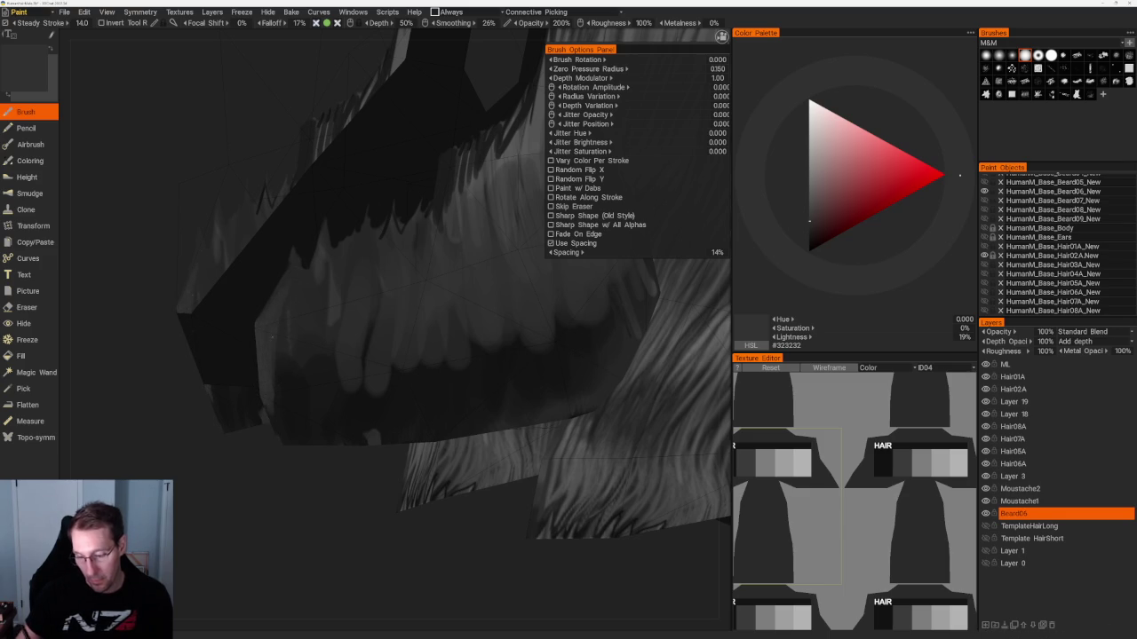
Paint bright hair strands on the beard card, undoing the last bad stroke.
mouse_move(288, 355)
middle_down()
mouse_move(340, 525)
mouse_move(278, 322)
middle_up()
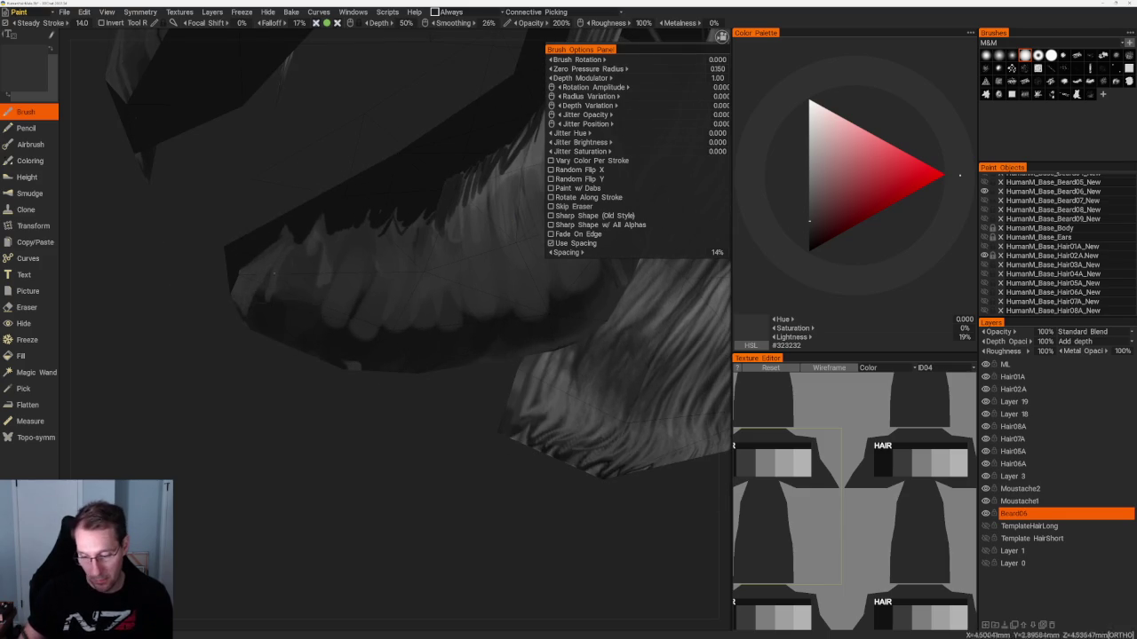
mouse_move(310, 405)
middle_down()
mouse_move(399, 355)
mouse_move(524, 418)
mouse_move(492, 314)
mouse_move(462, 337)
middle_up()
mouse_move(391, 304)
middle_down()
mouse_move(507, 337)
mouse_move(428, 333)
middle_up()
drag(426, 314, 380, 378)
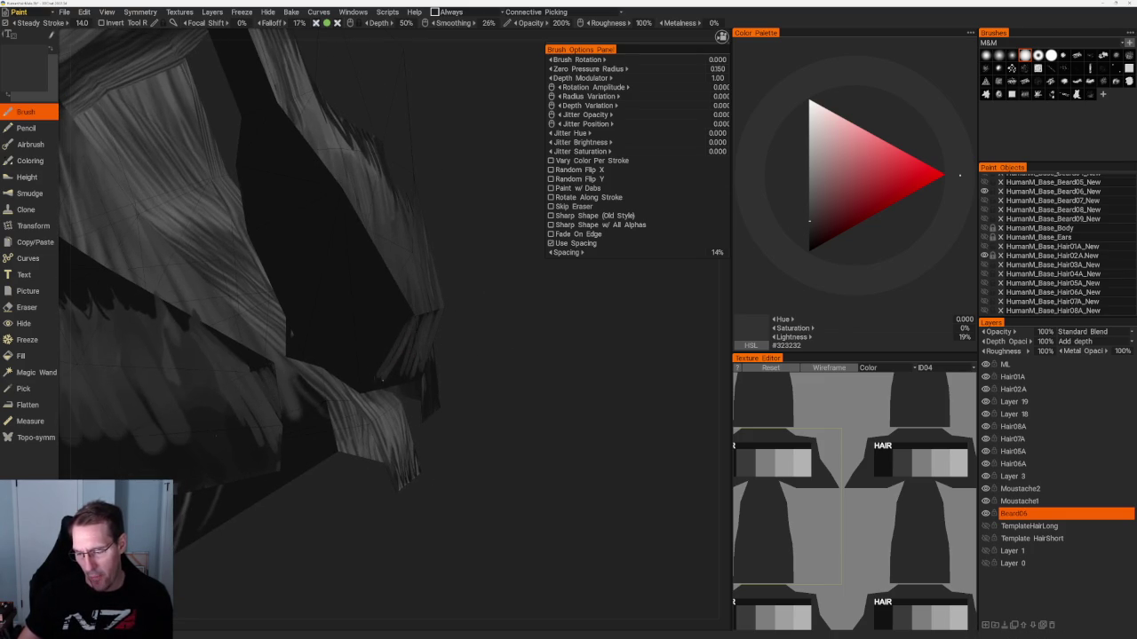
drag(384, 380, 378, 369)
mouse_move(485, 337)
middle_down()
mouse_move(434, 300)
mouse_move(388, 328)
mouse_move(452, 274)
mouse_move(408, 295)
middle_up()
mouse_move(400, 296)
mouse_down()
mouse_move(382, 341)
mouse_move(364, 352)
mouse_up()
key(ctrl+z)
Orbit closer to the beard cards and pick near-black #141414 at 7% lightness.
mouse_move(513, 297)
middle_down()
mouse_move(381, 293)
mouse_move(387, 319)
middle_up()
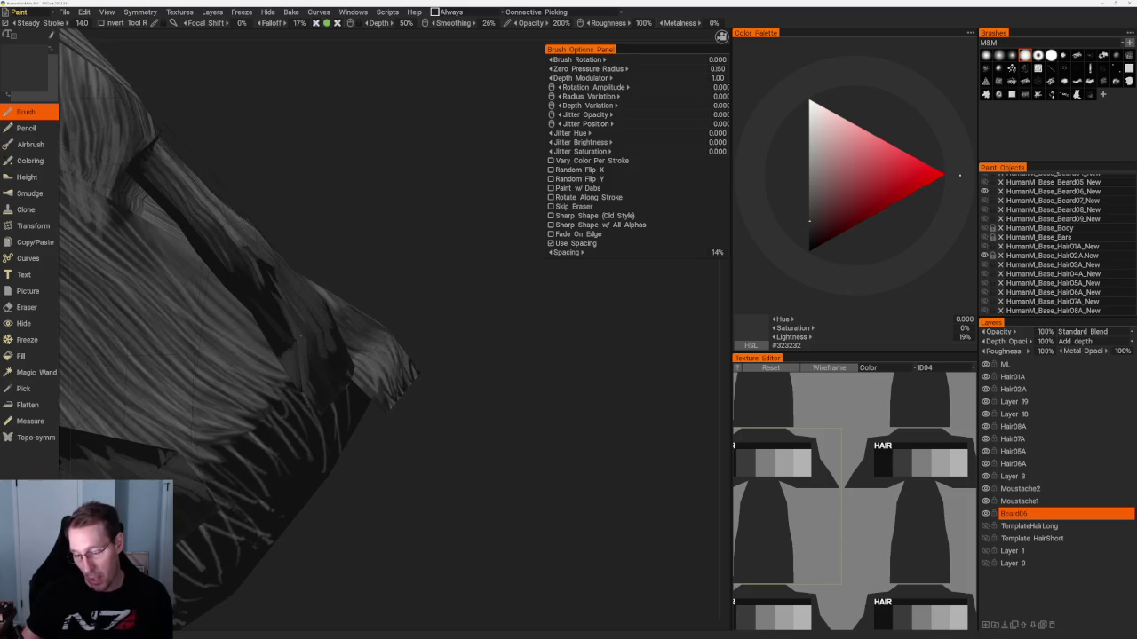
middle_drag(388, 444, 292, 438)
mouse_move(229, 379)
middle_down()
mouse_move(393, 454)
mouse_move(478, 432)
middle_up()
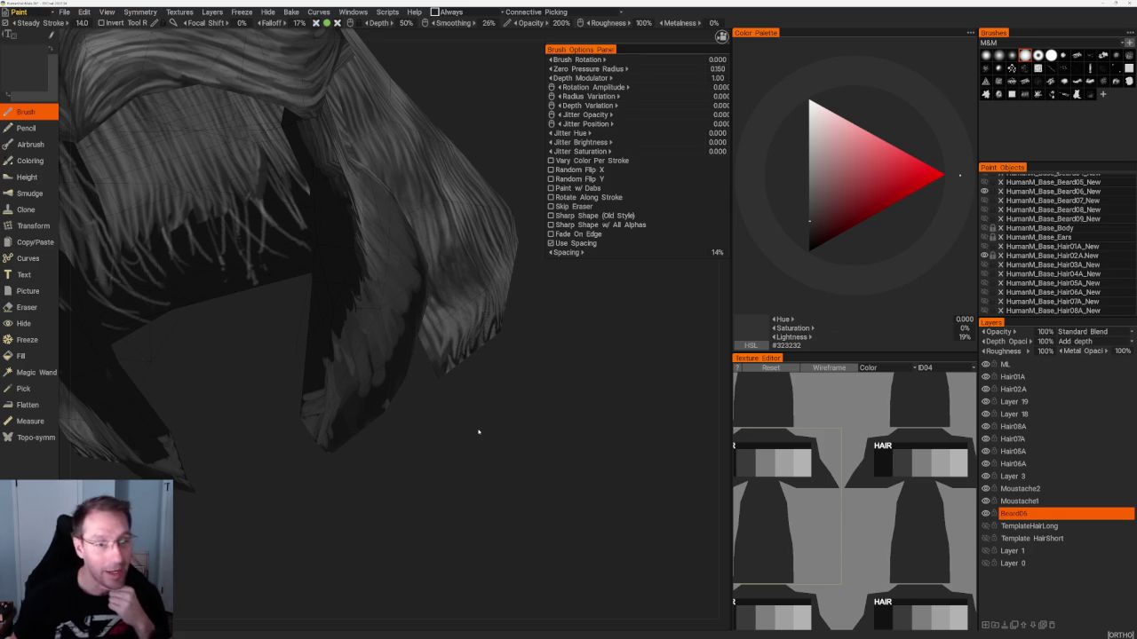
mouse_move(478, 432)
right_down()
mouse_move(457, 406)
mouse_move(494, 381)
mouse_move(444, 399)
mouse_move(383, 392)
mouse_move(609, 563)
mouse_move(528, 513)
right_up()
key(v)
mouse_move(304, 297)
right_down()
mouse_move(399, 457)
mouse_move(266, 302)
right_up()
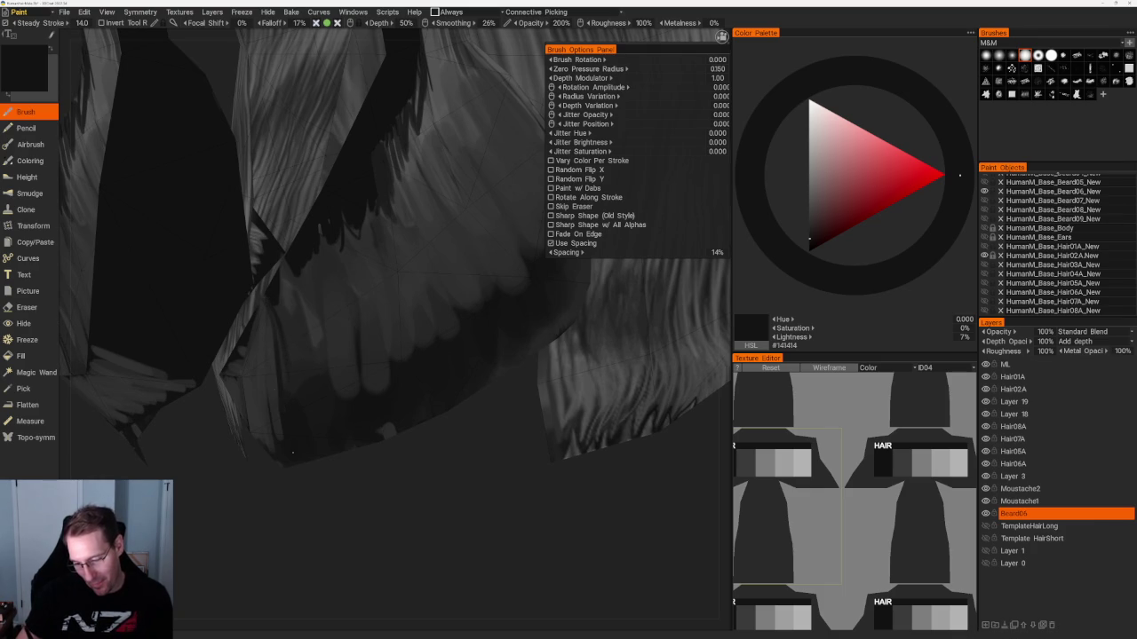
Paint thin dark strokes along the beard card edge, toggling between dark greys.
mouse_move(257, 351)
mouse_down()
mouse_move(264, 435)
mouse_move(253, 354)
mouse_move(257, 414)
mouse_up()
drag(265, 327, 267, 423)
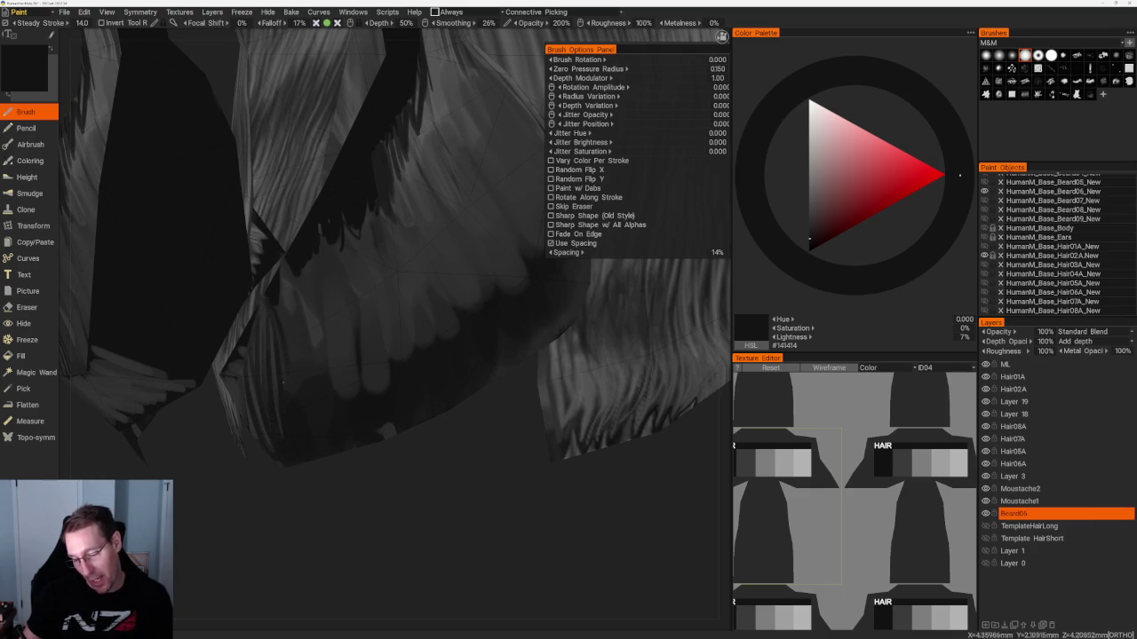
key(v)
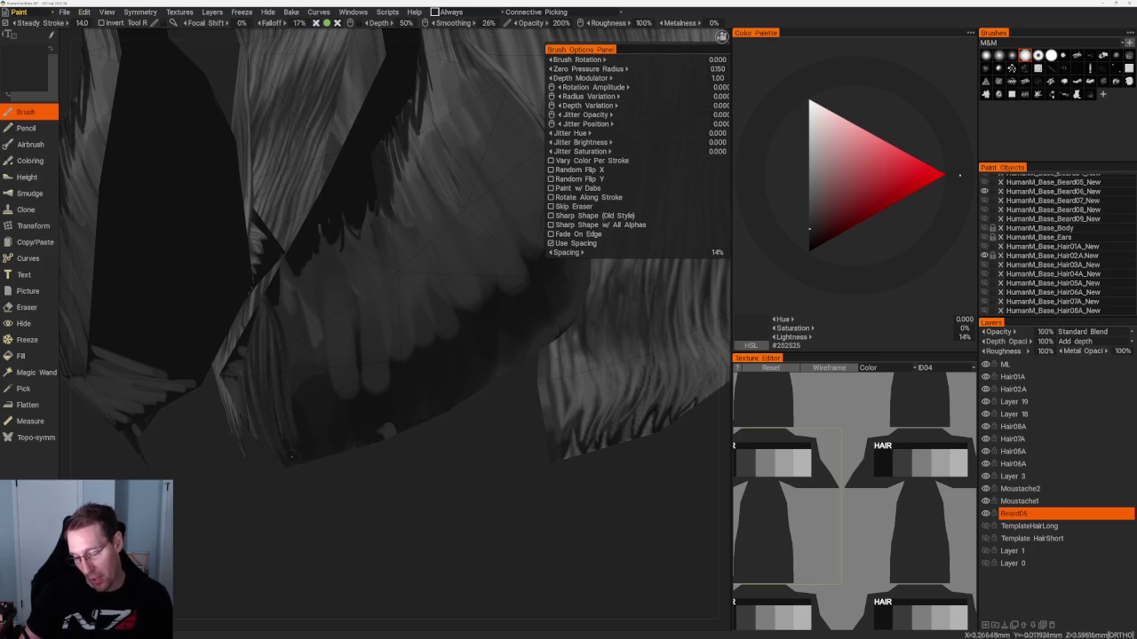
key(v)
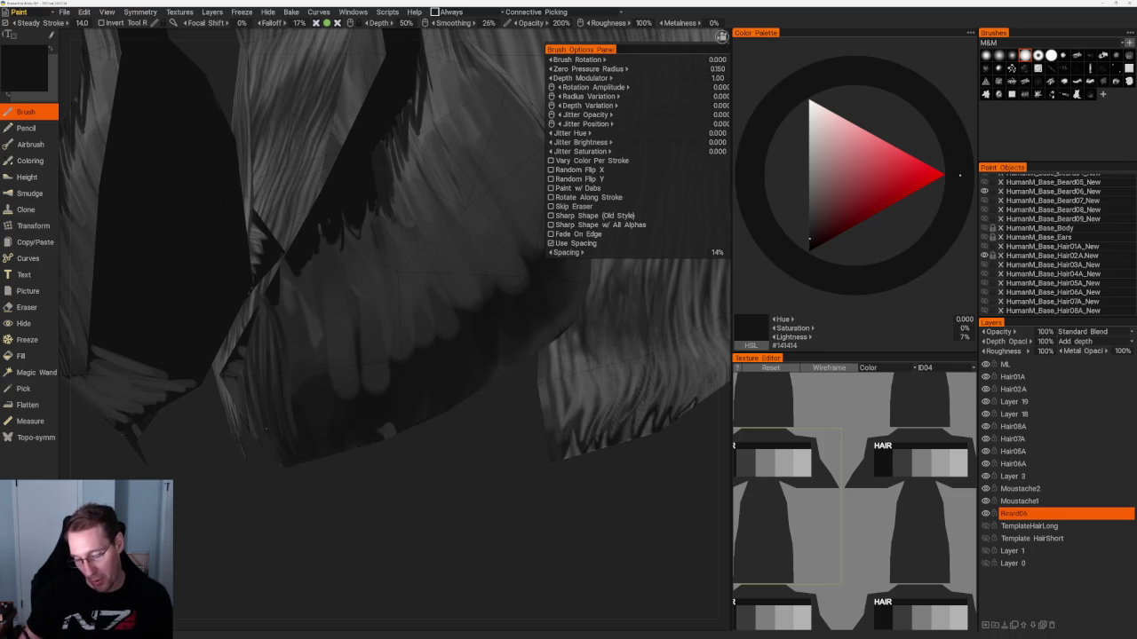
mouse_move(255, 431)
middle_down()
mouse_move(255, 417)
mouse_move(298, 439)
mouse_move(312, 510)
mouse_move(345, 507)
mouse_move(458, 368)
middle_up()
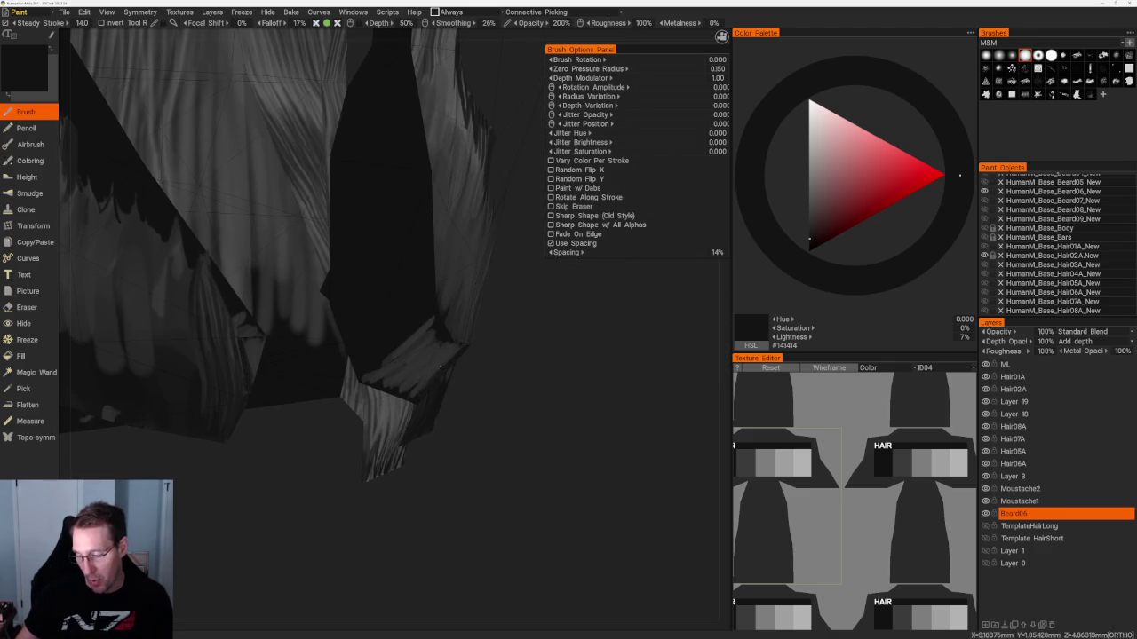
mouse_move(433, 372)
middle_down()
mouse_move(444, 447)
mouse_move(500, 462)
mouse_move(594, 558)
mouse_move(400, 439)
mouse_move(400, 454)
middle_up()
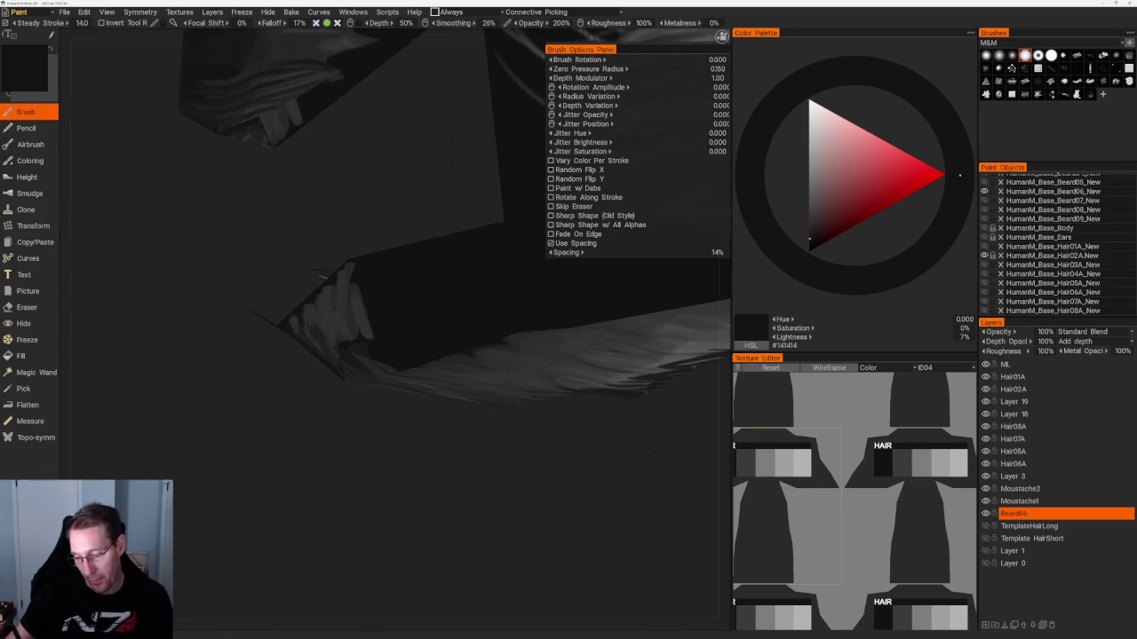
Darken the strands with short strokes, switching to #222222 at 13% lightness.
drag(332, 357, 358, 298)
mouse_move(364, 339)
mouse_down()
mouse_move(368, 302)
mouse_move(384, 337)
mouse_up()
key(v)
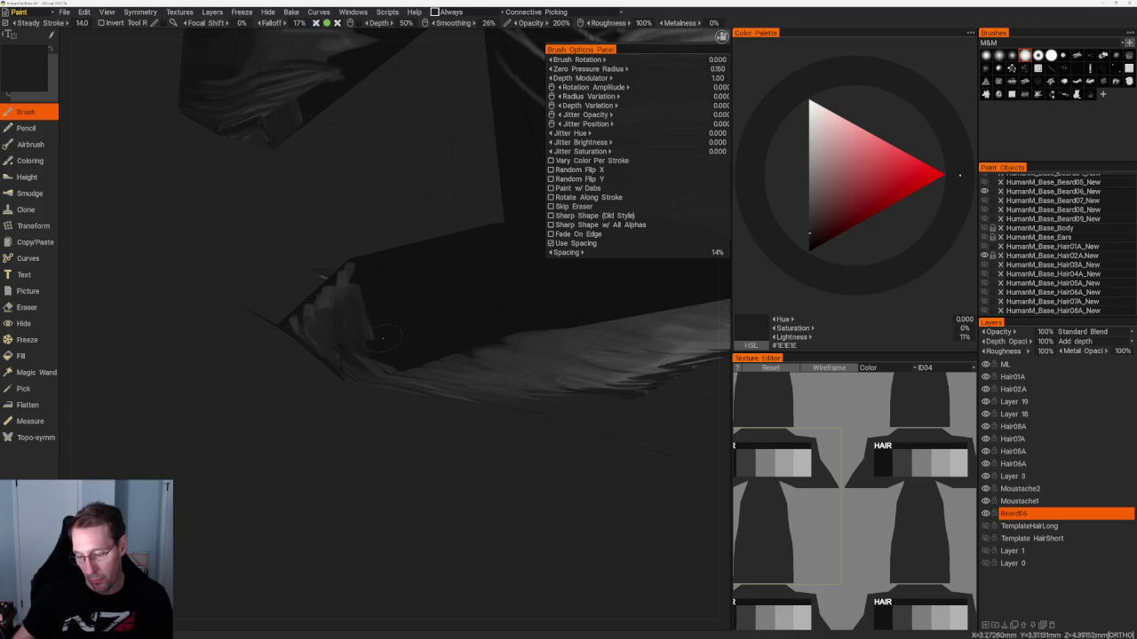
drag(353, 270, 325, 325)
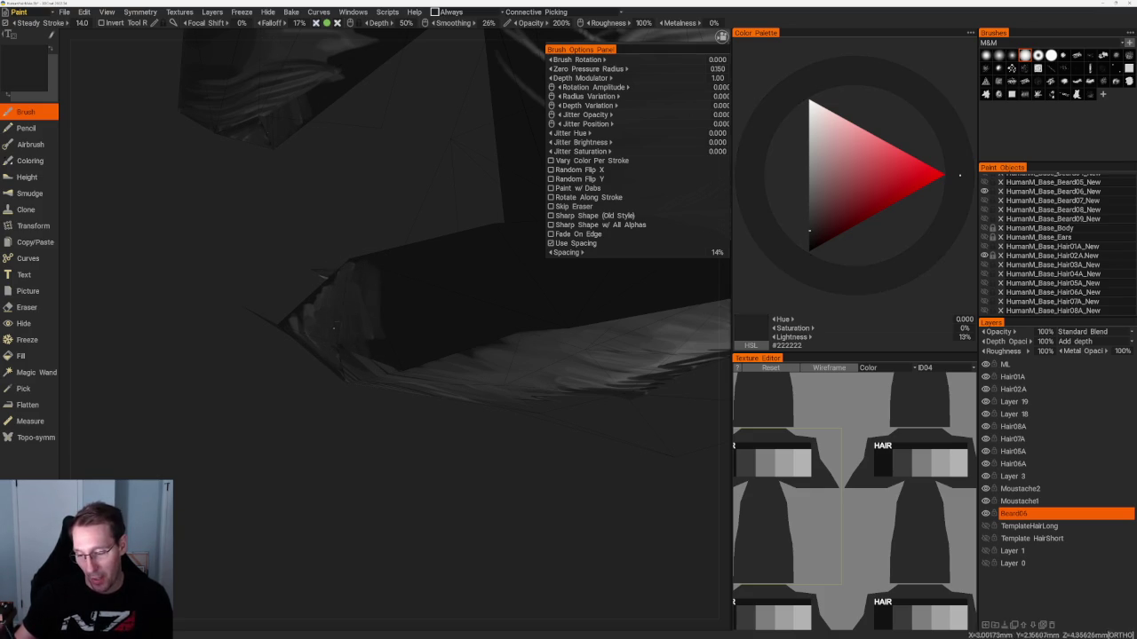
mouse_move(328, 358)
right_down()
mouse_move(465, 219)
mouse_move(465, 254)
mouse_move(502, 284)
right_up()
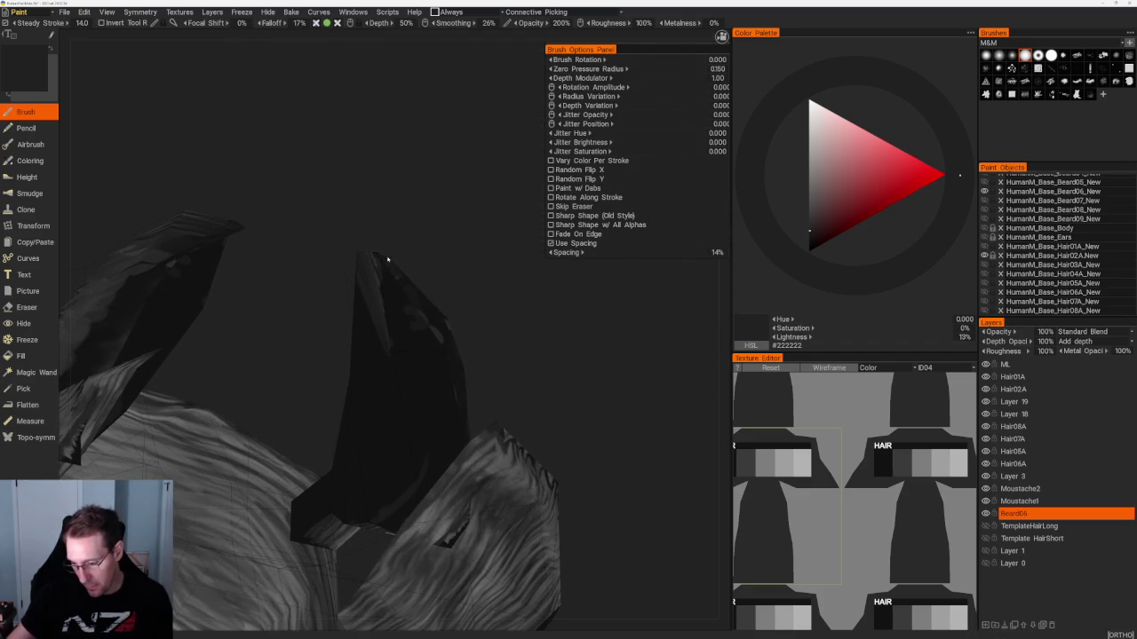
mouse_move(378, 300)
right_down()
mouse_move(396, 358)
mouse_move(442, 358)
mouse_move(445, 234)
mouse_move(451, 338)
right_up()
scroll(451, 338, up, 2)
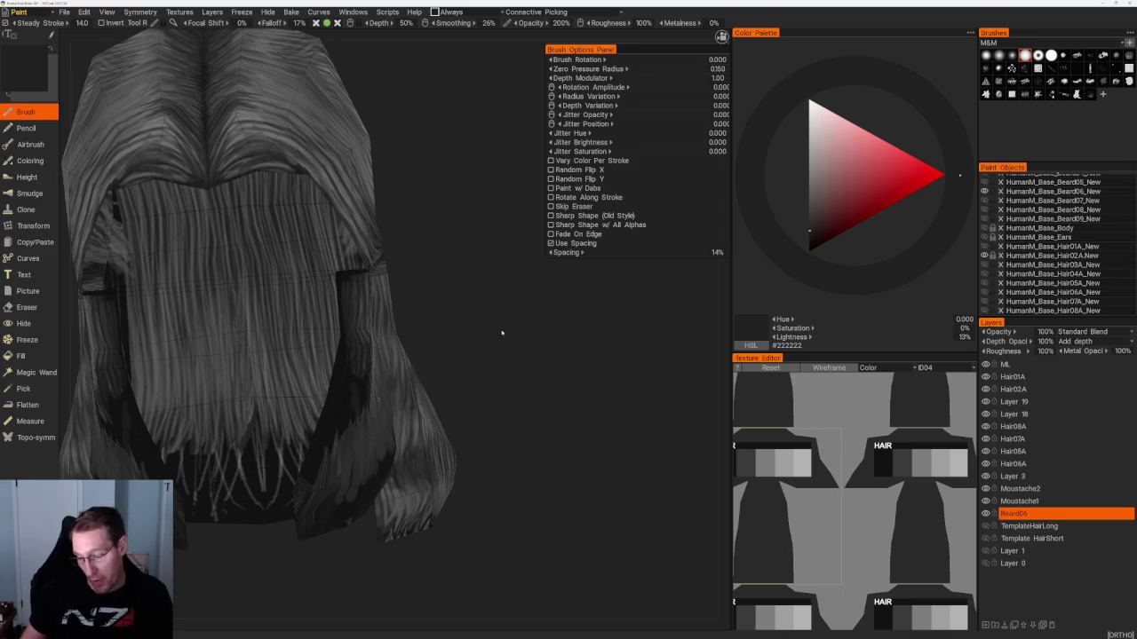
Pick a 27% lightness grey from the Color Palette and paint light strands on the hair.
drag(503, 329, 479, 231)
click(810, 208)
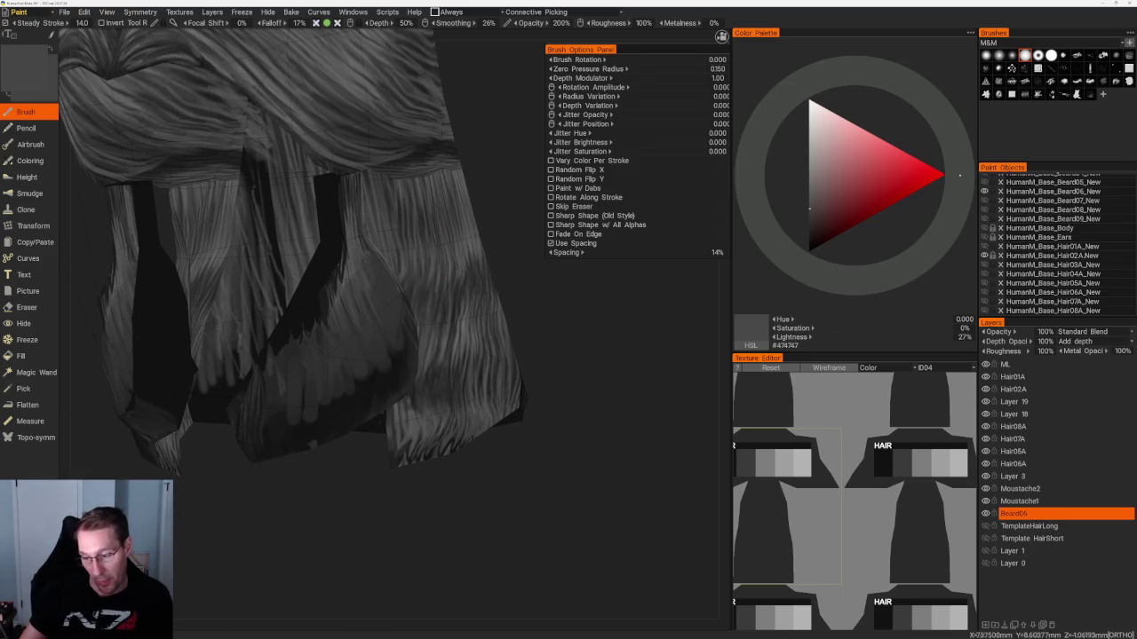
scroll(537, 262, up, 3)
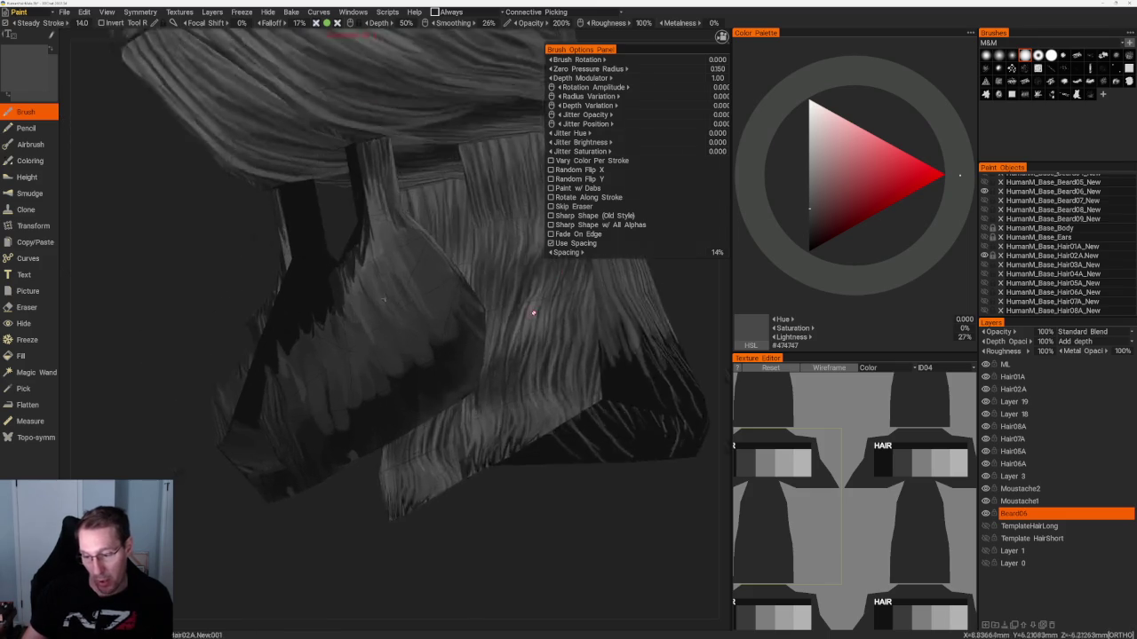
scroll(537, 271, up, 3)
mouse_move(289, 240)
mouse_down()
mouse_move(302, 229)
mouse_move(307, 266)
mouse_move(335, 194)
mouse_up()
mouse_move(364, 267)
alt+mouse_down()
mouse_move(391, 520)
mouse_move(413, 551)
alt+mouse_up()
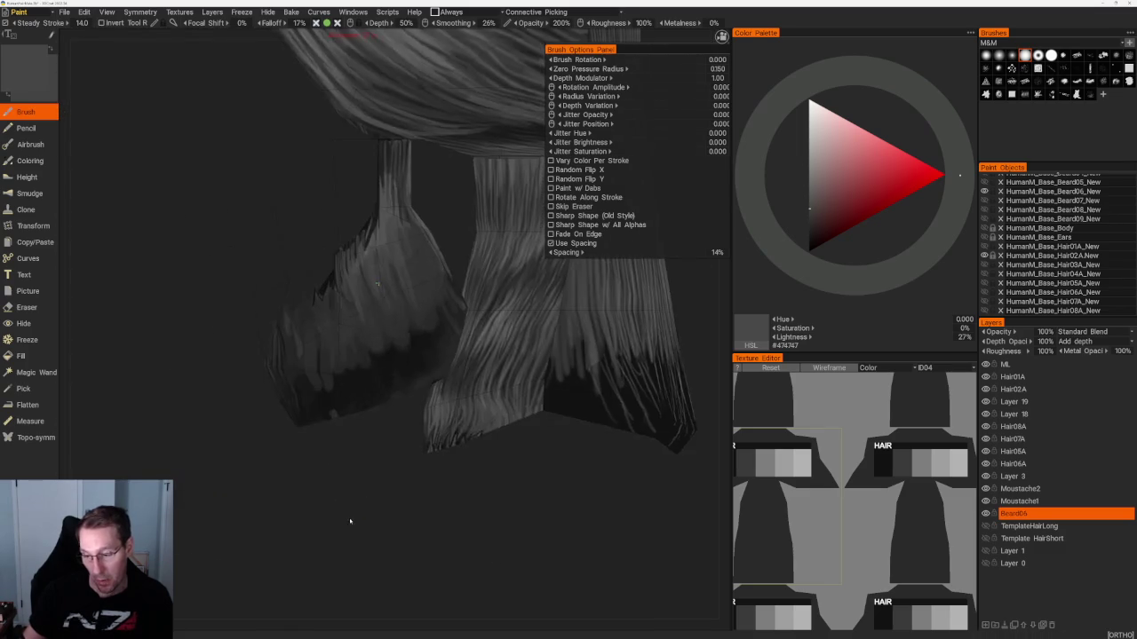
mouse_move(336, 285)
mouse_down()
mouse_move(339, 234)
mouse_move(336, 245)
mouse_up()
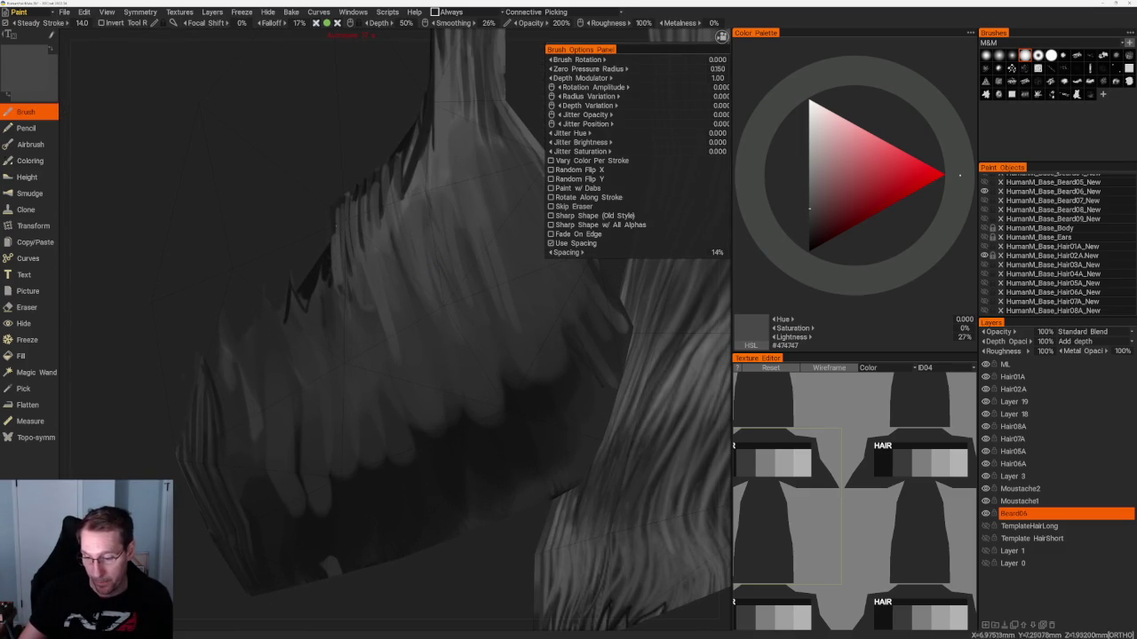
Paint light curved strands along the card's left edge and save the project.
alt+drag(391, 444, 422, 449)
mouse_move(448, 191)
mouse_down()
mouse_move(414, 267)
mouse_move(358, 306)
mouse_move(352, 369)
mouse_move(309, 430)
mouse_up()
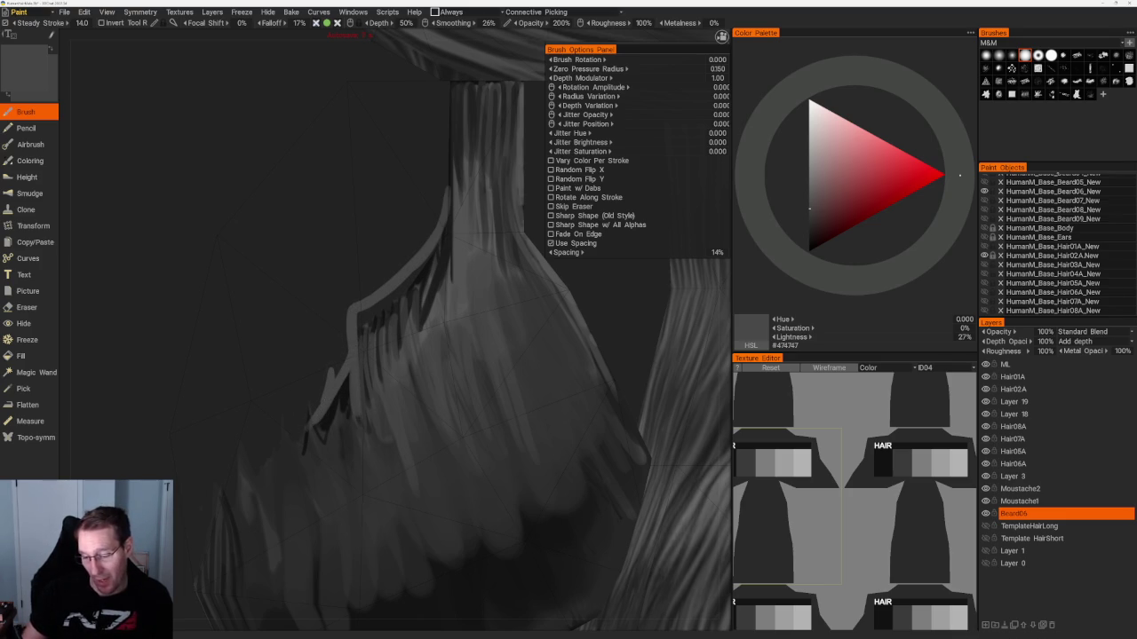
drag(312, 424, 308, 435)
mouse_move(311, 395)
mouse_down()
mouse_move(295, 461)
mouse_move(281, 464)
mouse_up()
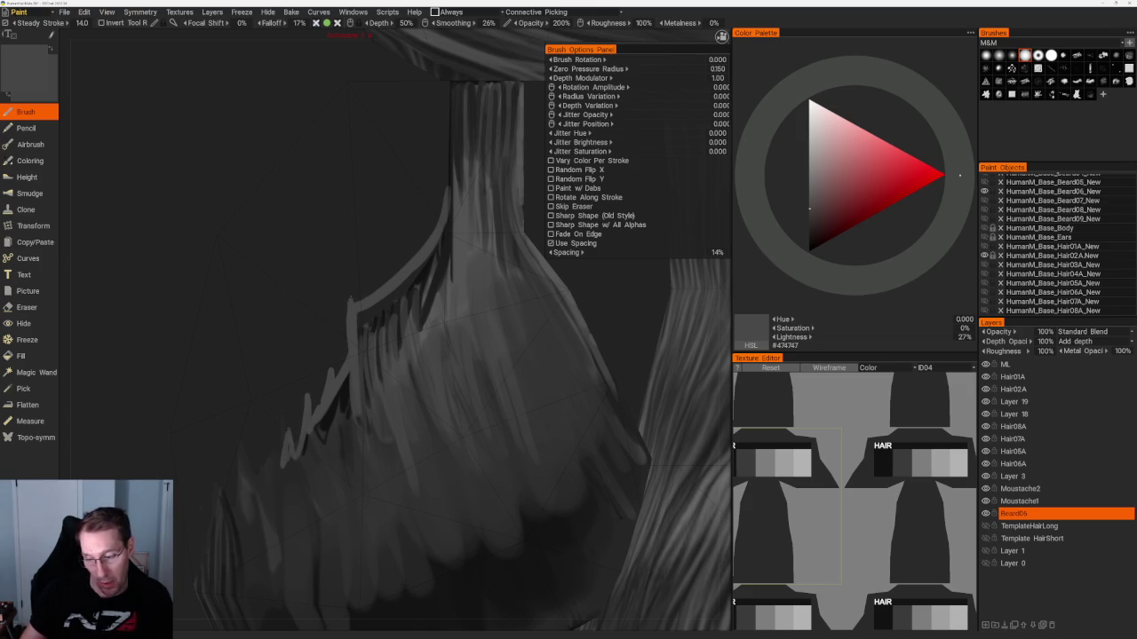
key(ctrl+s)
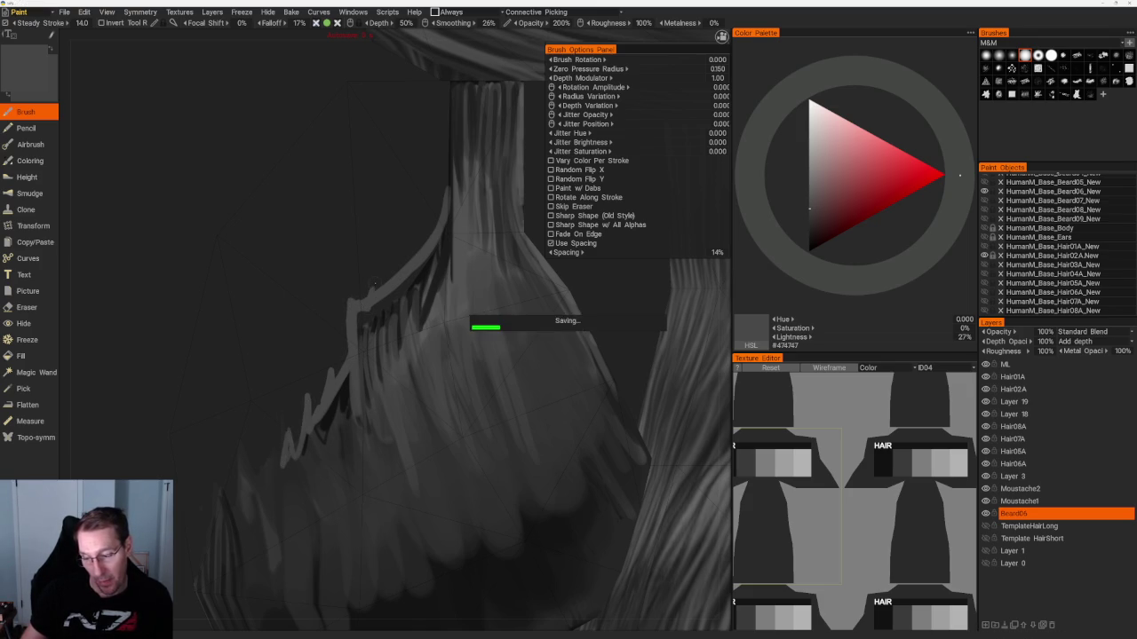
Paint grey strands across the beard card, switching to a 33% lightness grey.
mouse_move(365, 298)
mouse_down()
mouse_move(366, 351)
mouse_move(380, 359)
mouse_move(398, 346)
mouse_up()
drag(411, 274, 424, 323)
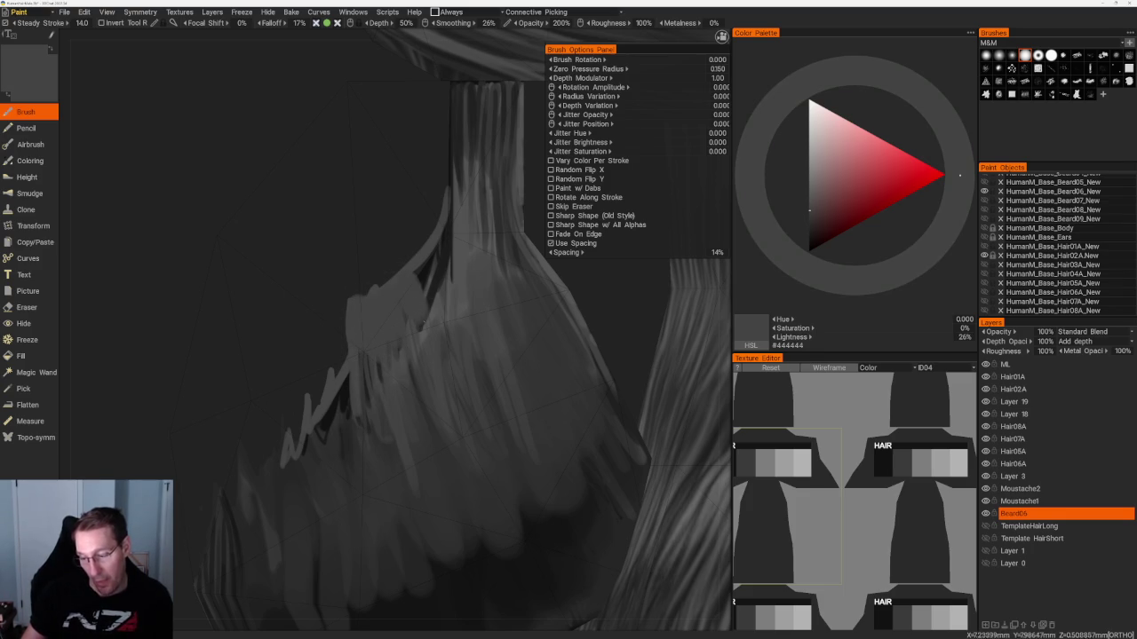
key(v)
mouse_move(354, 298)
mouse_down()
mouse_move(356, 328)
mouse_move(378, 324)
mouse_up()
drag(389, 284, 391, 321)
mouse_move(404, 277)
mouse_down()
mouse_move(406, 312)
mouse_move(421, 302)
mouse_up()
Add light-grey strands up toward the top of the beard card.
mouse_move(427, 254)
mouse_down()
mouse_move(430, 293)
mouse_move(442, 282)
mouse_up()
drag(446, 222, 450, 261)
drag(451, 190, 453, 225)
scroll(449, 231, up, 5)
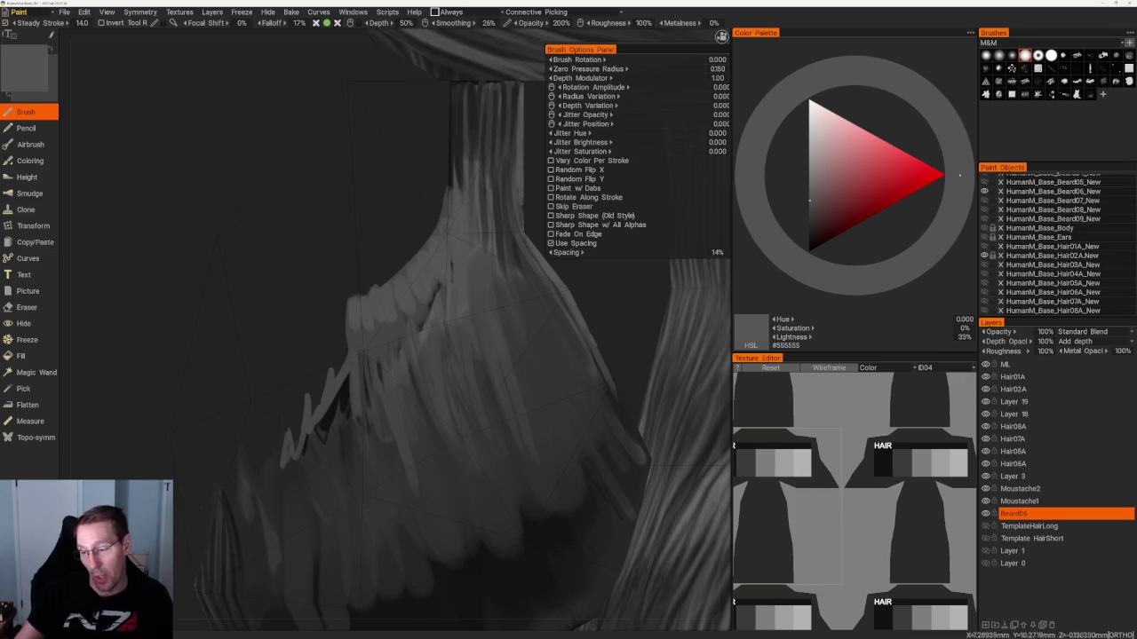
drag(453, 83, 453, 204)
middle_drag(453, 204, 406, 325)
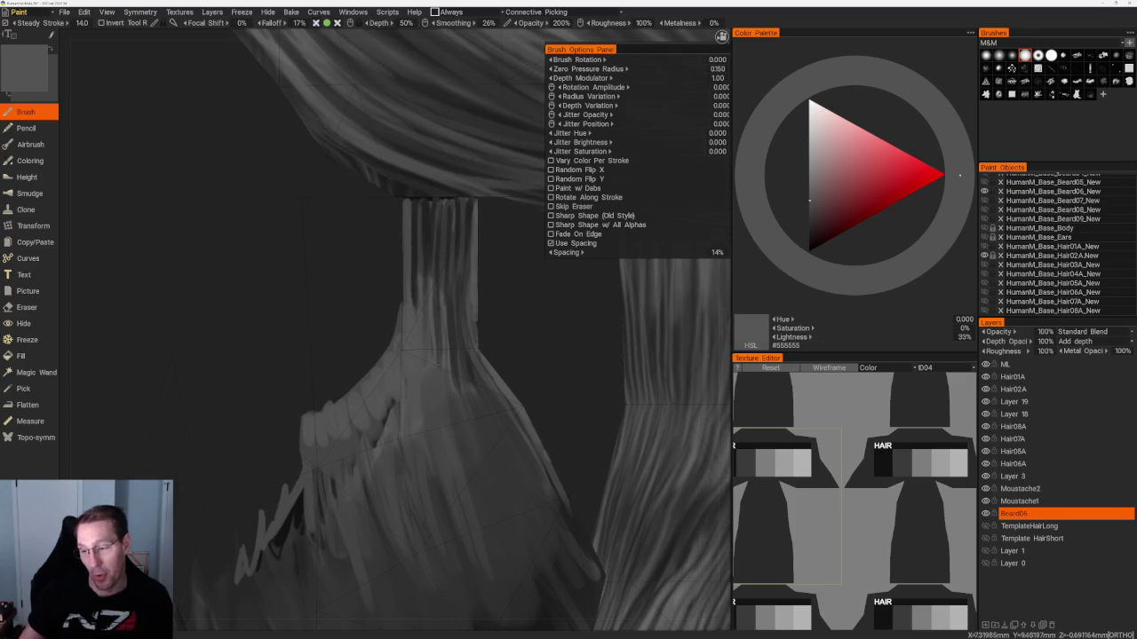
Paint dark and medium grey vertical strands along the left and right of the neck card.
key(v)
mouse_move(407, 200)
mouse_down()
mouse_move(409, 289)
mouse_move(424, 286)
mouse_up()
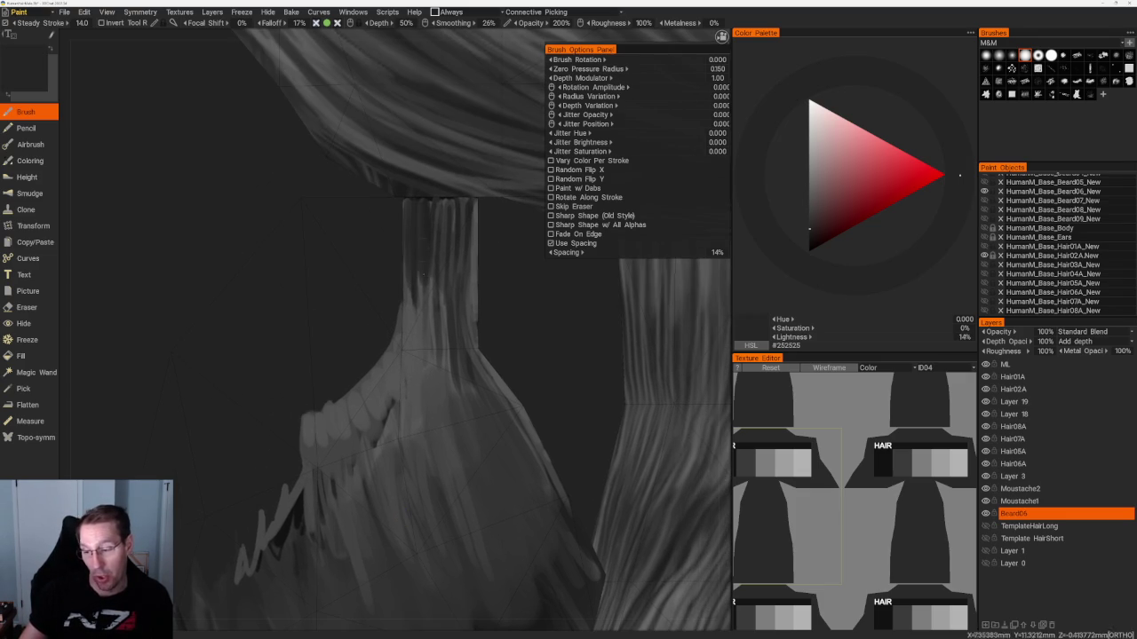
key(v)
drag(425, 224, 418, 270)
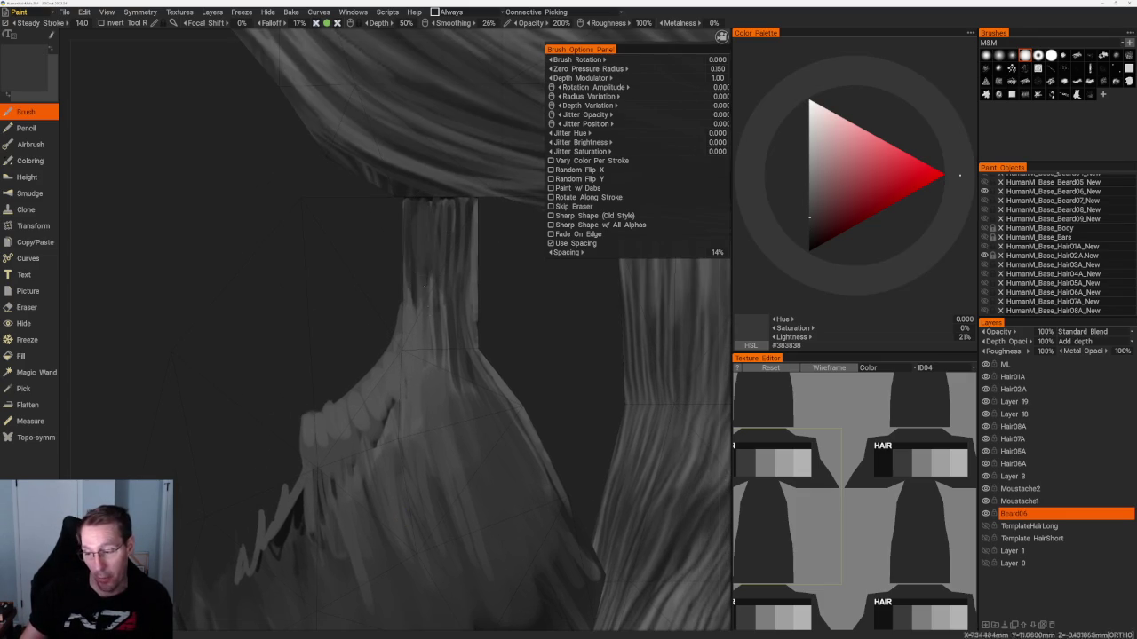
drag(469, 218, 468, 261)
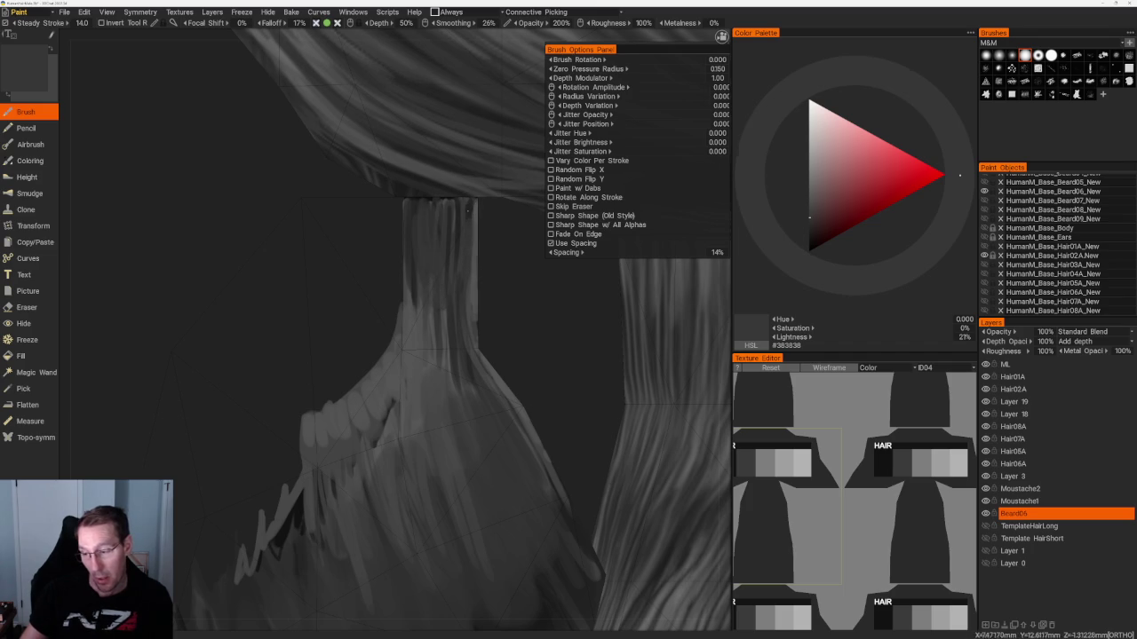
key(v)
drag(476, 204, 477, 353)
key(v)
mouse_move(471, 296)
mouse_down()
mouse_move(470, 210)
mouse_move(471, 350)
mouse_up()
drag(452, 213, 452, 291)
drag(456, 249, 453, 313)
Add lighter grey strands at 22% and 28% lightness across the neck card.
key(v)
mouse_move(457, 211)
mouse_down()
mouse_move(454, 265)
mouse_move(461, 231)
mouse_move(451, 218)
mouse_move(411, 255)
mouse_up()
key(v)
mouse_move(416, 204)
mouse_down()
mouse_move(416, 250)
mouse_move(432, 209)
mouse_up()
drag(437, 254, 438, 209)
mouse_move(445, 260)
mouse_down()
mouse_move(445, 206)
mouse_move(458, 210)
mouse_up()
Layer thin 13%-lightness dark strands and faint 33% light strands on the neck.
key(v)
mouse_move(449, 252)
mouse_down()
mouse_move(457, 206)
mouse_move(443, 211)
mouse_up()
mouse_move(431, 270)
mouse_down()
mouse_move(430, 224)
mouse_move(416, 212)
mouse_up()
mouse_move(422, 311)
mouse_down()
mouse_move(421, 278)
mouse_move(411, 282)
mouse_move(416, 308)
mouse_up()
key(v)
drag(411, 298, 410, 247)
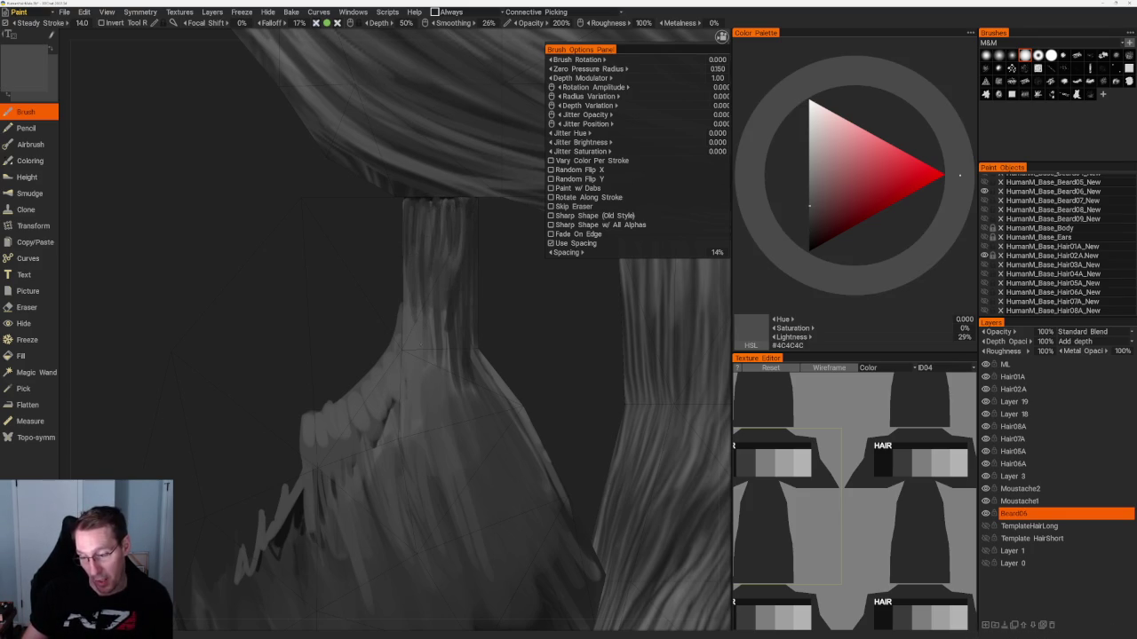
key(v)
mouse_move(421, 303)
mouse_down()
mouse_move(421, 248)
mouse_move(414, 268)
mouse_up()
key(v)
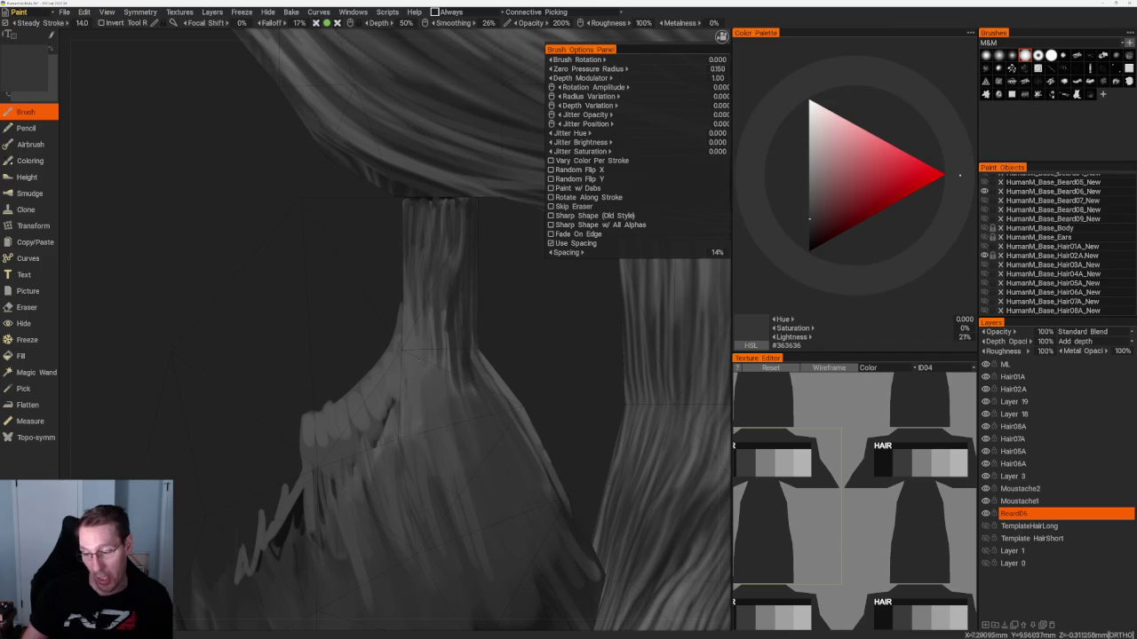
drag(434, 331, 433, 309)
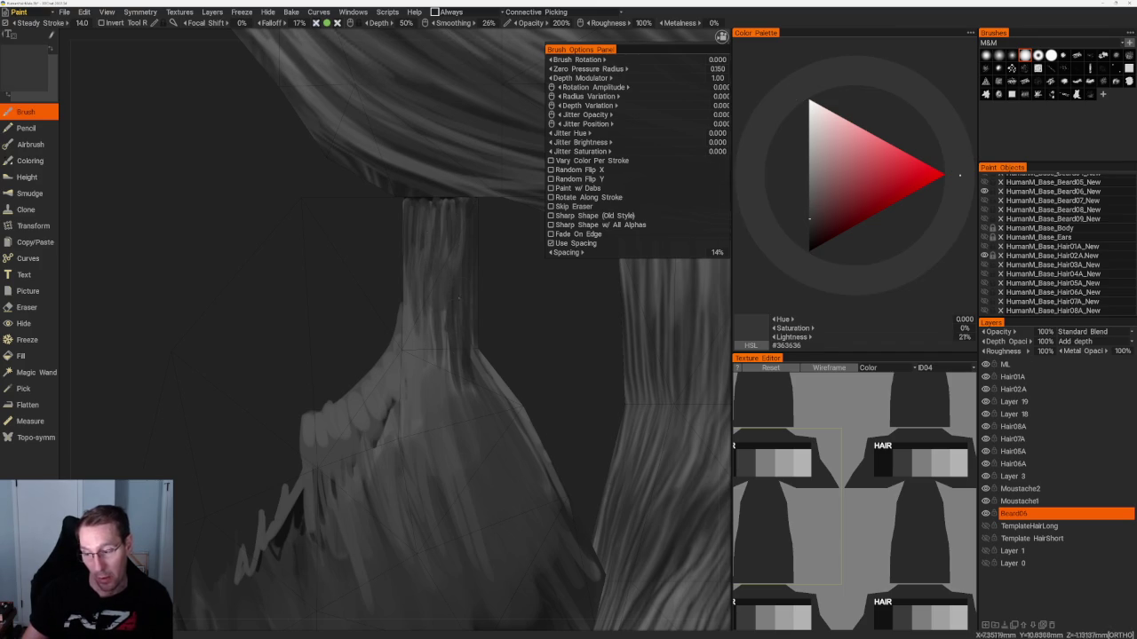
Paint a near-black #111111 streak on the hanging strand and inspect the result.
mouse_move(479, 293)
middle_down()
mouse_move(511, 289)
mouse_move(461, 325)
mouse_move(465, 300)
mouse_move(521, 371)
middle_up()
key(v)
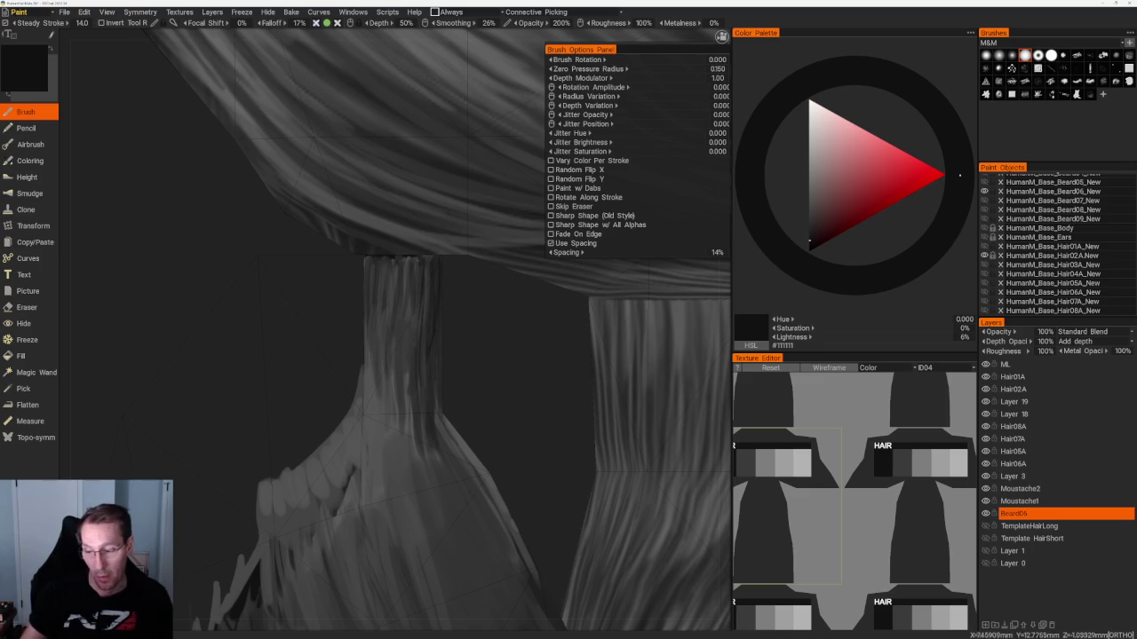
mouse_move(410, 362)
mouse_down()
mouse_move(411, 267)
mouse_move(405, 370)
mouse_up()
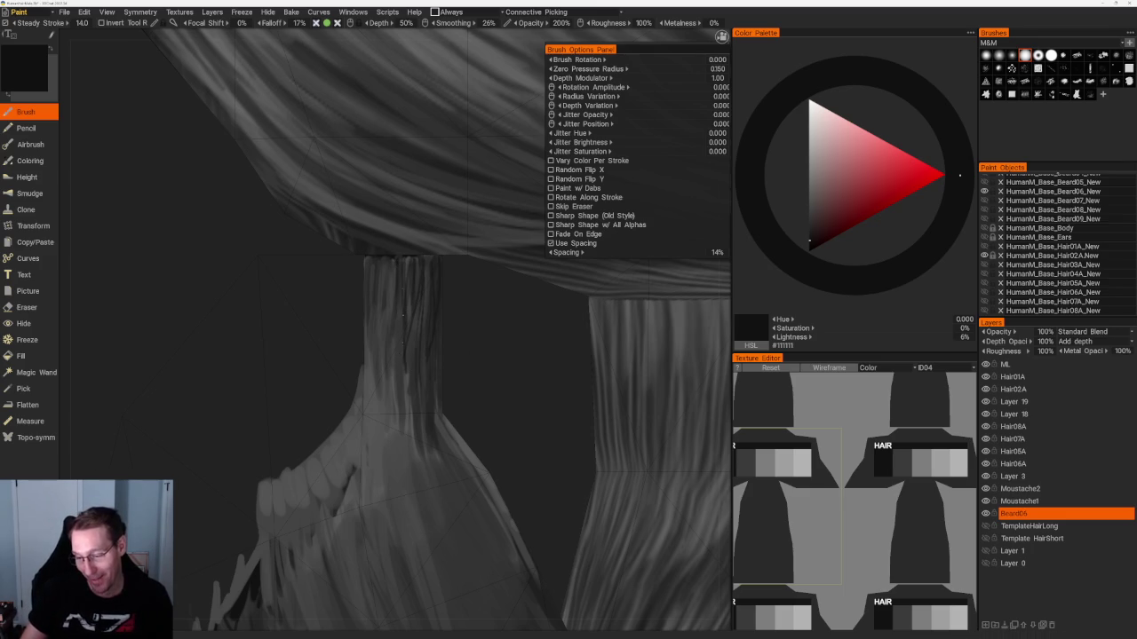
mouse_move(356, 586)
middle_down()
mouse_move(363, 594)
mouse_move(485, 429)
mouse_move(513, 449)
middle_up()
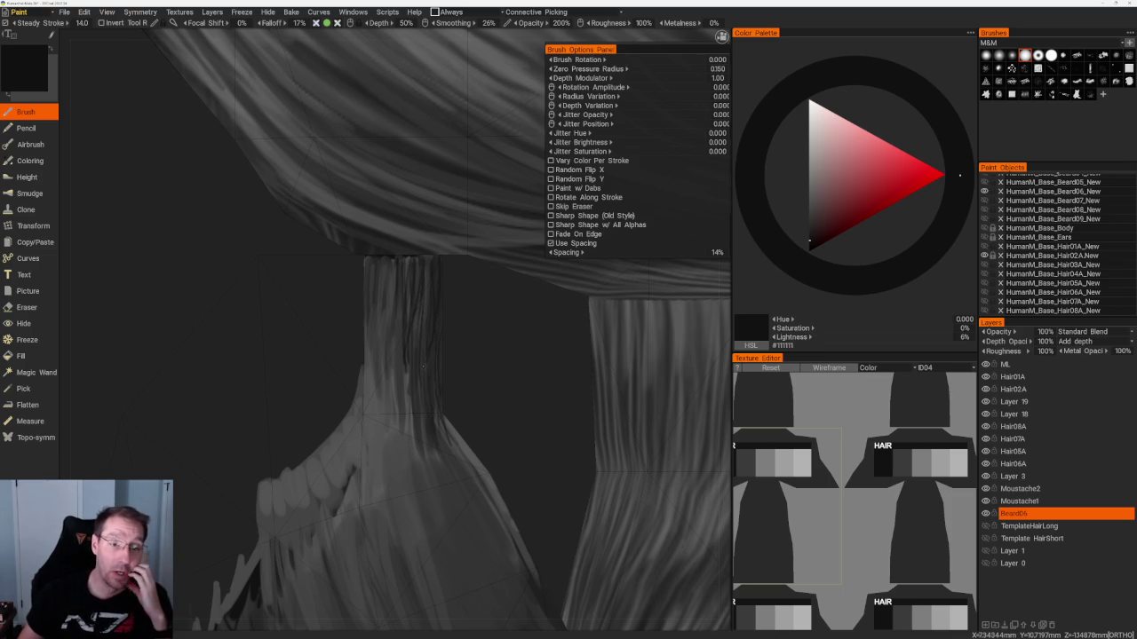
middle_drag(365, 593, 359, 586)
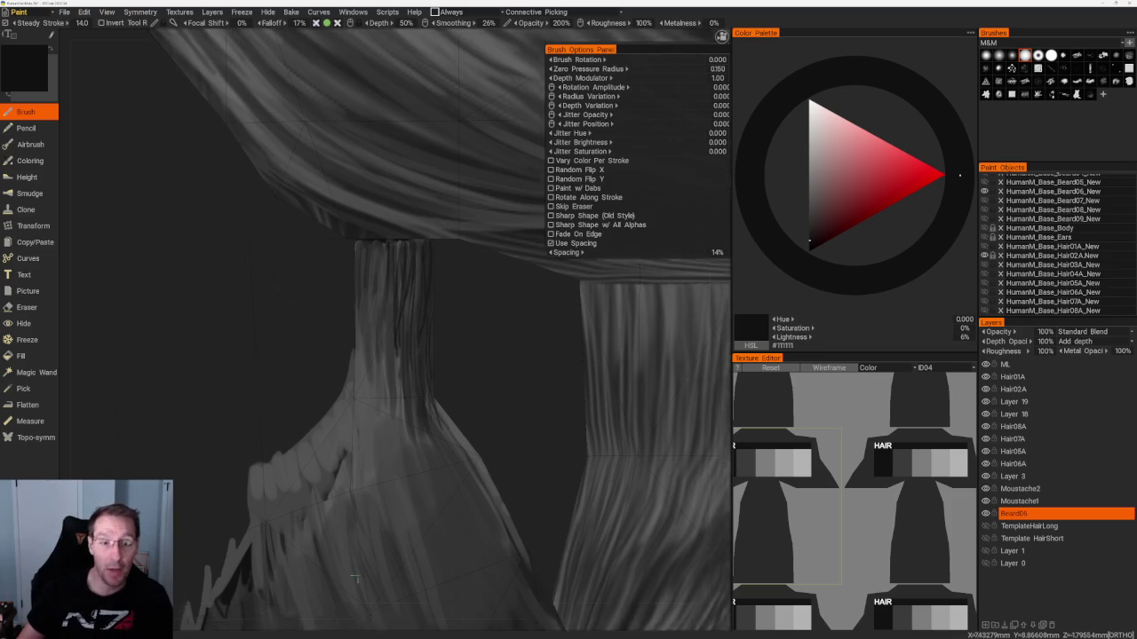
scroll(346, 273, down, 5)
scroll(311, 250, up, 5)
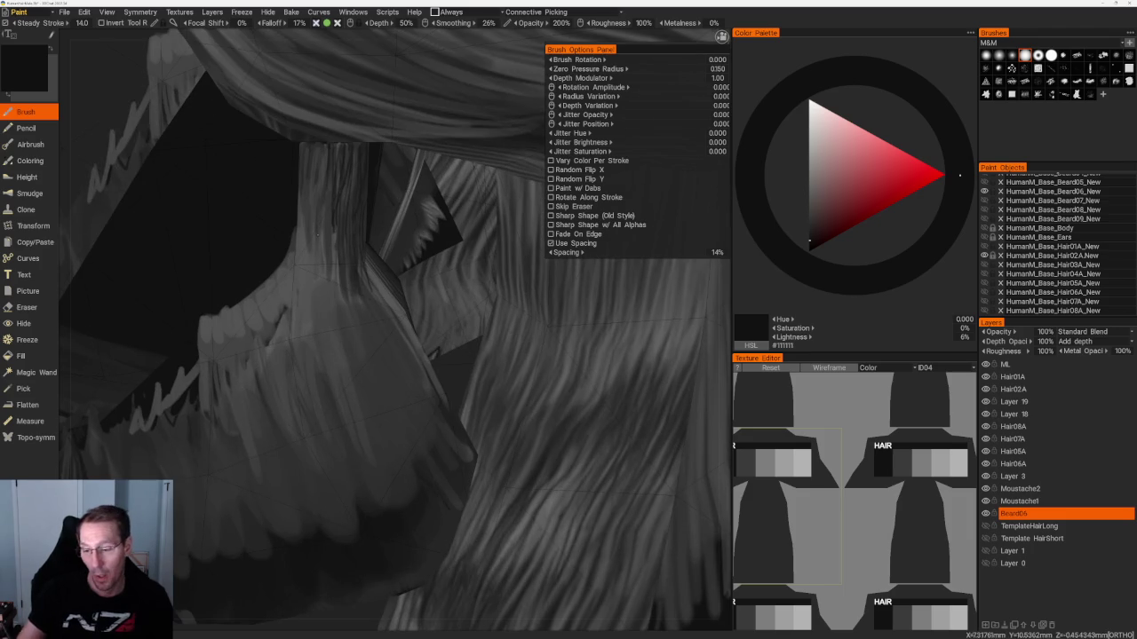
Paint a dark strand down the neck piece and extend it downward.
mouse_move(291, 410)
middle_down()
mouse_move(350, 563)
mouse_move(434, 611)
middle_up()
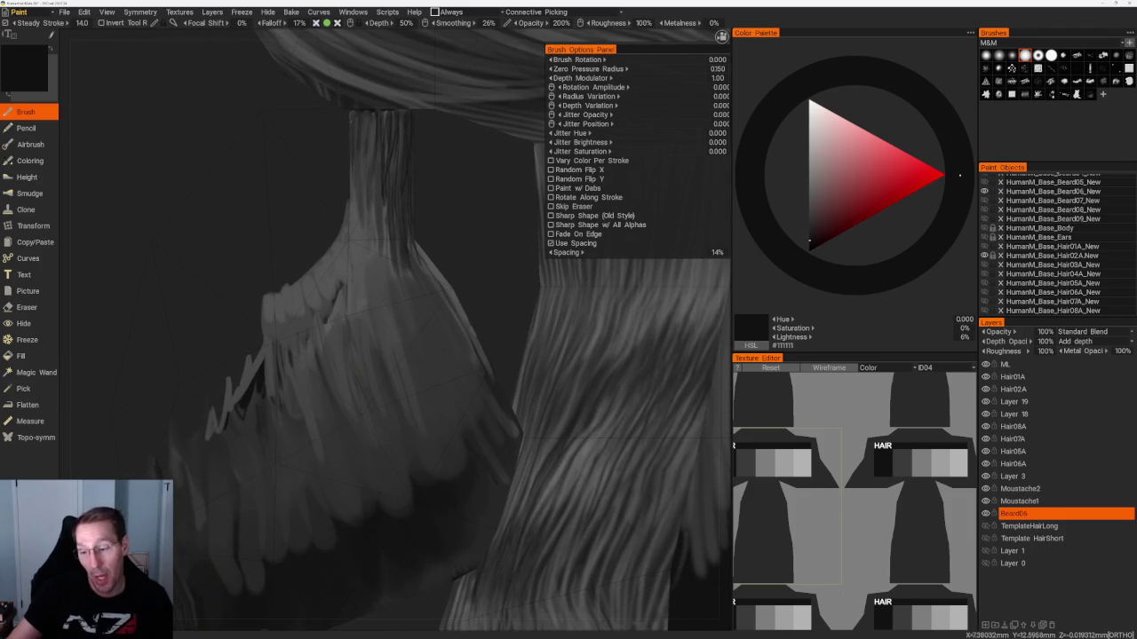
drag(352, 110, 347, 240)
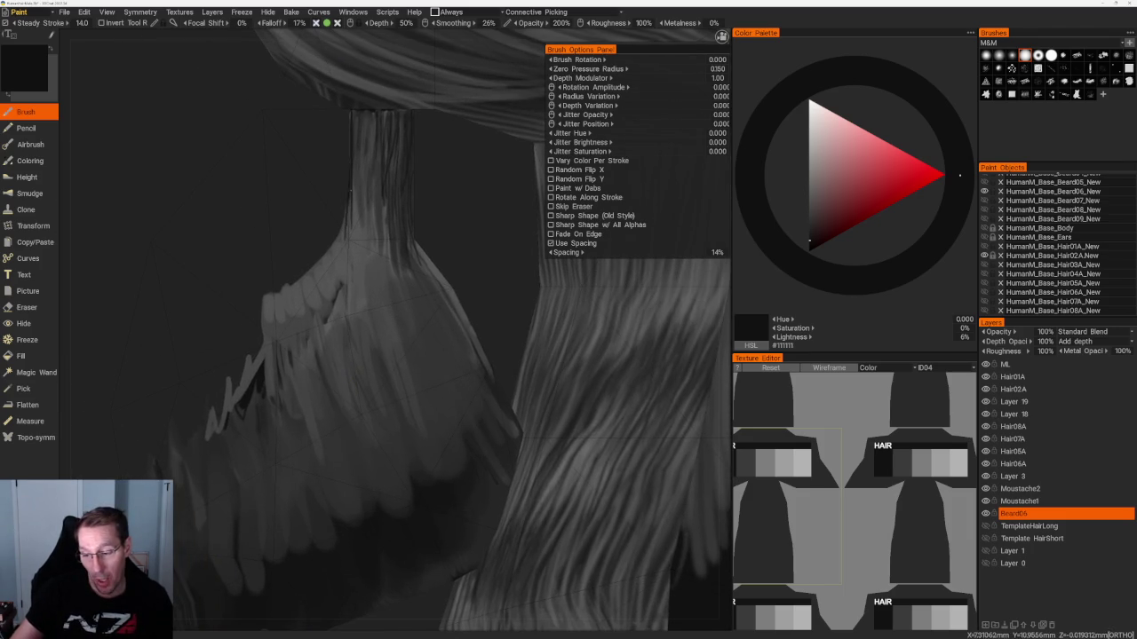
mouse_move(348, 196)
mouse_down()
mouse_move(334, 246)
mouse_move(284, 295)
mouse_up()
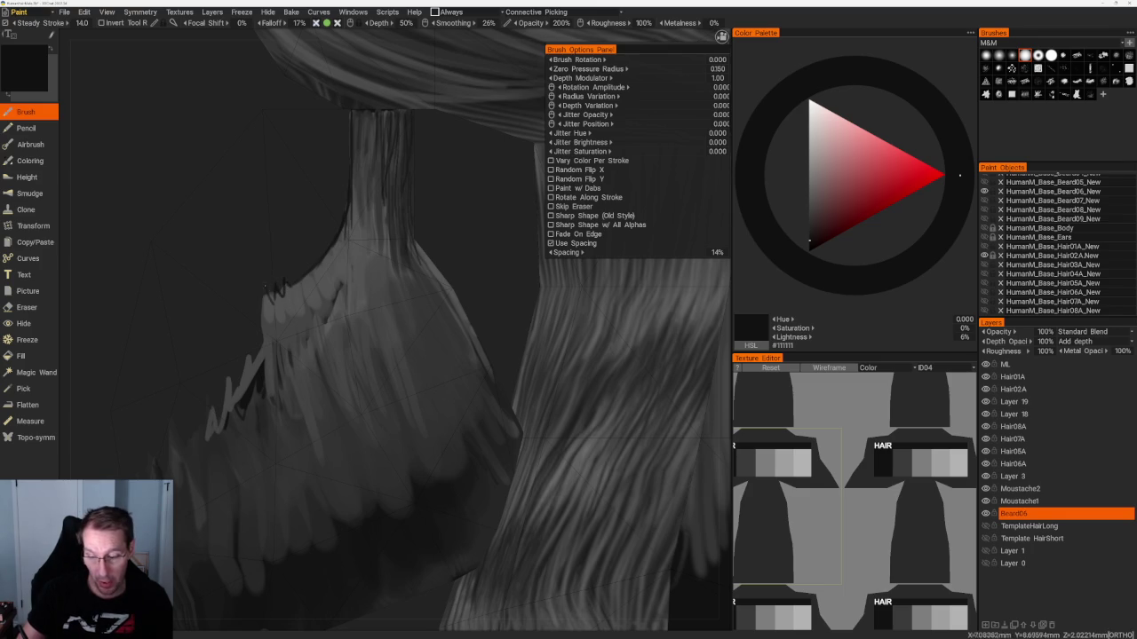
scroll(240, 186, down, 5)
right_drag(240, 186, 355, 266)
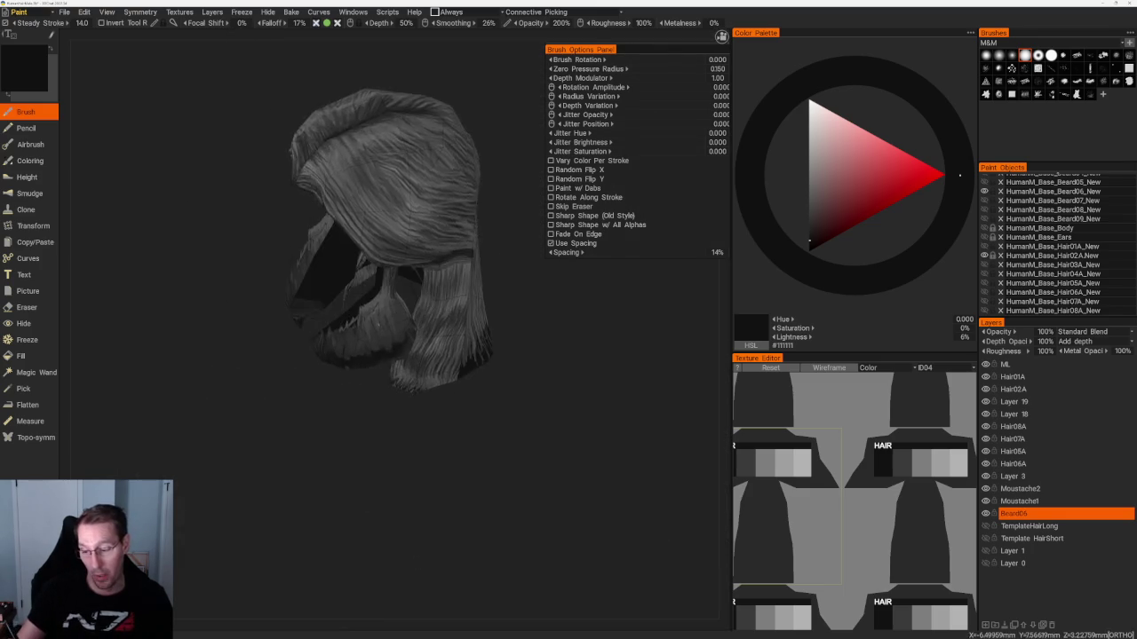
scroll(376, 498, up, 5)
scroll(375, 388, up, 3)
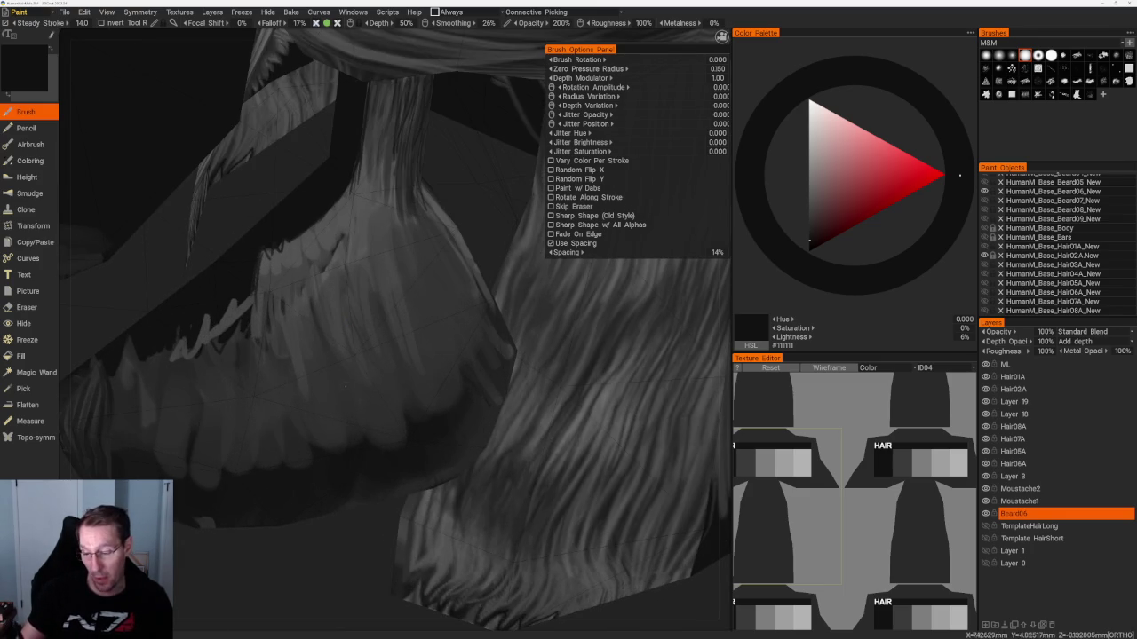
Add more dark and near-black streaks to the beard card and neck strand.
key(v)
mouse_move(319, 236)
mouse_down()
mouse_move(305, 311)
mouse_move(315, 321)
mouse_up()
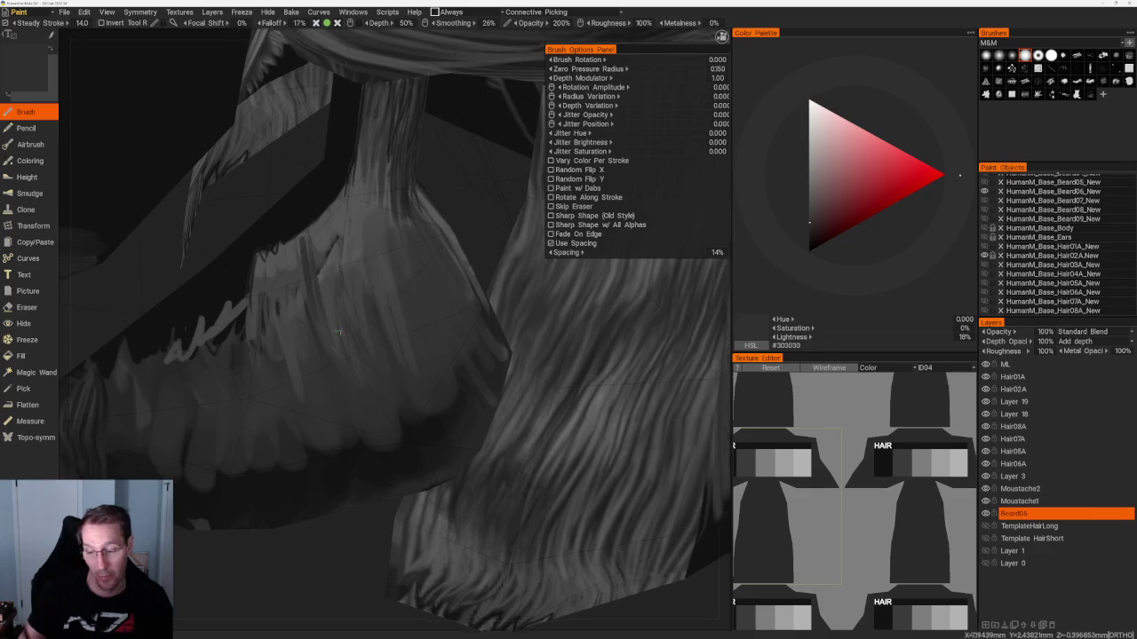
right_drag(344, 331, 319, 500)
scroll(375, 366, down, 2)
drag(392, 293, 380, 347)
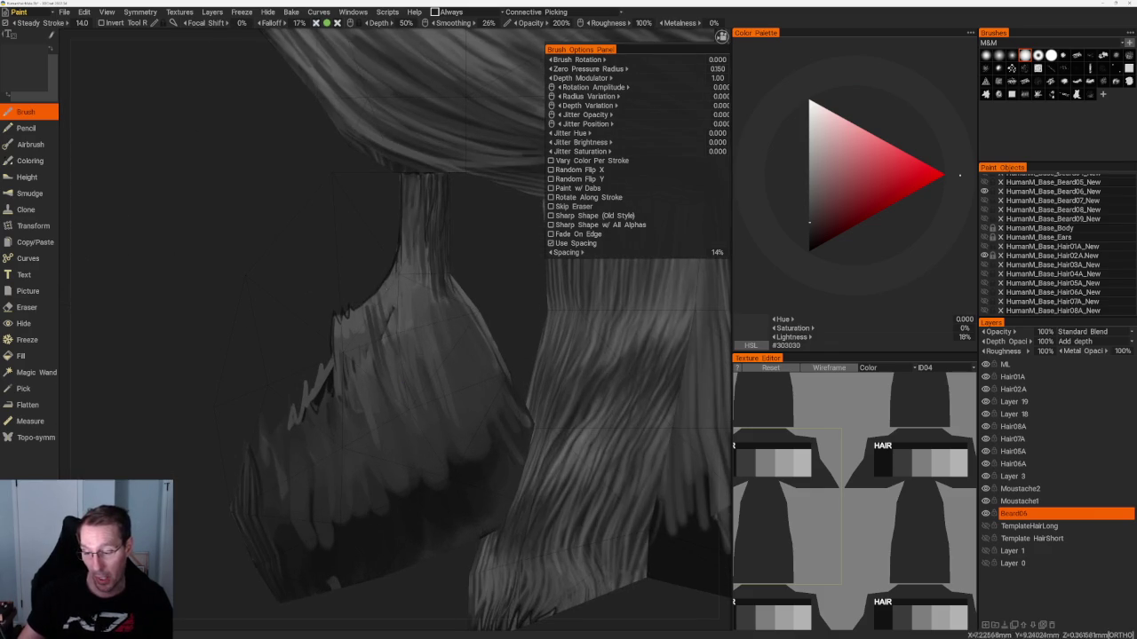
key(v)
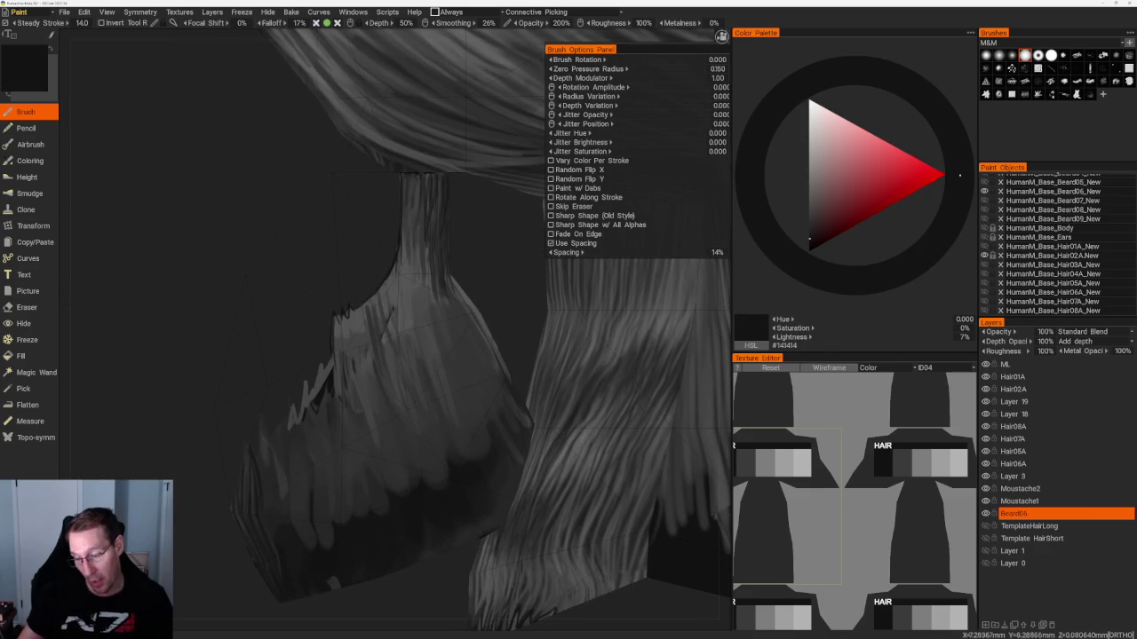
drag(397, 278, 396, 311)
mouse_move(406, 250)
mouse_down()
mouse_move(413, 329)
mouse_move(409, 291)
mouse_move(427, 313)
mouse_up()
Paint faint mid-grey highlight streaks along the neck strand, ending at #474747 grey.
key(v)
key(v)
key(v)
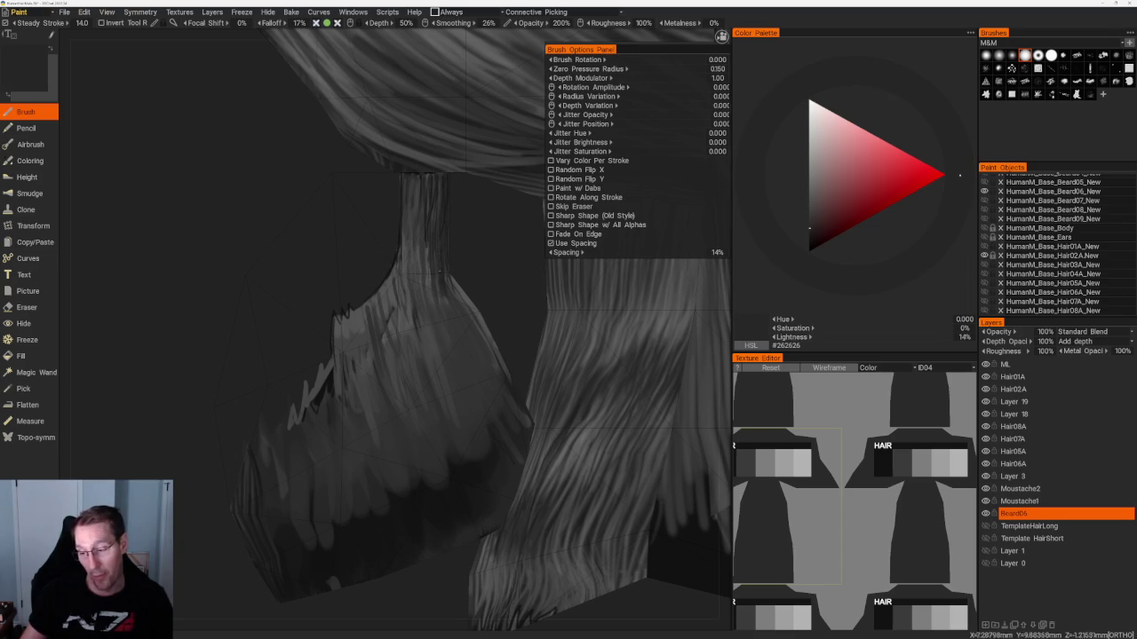
drag(402, 300, 402, 336)
drag(391, 288, 390, 307)
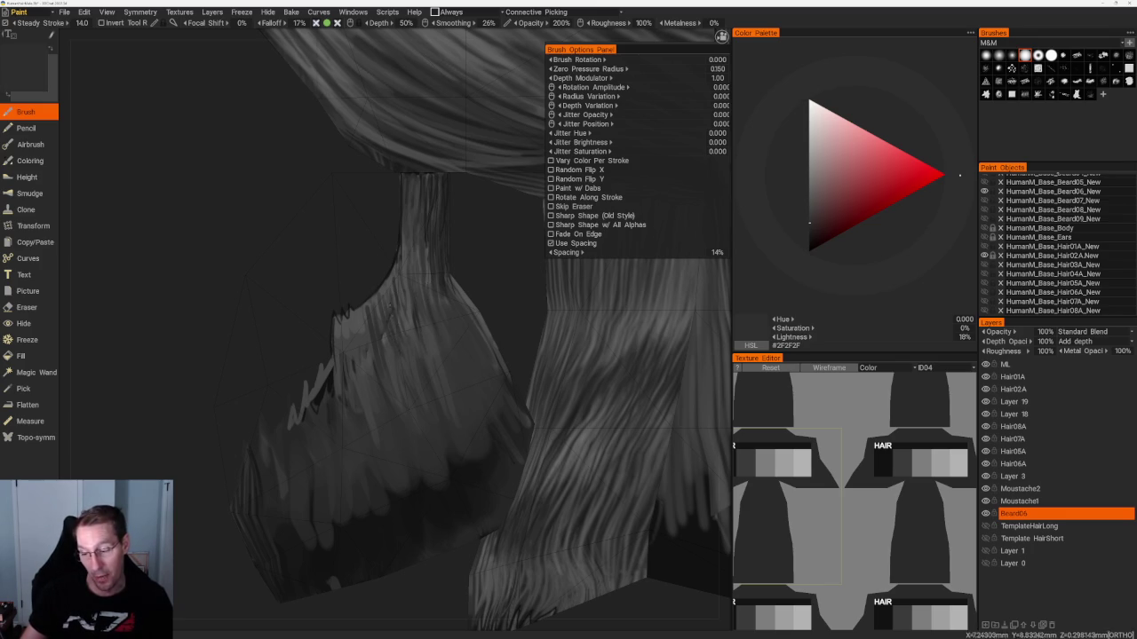
key(v)
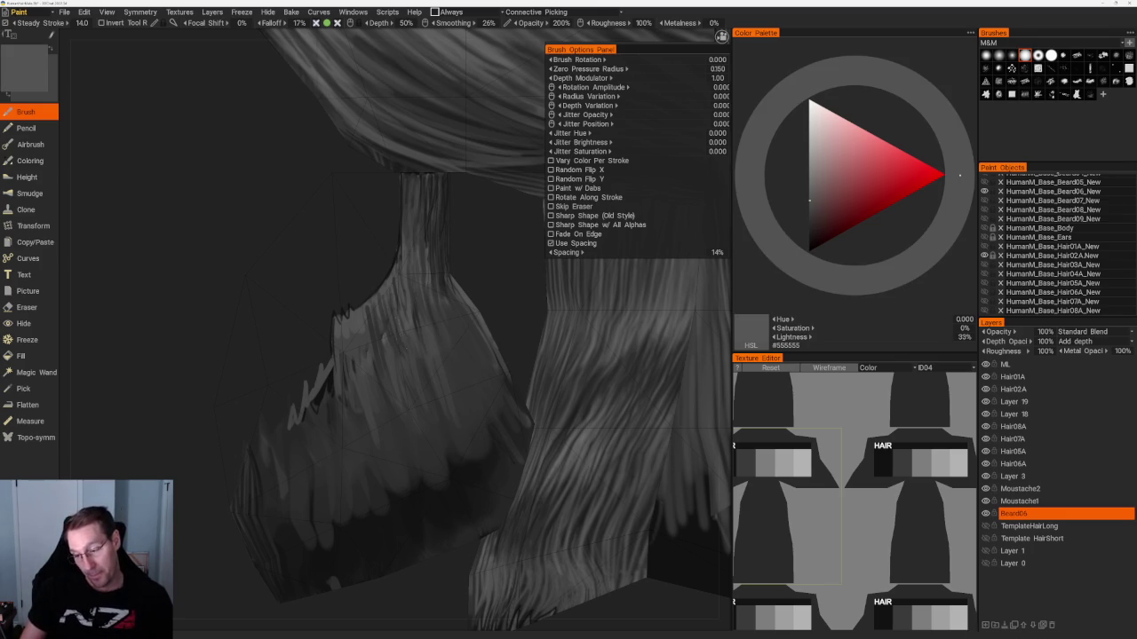
drag(382, 320, 382, 336)
key(v)
drag(396, 279, 396, 305)
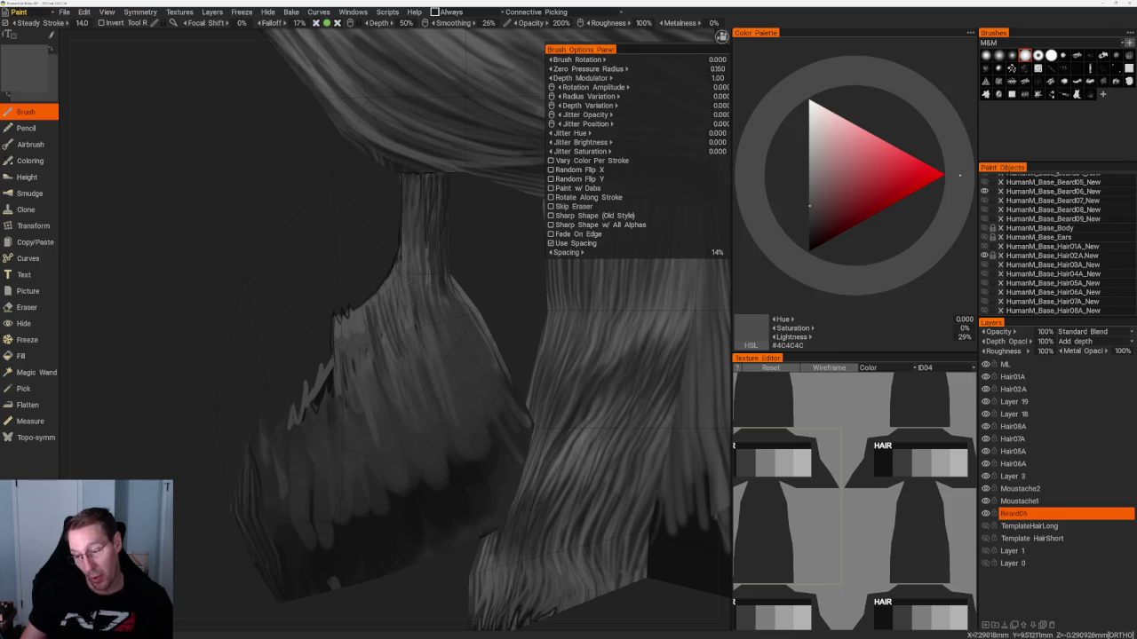
middle_drag(400, 284, 396, 327)
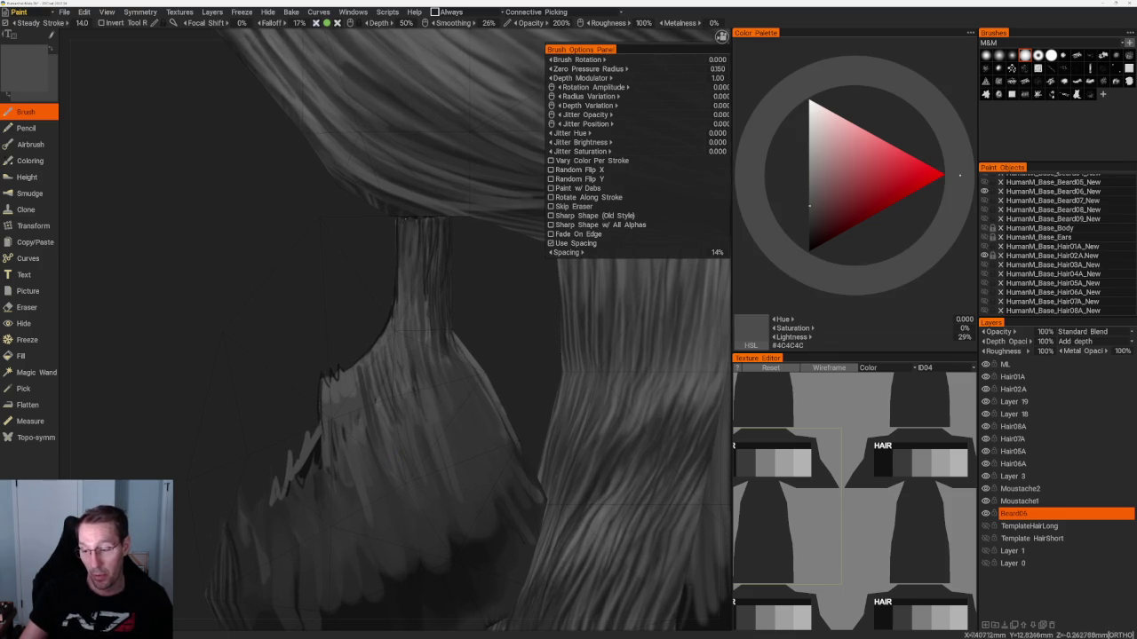
drag(398, 238, 398, 284)
mouse_move(408, 243)
mouse_down()
mouse_move(426, 301)
mouse_move(430, 268)
mouse_move(431, 309)
mouse_up()
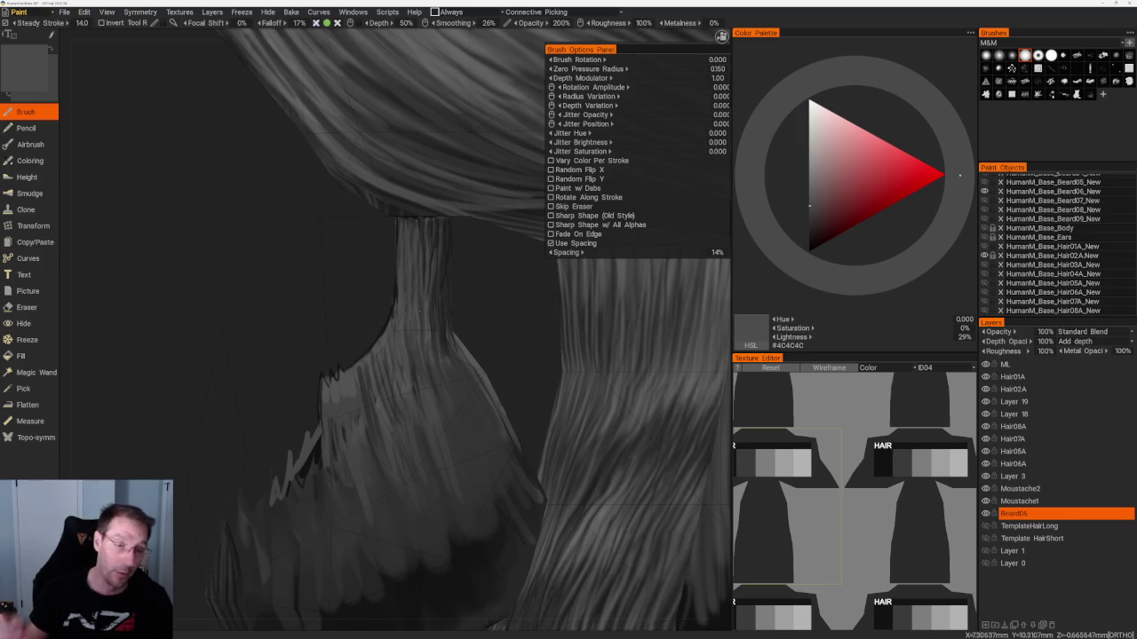
mouse_move(285, 257)
middle_down()
mouse_move(380, 417)
mouse_move(264, 264)
mouse_move(277, 290)
middle_up()
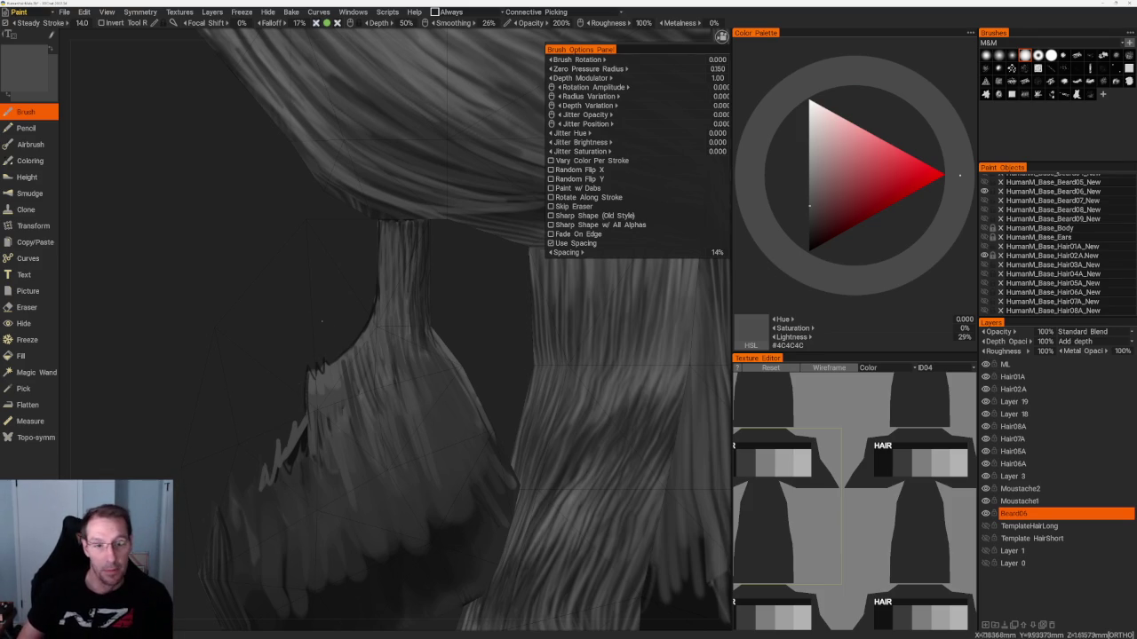
scroll(236, 193, down, 5)
Choose a different strand brush stamp and test a stroke on the beard.
scroll(400, 508, up, 4)
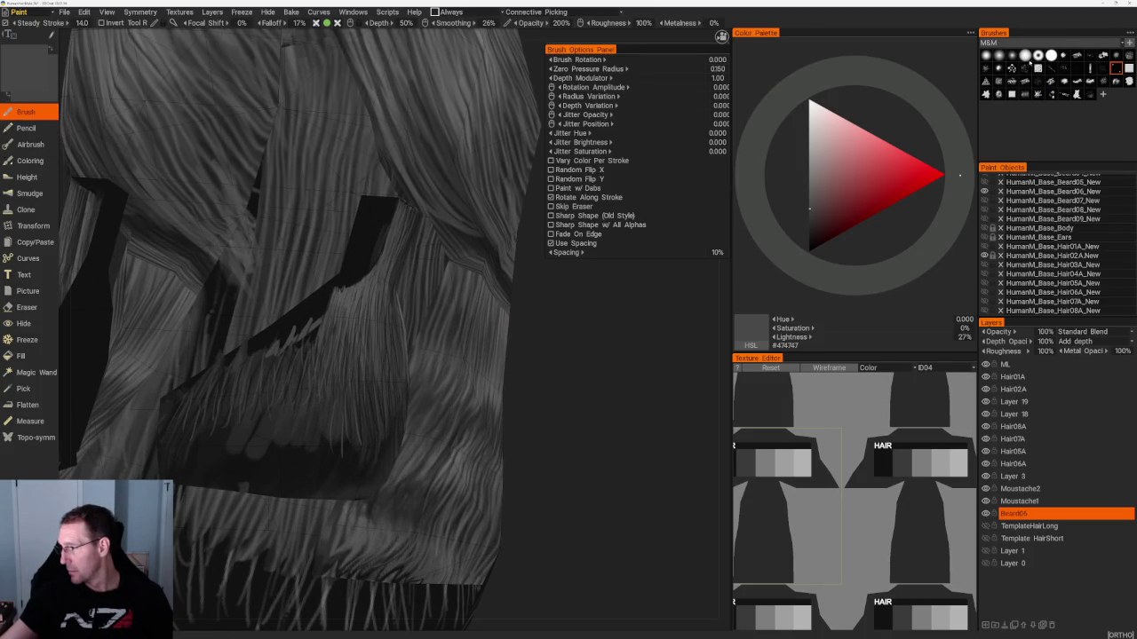
click(1011, 94)
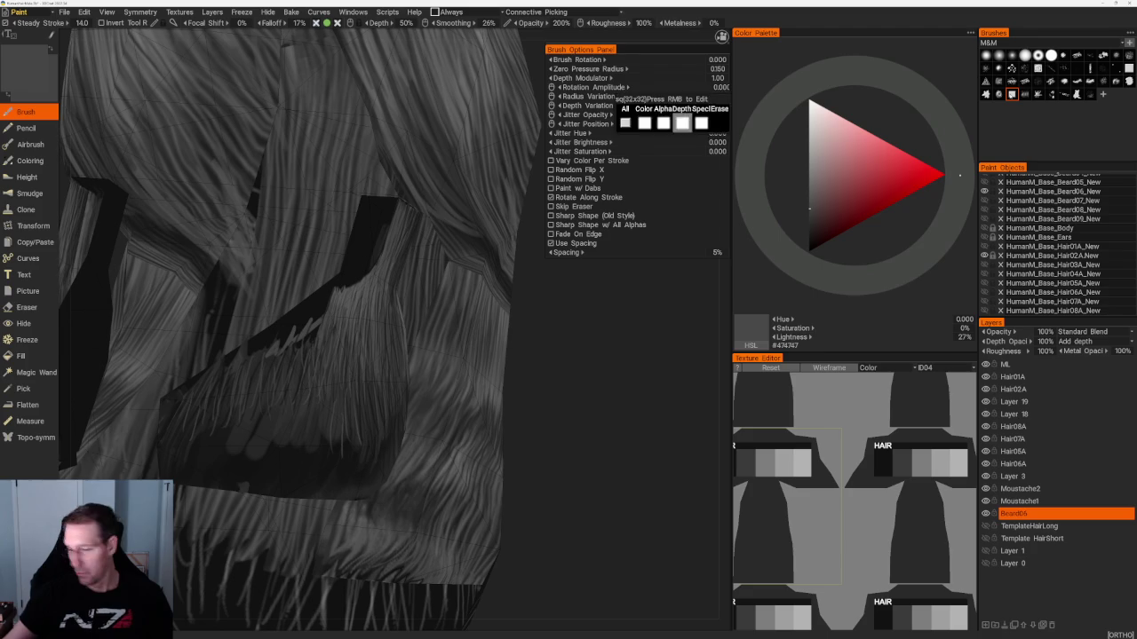
mouse_move(302, 329)
mouse_down()
mouse_move(310, 366)
mouse_move(299, 357)
mouse_up()
key(v)
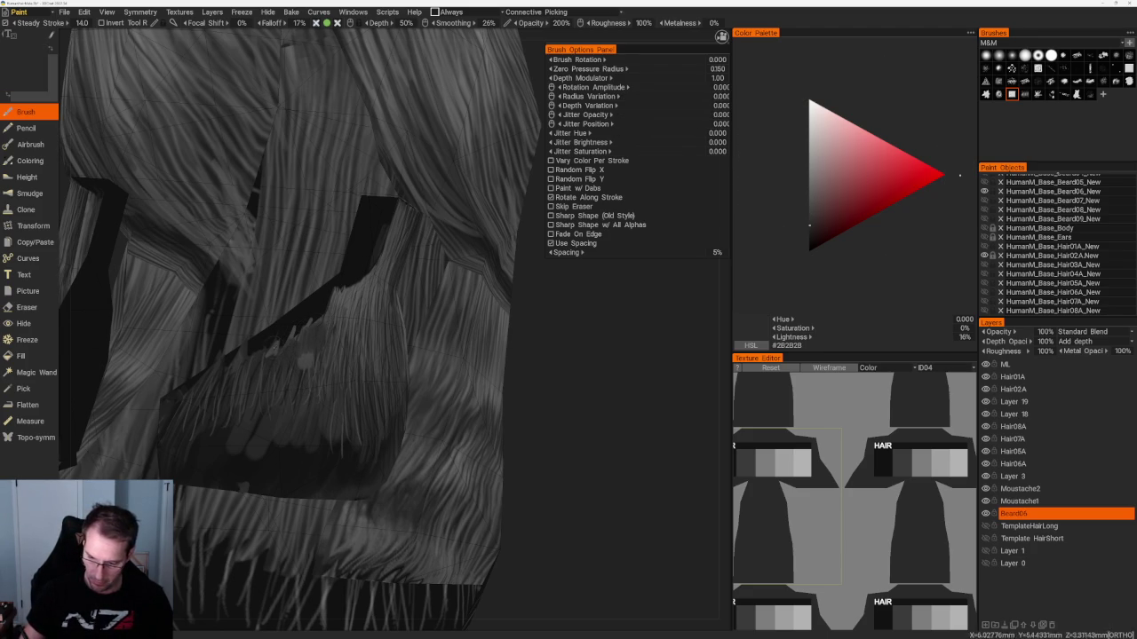
scroll(290, 369, down, 5)
mouse_move(241, 178)
mouse_down()
mouse_move(178, 216)
mouse_move(168, 172)
mouse_move(254, 302)
mouse_up()
scroll(254, 302, up, 3)
scroll(294, 211, up, 2)
scroll(332, 185, up, 3)
scroll(237, 264, up, 2)
Paint lighter mid-grey strands down the beard card, then return to the eraser.
key(e)
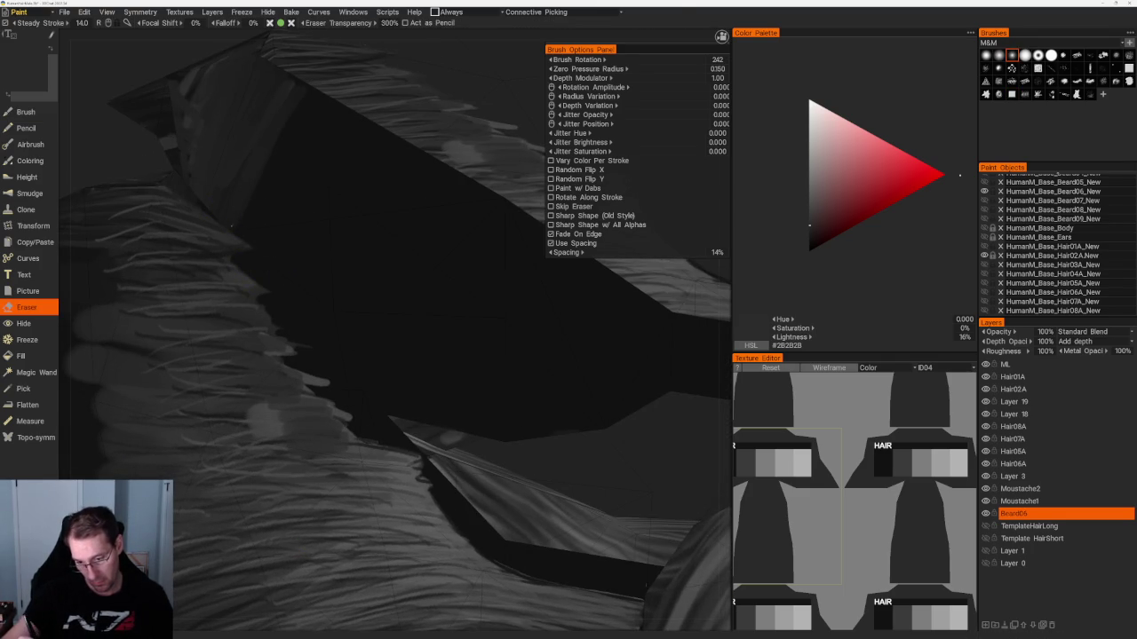
mouse_move(241, 240)
mouse_down()
mouse_move(238, 136)
mouse_move(277, 279)
mouse_up()
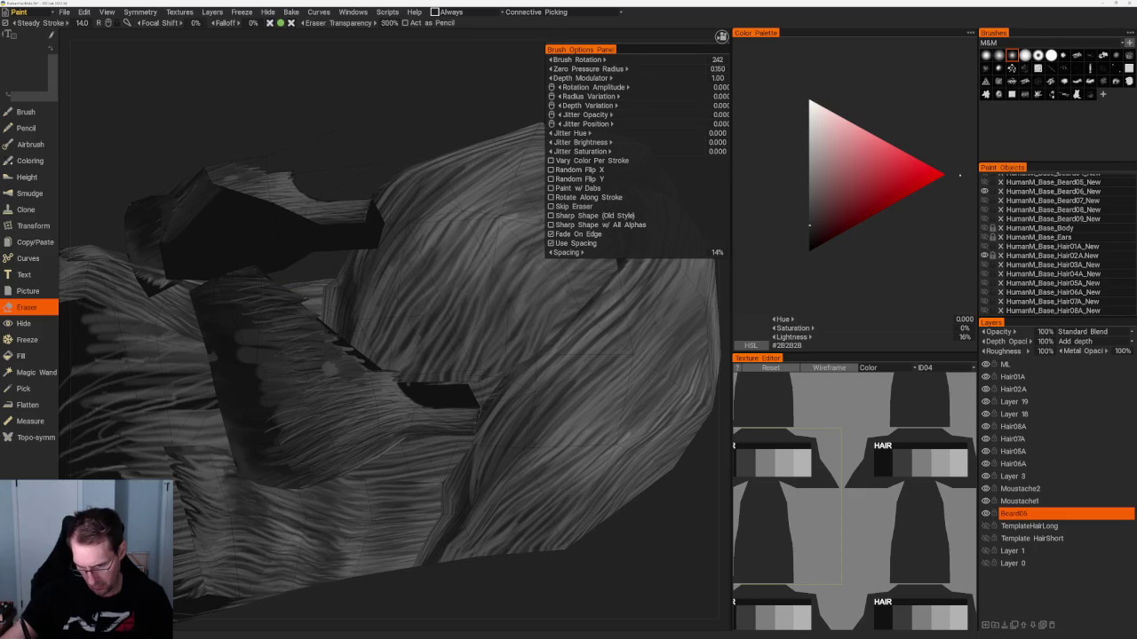
mouse_move(338, 228)
mouse_down()
mouse_move(492, 325)
mouse_move(464, 272)
mouse_move(459, 340)
mouse_move(417, 266)
mouse_up()
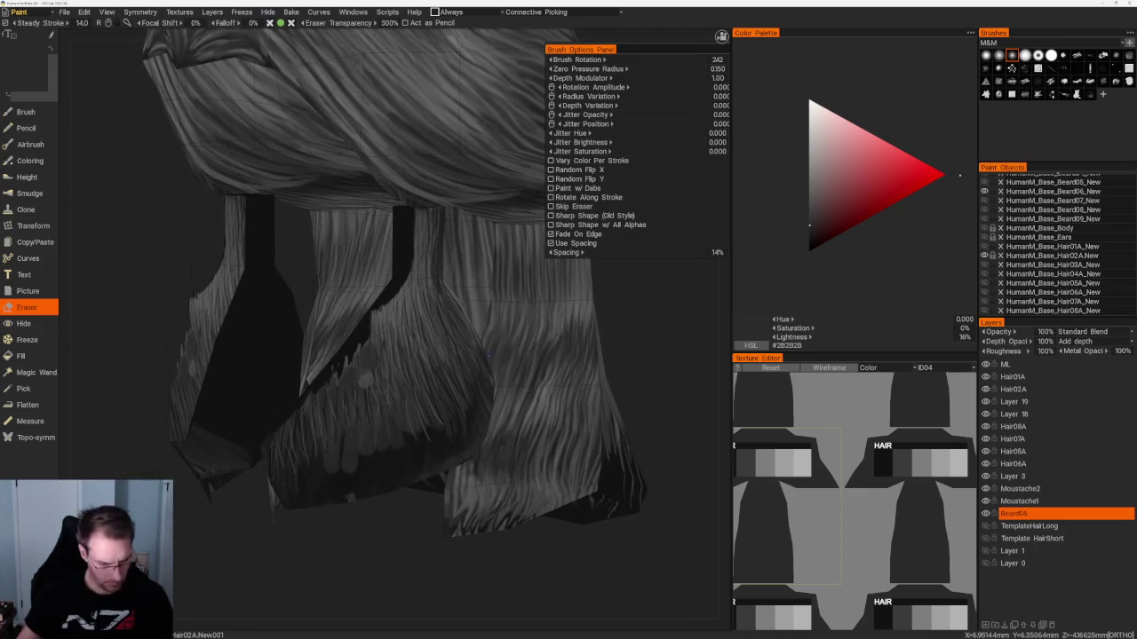
key(b)
key(v)
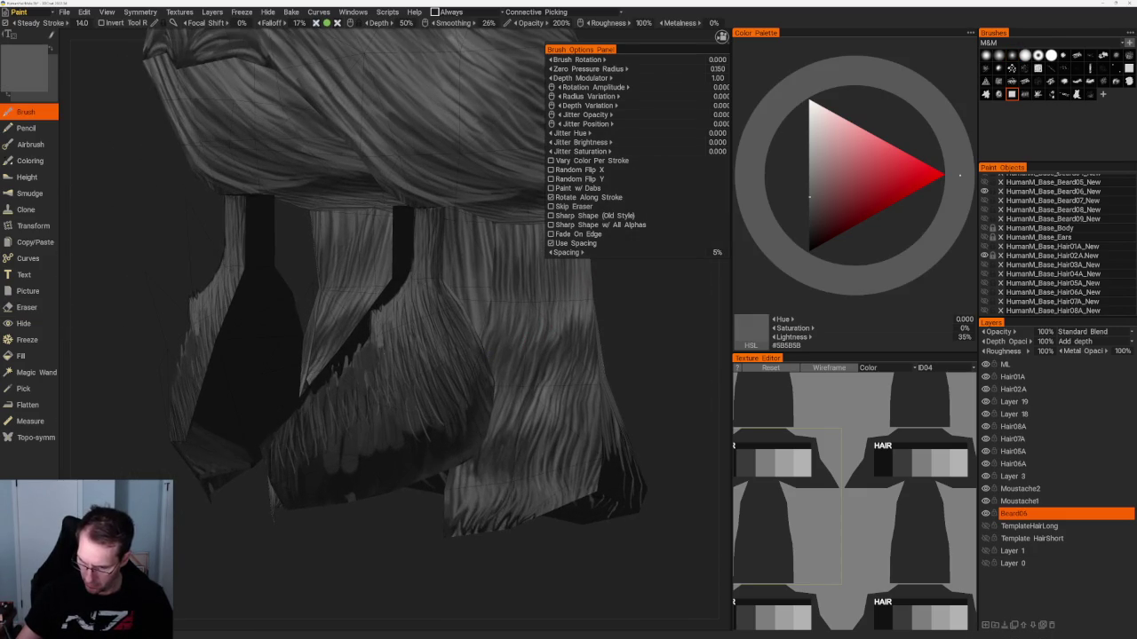
mouse_move(368, 349)
mouse_down()
mouse_move(330, 412)
mouse_move(345, 533)
mouse_up()
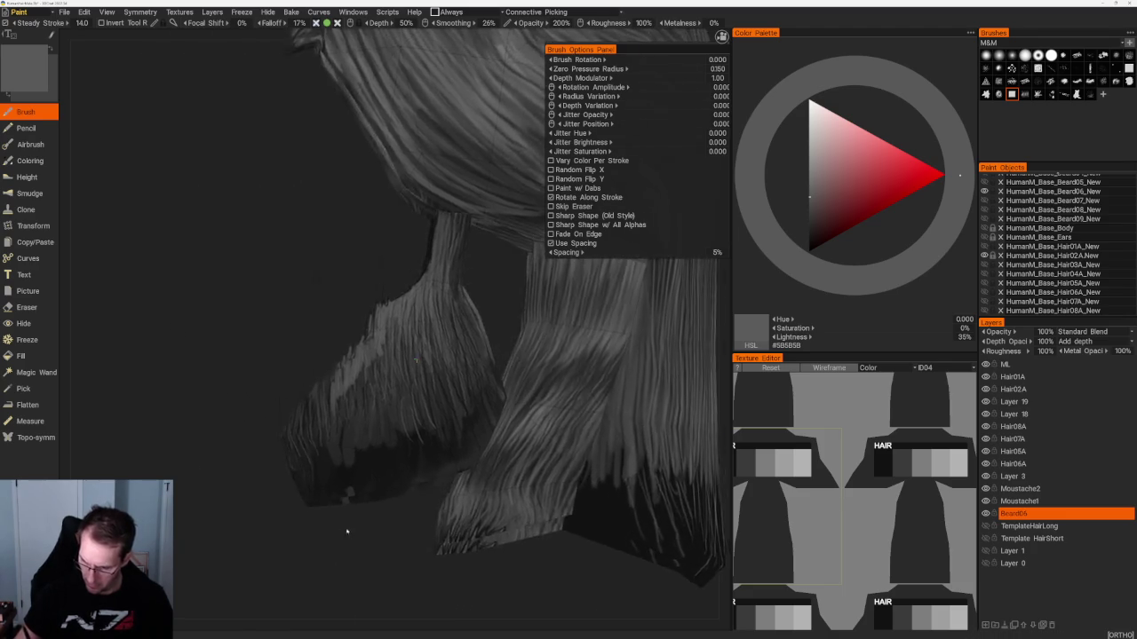
alt+right_drag(346, 533, 284, 339)
key(e)
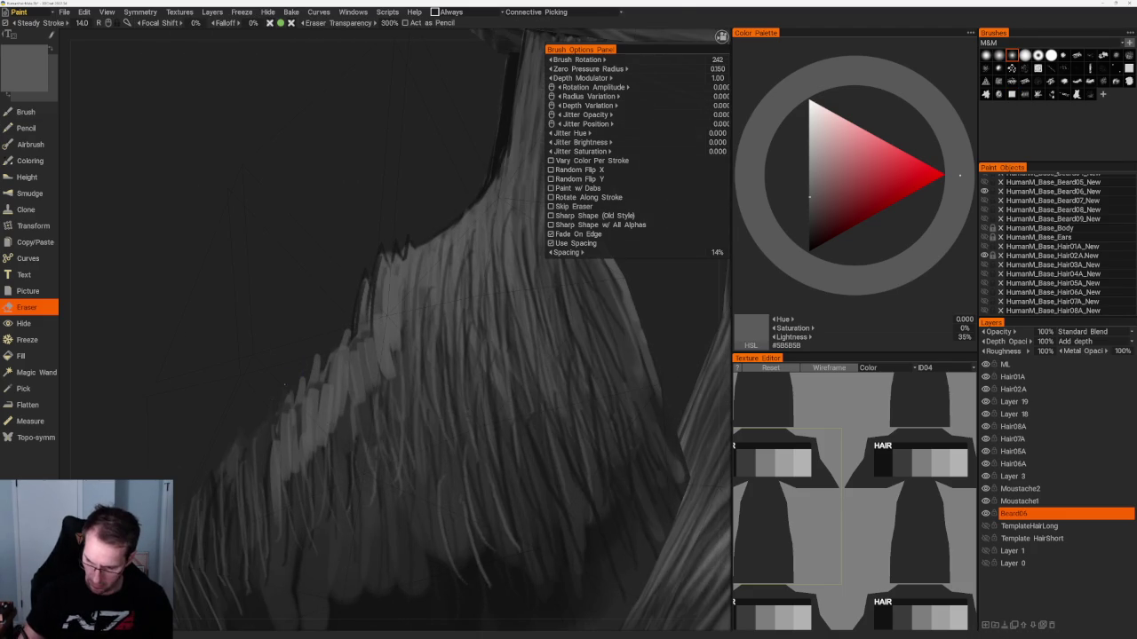
mouse_move(289, 382)
alt+mouse_down()
mouse_move(254, 482)
mouse_move(308, 487)
alt+mouse_up()
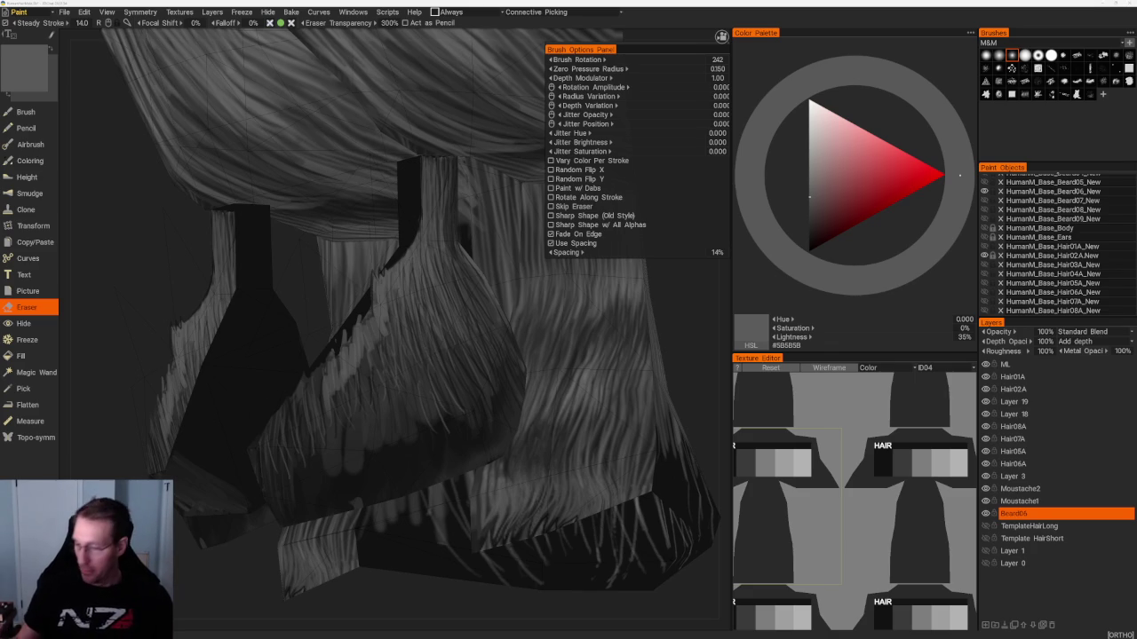
Select the direction-following strand stamp, return to the Brush, and set a 34%-lightness grey.
drag(423, 587, 432, 554)
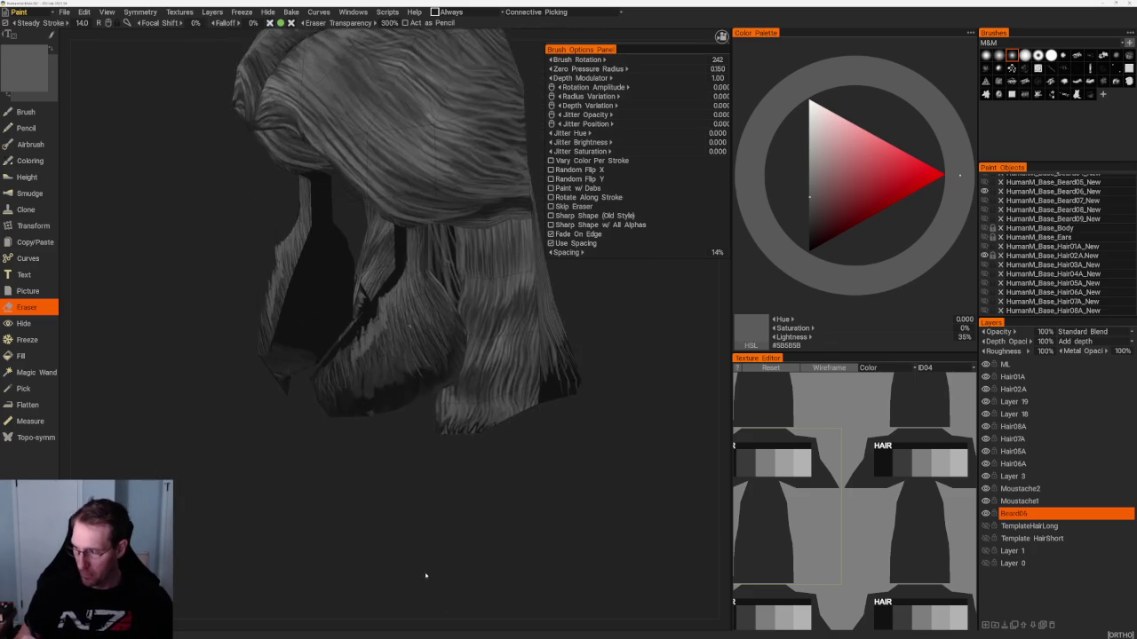
click(1011, 93)
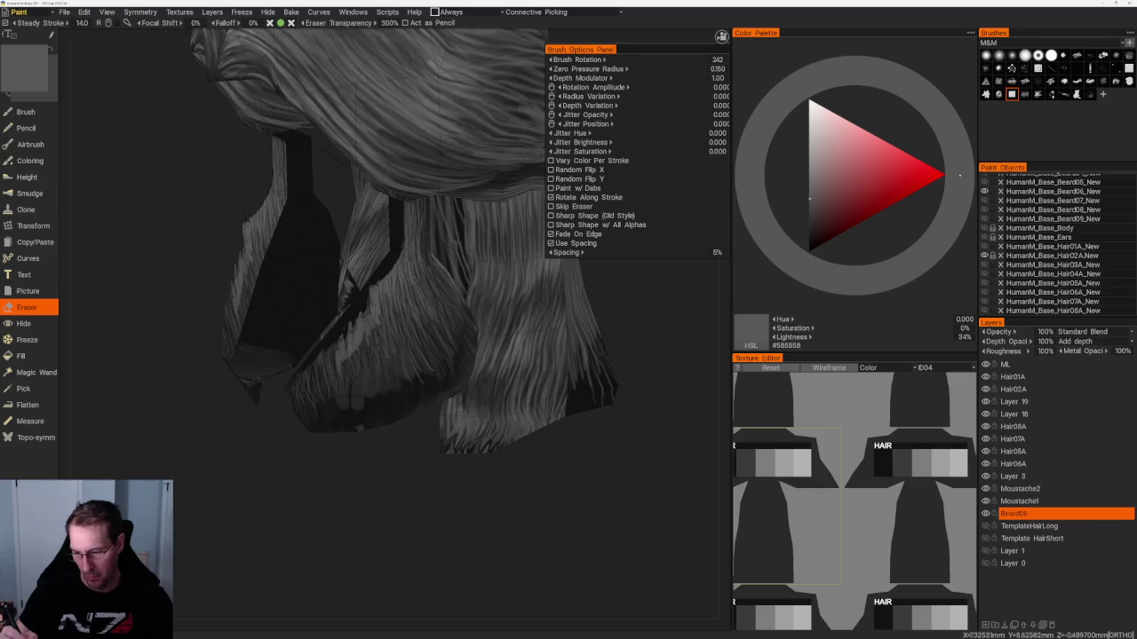
click(25, 112)
mouse_move(472, 531)
mouse_down()
mouse_move(531, 428)
mouse_move(386, 483)
mouse_move(394, 492)
mouse_up()
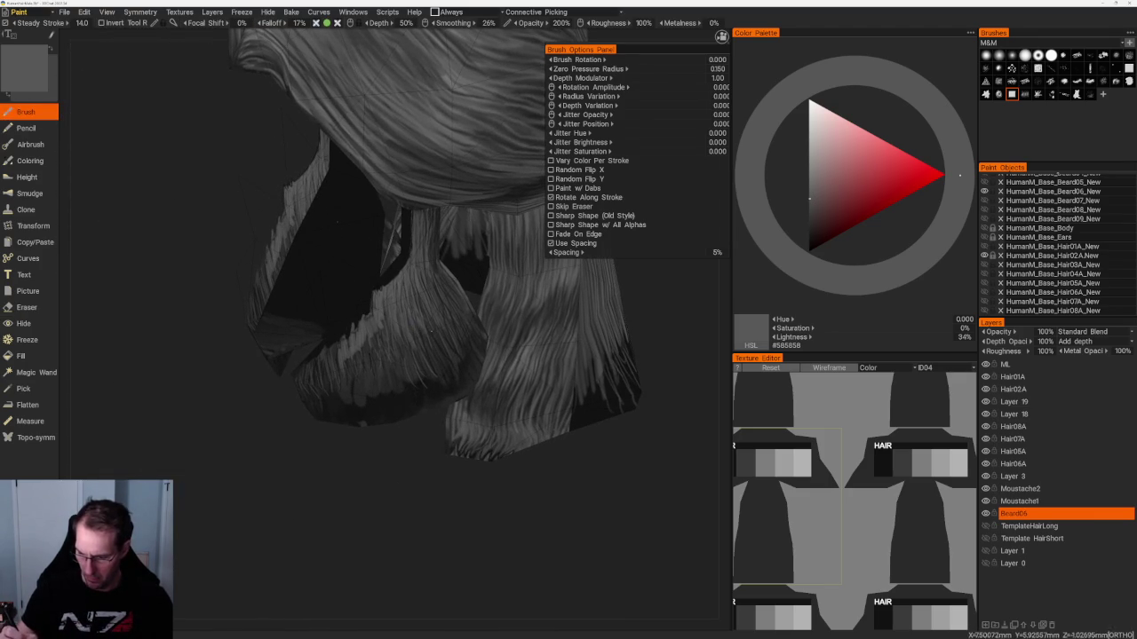
key(v)
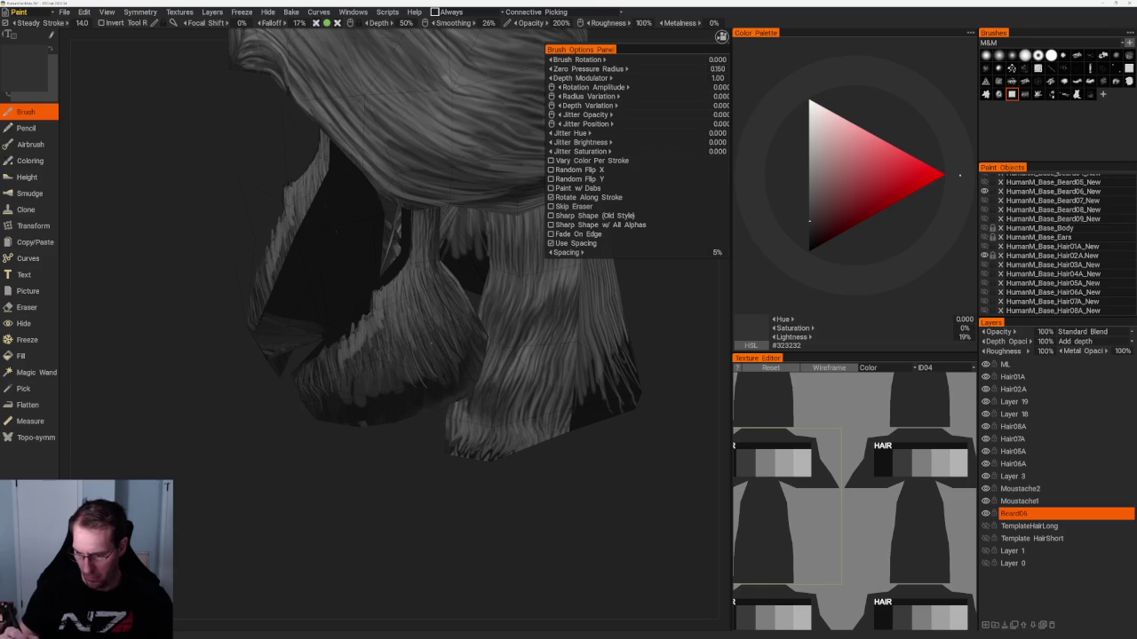
mouse_move(536, 22)
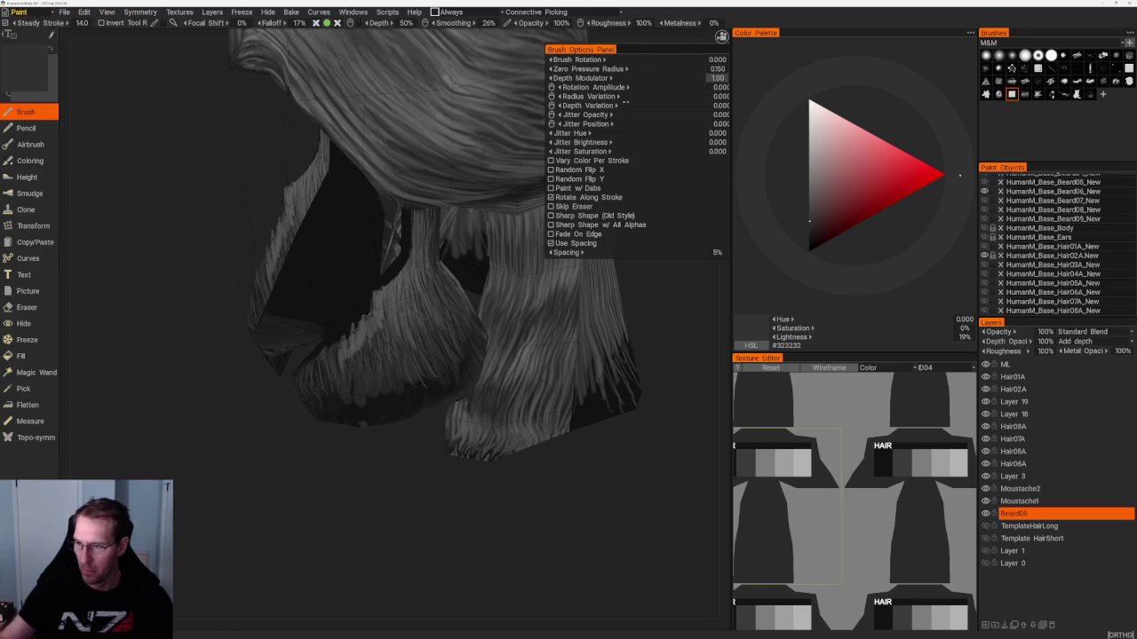
scroll(467, 262, up, 3)
key(v)
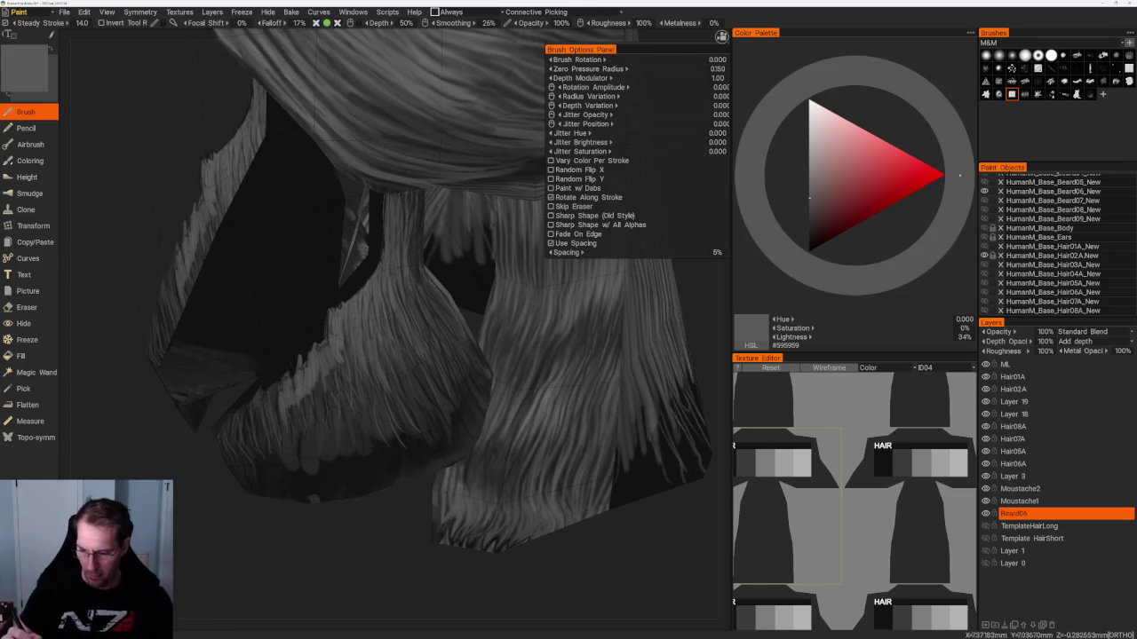
mouse_move(420, 370)
alt+mouse_down()
mouse_move(383, 360)
mouse_move(563, 553)
mouse_move(538, 515)
mouse_move(556, 388)
mouse_move(460, 373)
mouse_move(515, 413)
alt+mouse_up()
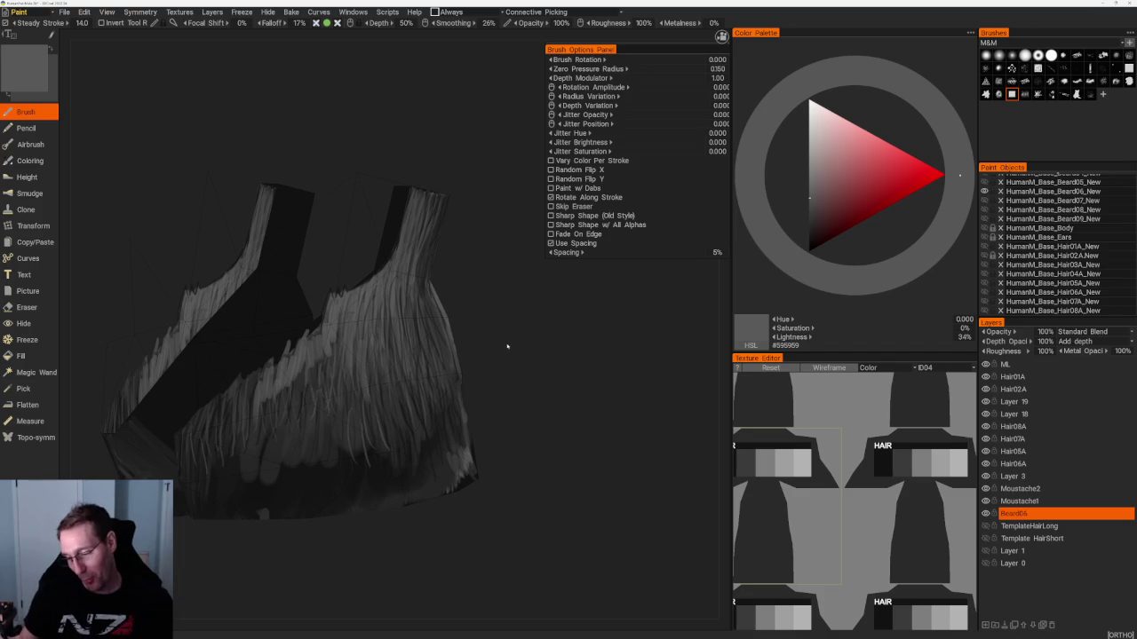
Orbit the beard while stepping the paint grey darker, then back up to #444444.
drag(503, 358, 406, 392)
key(v)
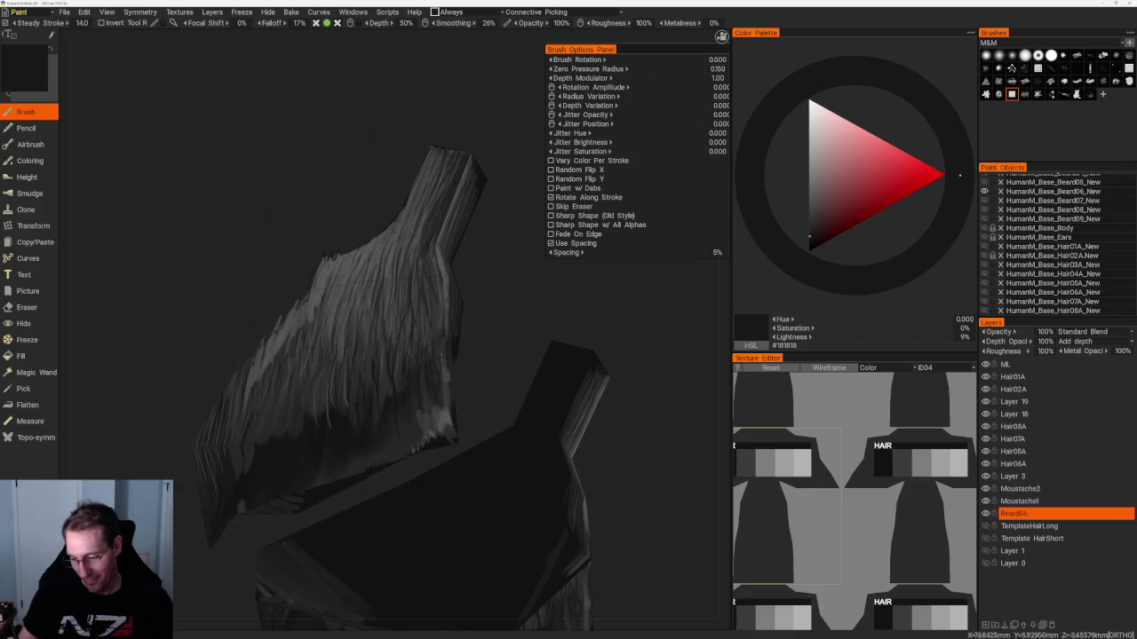
drag(439, 355, 579, 393)
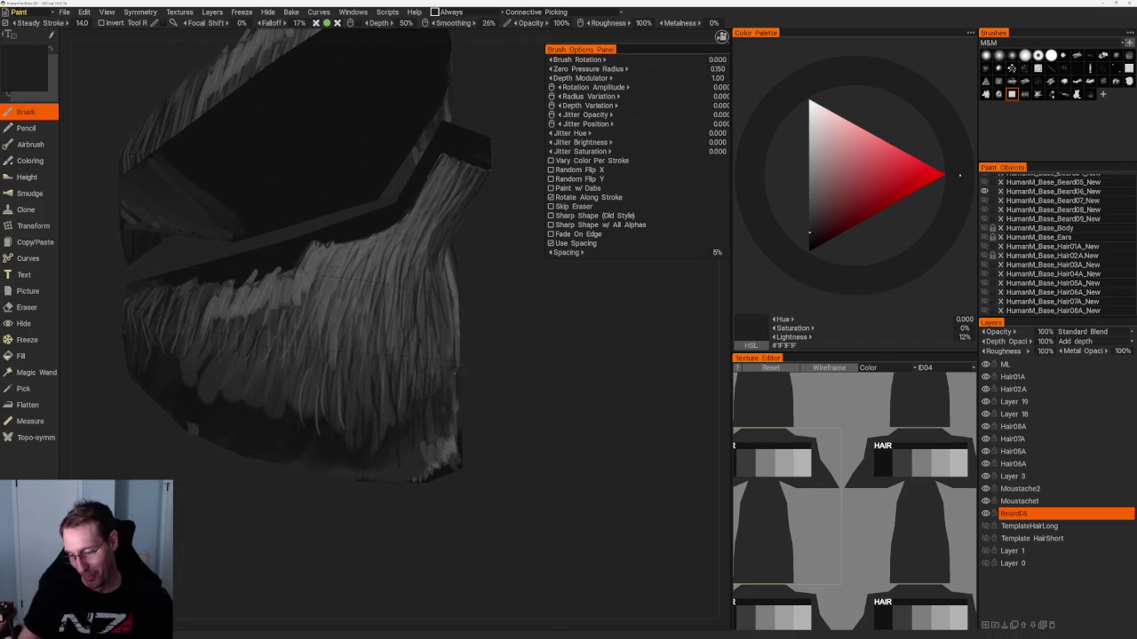
drag(435, 402, 497, 405)
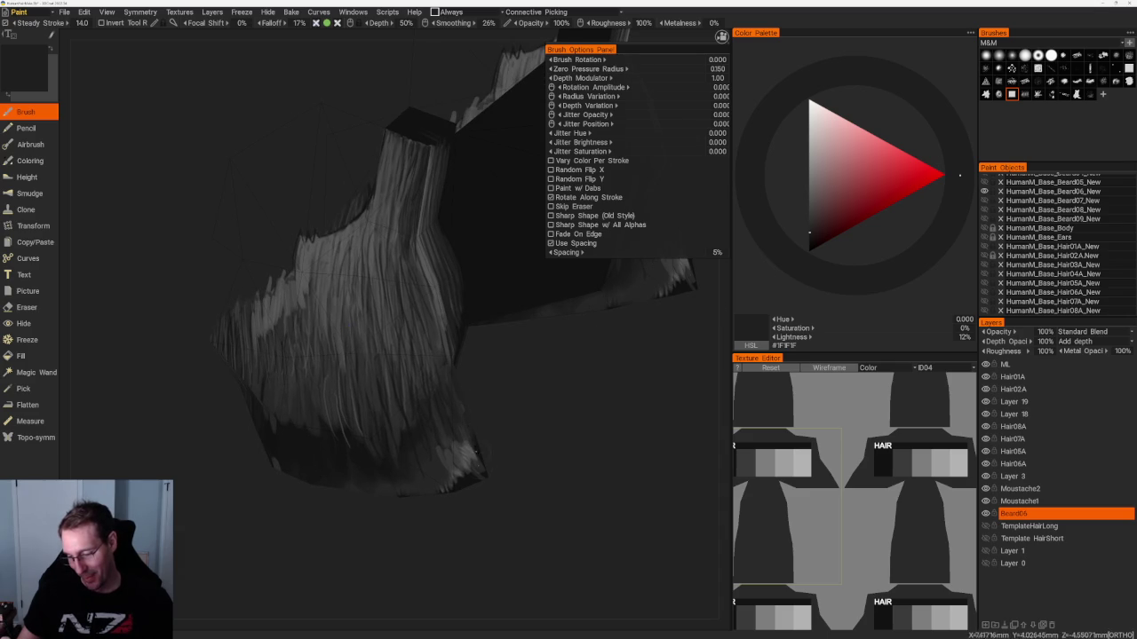
key(v)
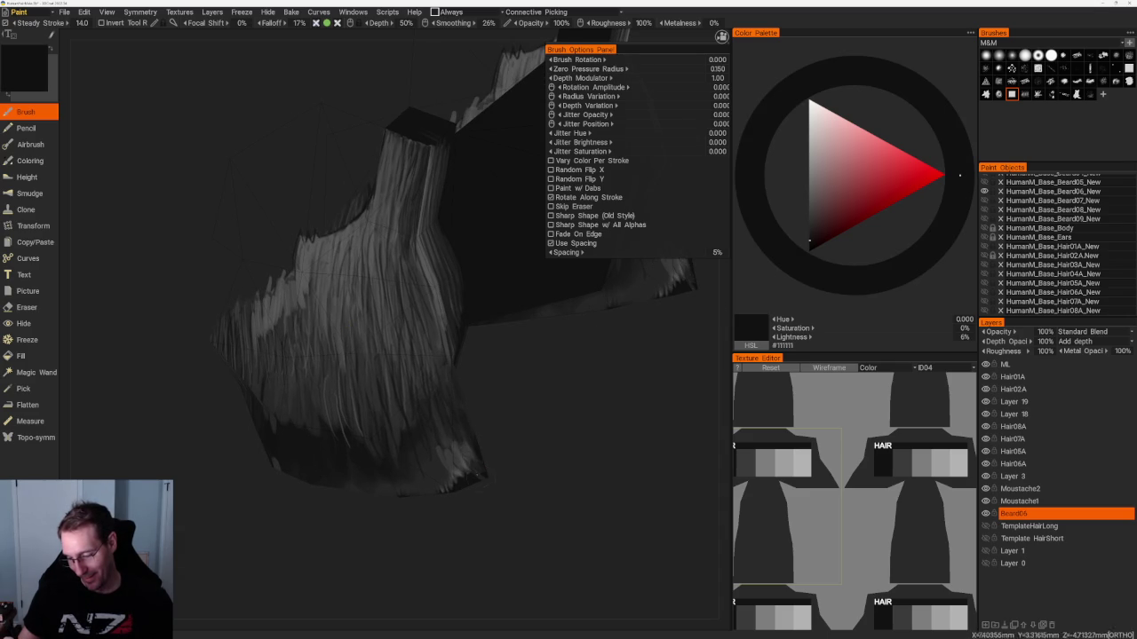
mouse_move(431, 449)
mouse_down()
mouse_move(554, 438)
mouse_move(451, 434)
mouse_move(516, 399)
mouse_move(448, 394)
mouse_move(527, 376)
mouse_move(471, 373)
mouse_up()
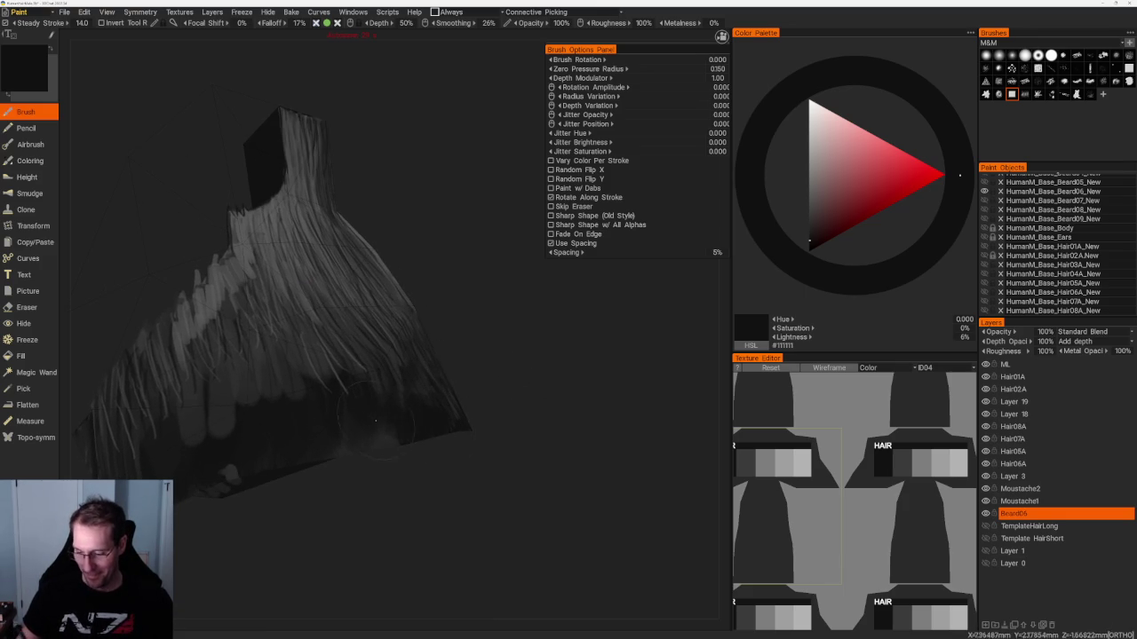
mouse_move(382, 471)
mouse_down()
mouse_move(408, 476)
mouse_move(370, 392)
mouse_move(445, 349)
mouse_move(397, 391)
mouse_up()
key(v)
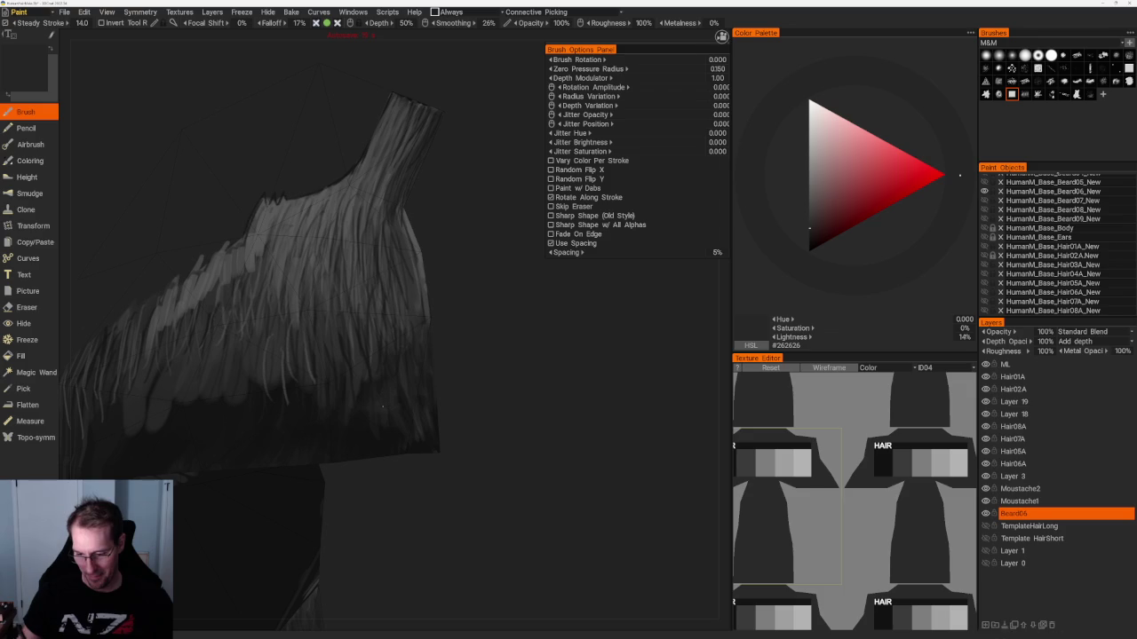
key(v)
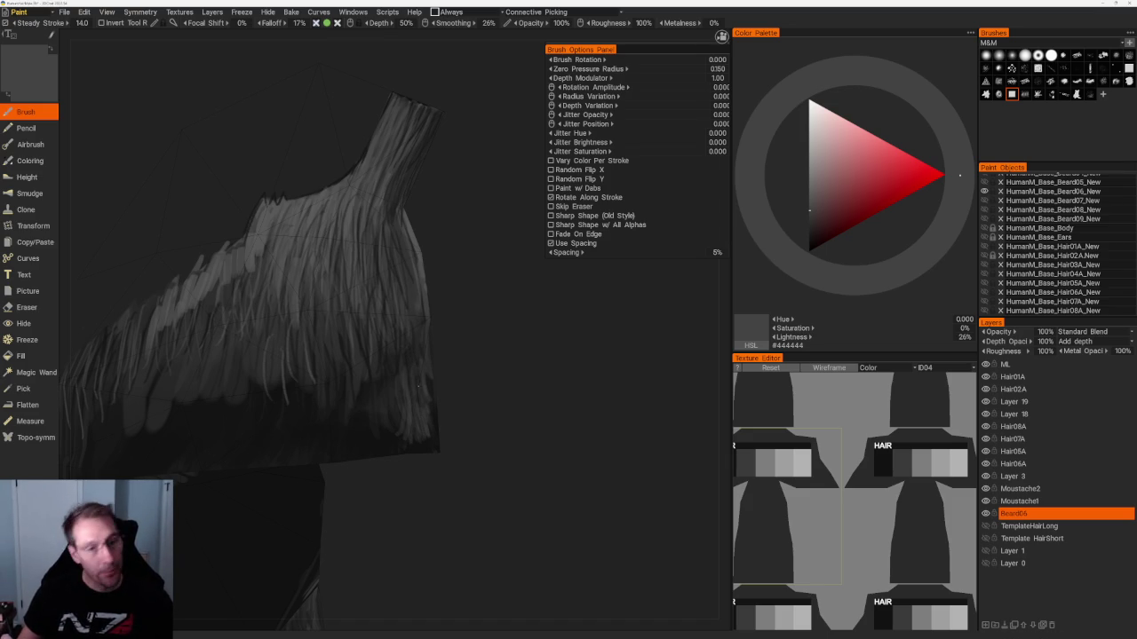
Add two light strands on the lower-right beard, then switch to the eraser.
middle_drag(304, 287, 490, 358)
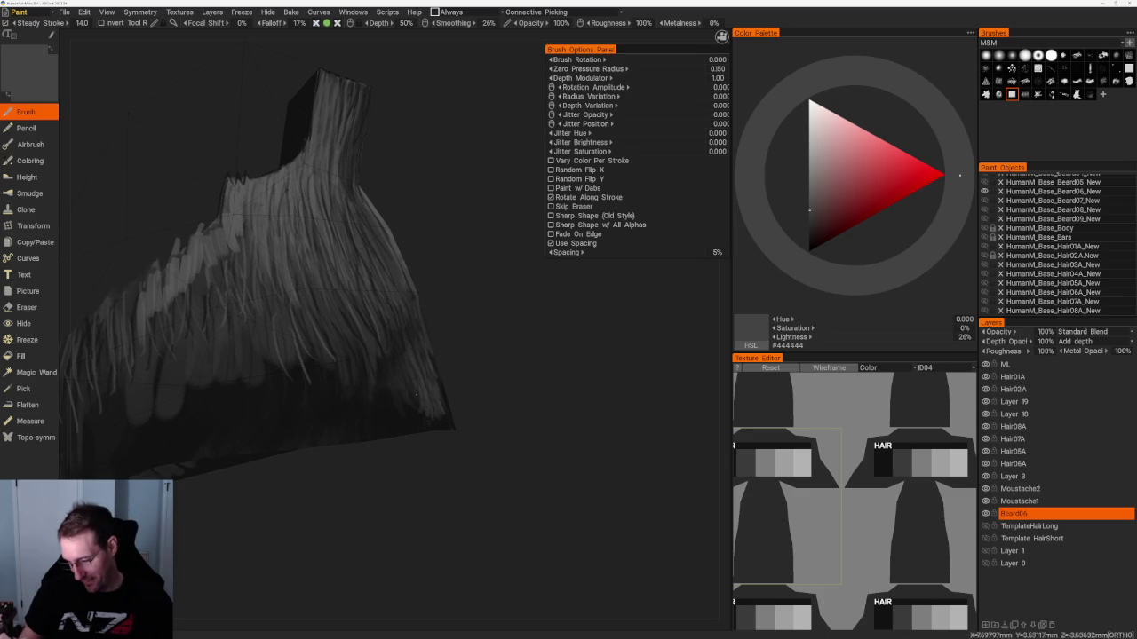
mouse_move(414, 421)
mouse_down()
mouse_move(414, 389)
mouse_move(404, 398)
mouse_move(386, 386)
mouse_up()
mouse_move(388, 432)
mouse_down()
mouse_move(391, 401)
mouse_move(377, 391)
mouse_up()
mouse_move(372, 425)
middle_down()
mouse_move(370, 400)
mouse_move(498, 531)
mouse_move(487, 449)
mouse_move(364, 464)
middle_up()
key(e)
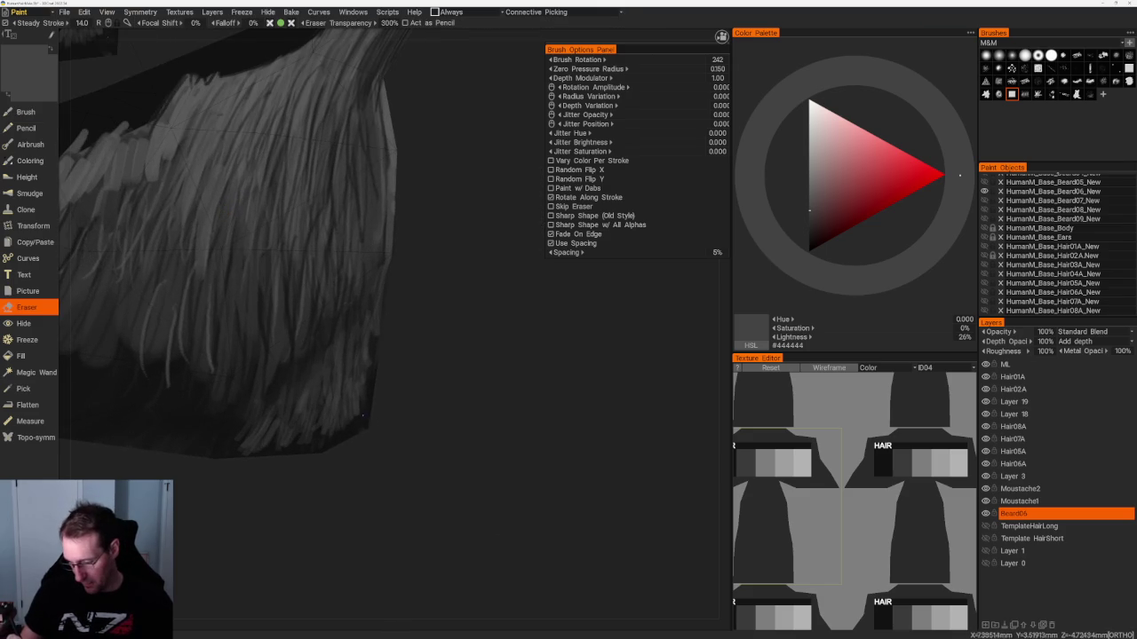
middle_drag(389, 414, 396, 455)
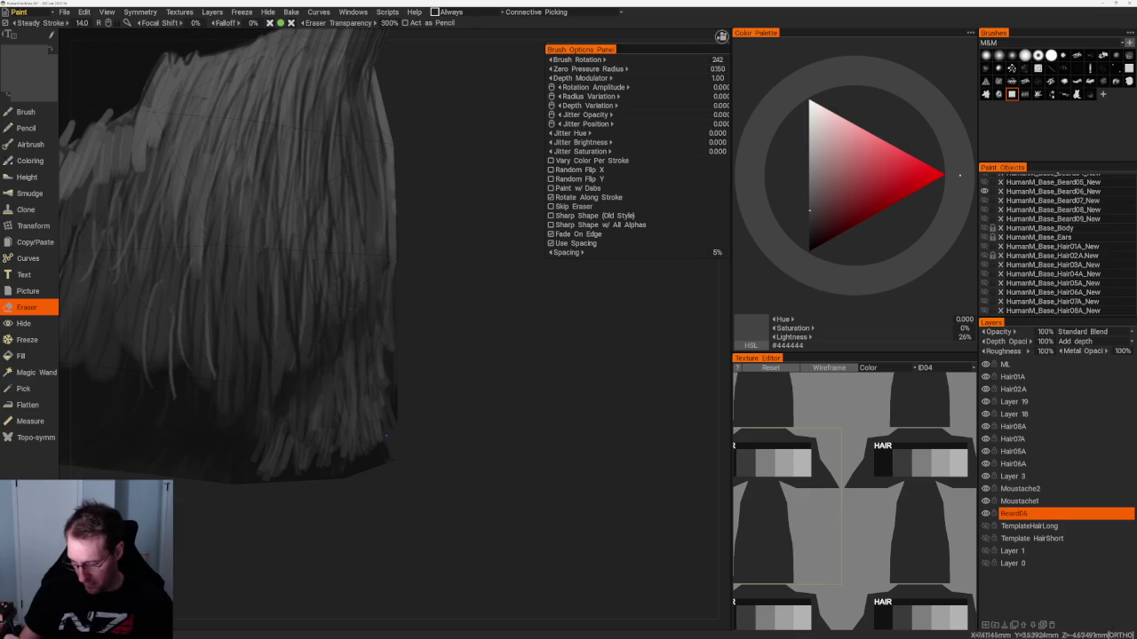
middle_drag(393, 456, 378, 432)
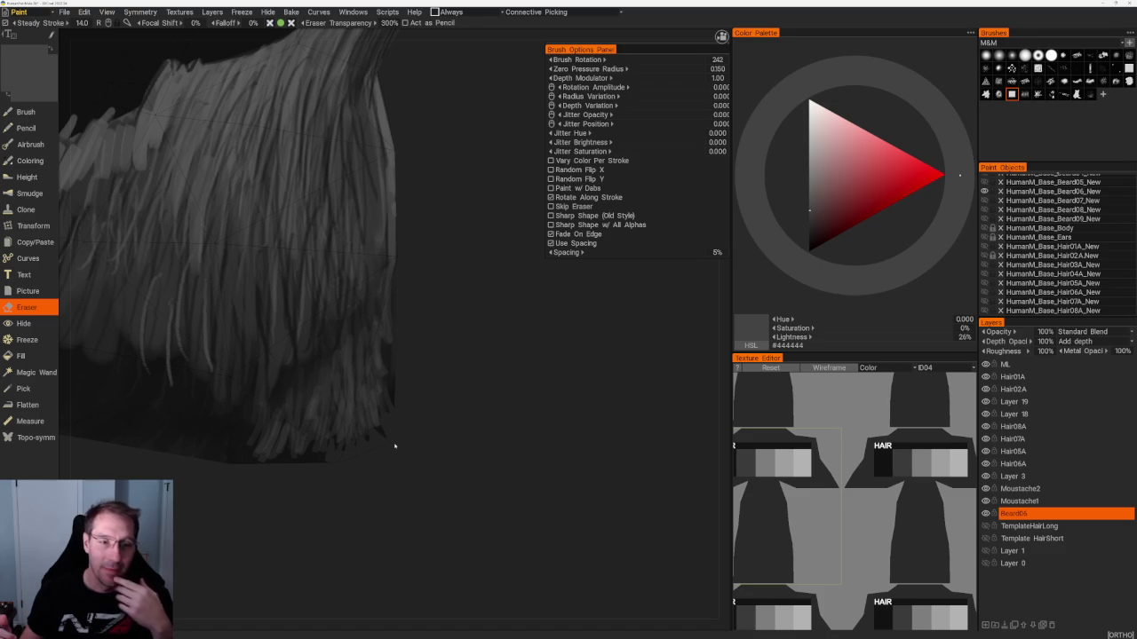
Return to the Brush with near-black #151515 and set brush opacity to 200.
mouse_move(434, 412)
mouse_down()
mouse_move(535, 383)
mouse_move(536, 420)
mouse_up()
key(b)
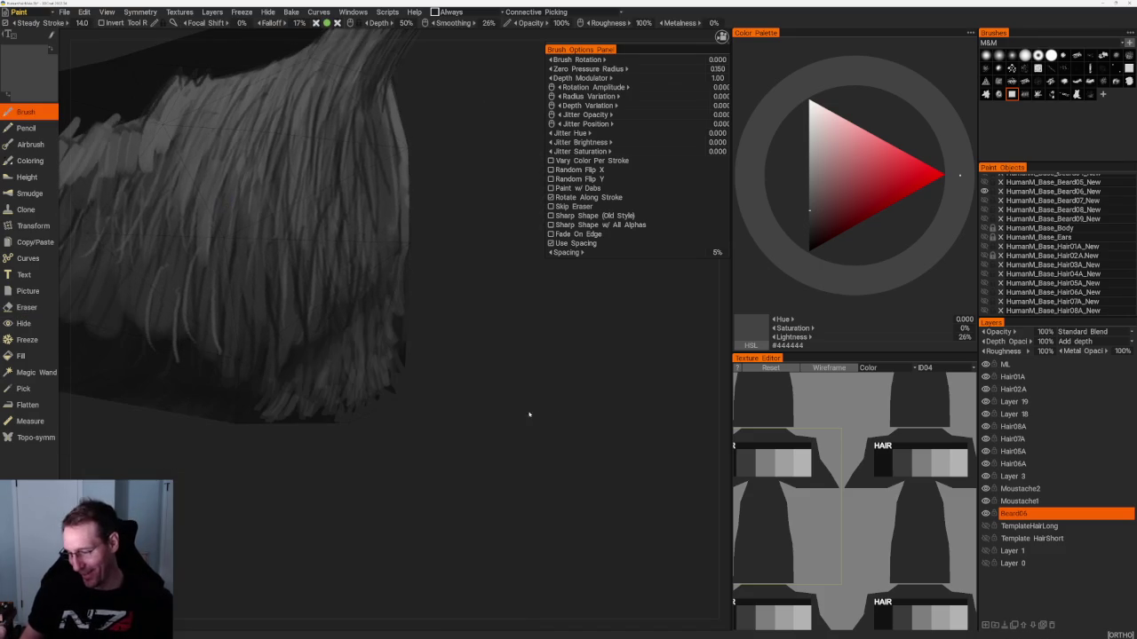
key(v)
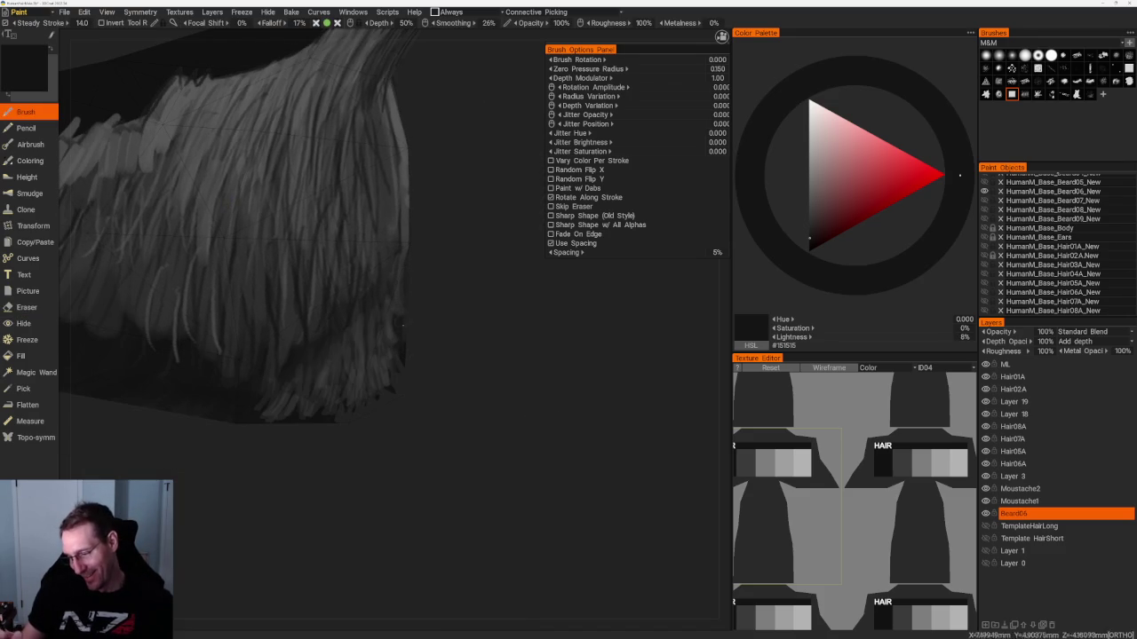
drag(403, 326, 463, 312)
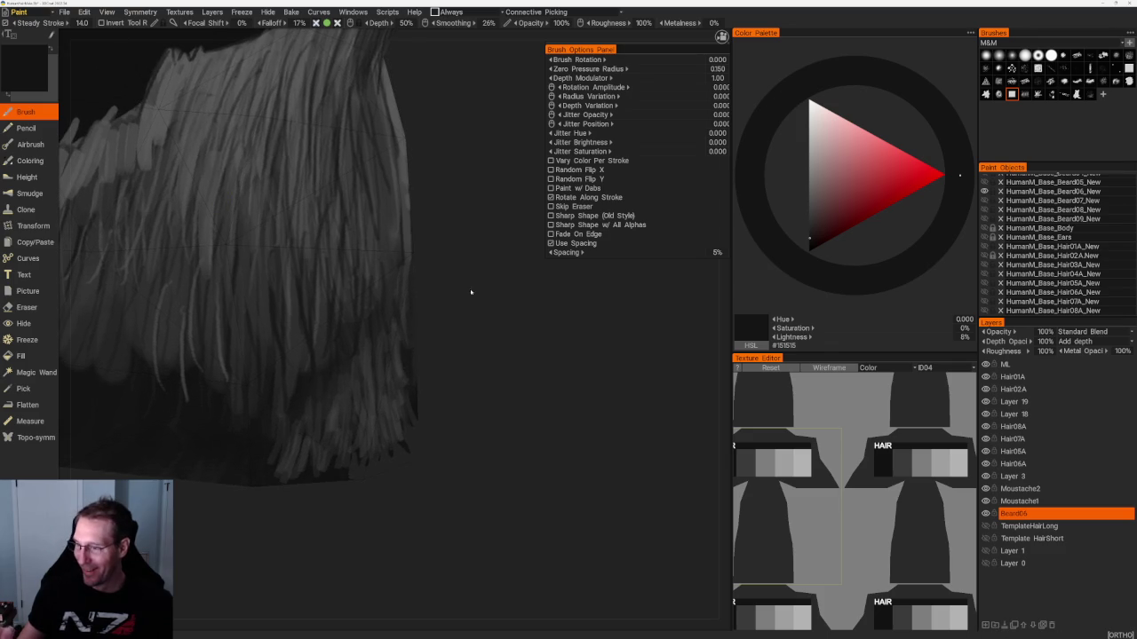
click(555, 24)
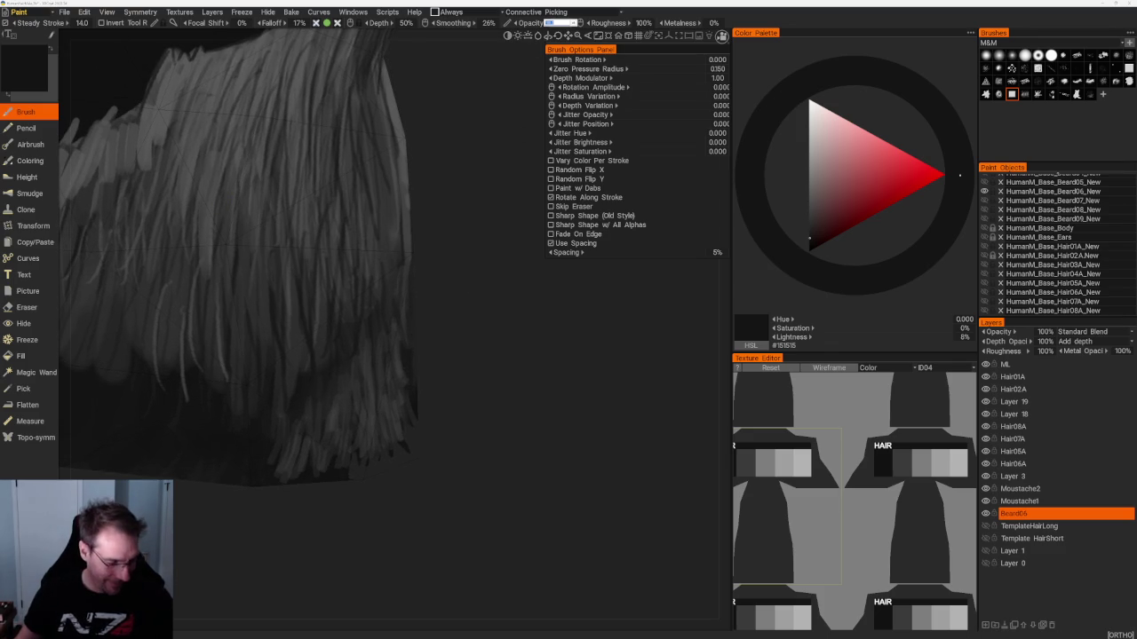
text(20)
key(Return)
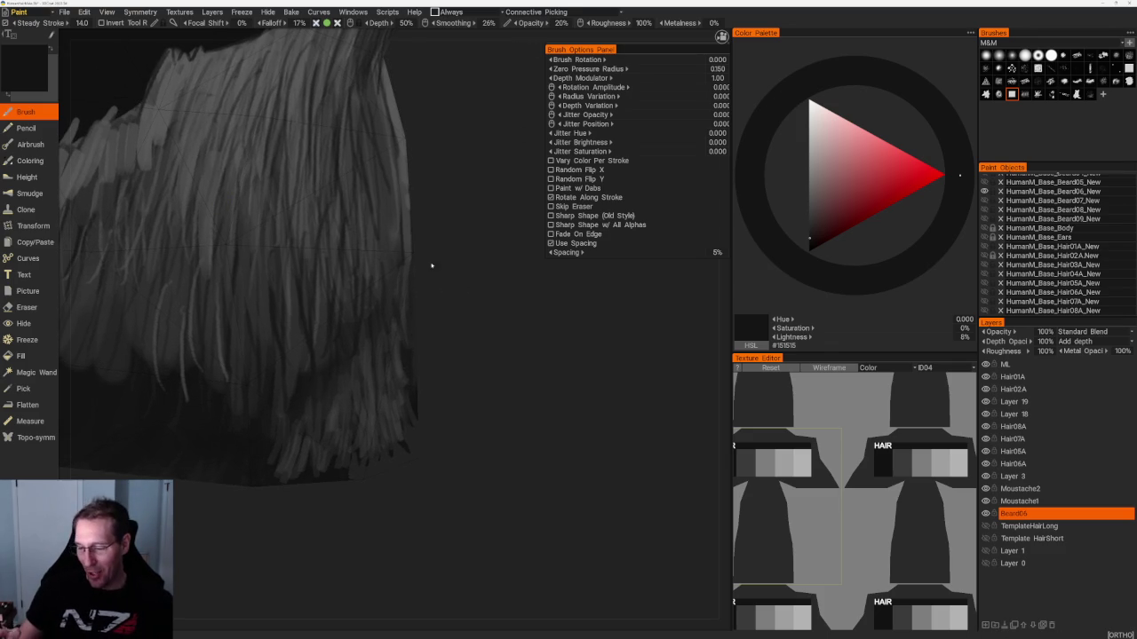
mouse_move(407, 218)
mouse_down()
mouse_move(451, 317)
mouse_move(426, 340)
mouse_up()
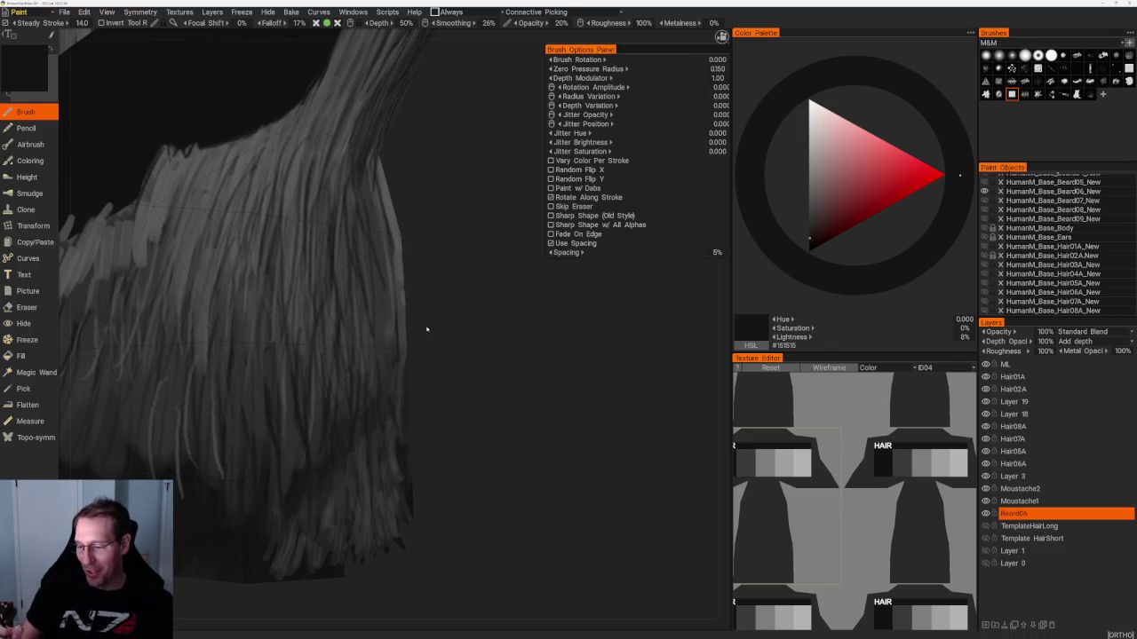
click(559, 24)
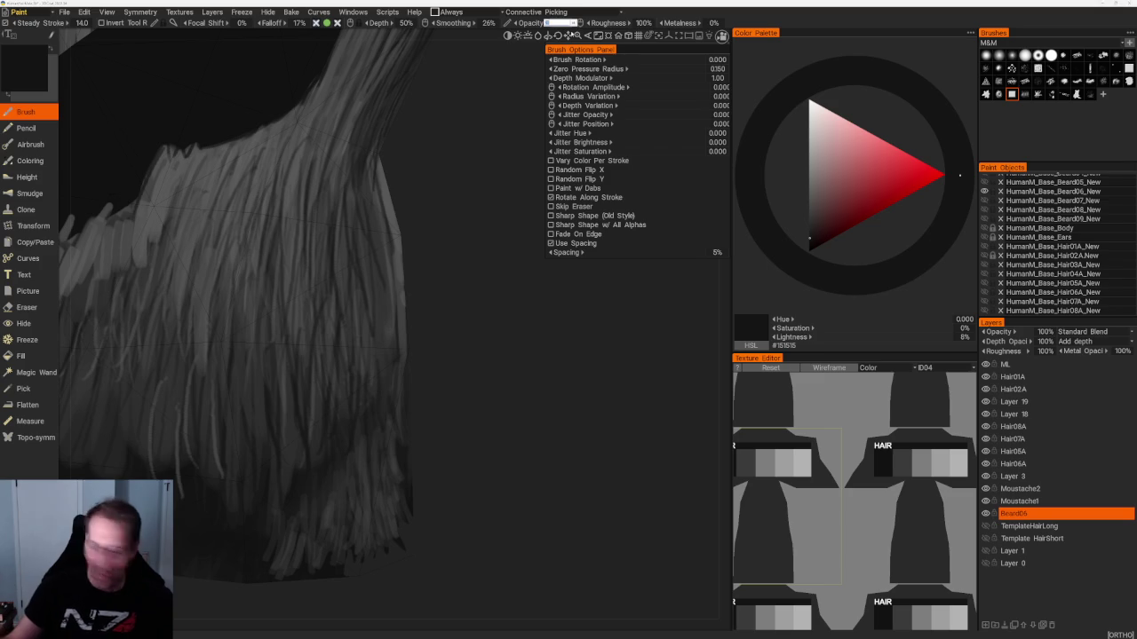
text(200)
key(Return)
Paint dark near-black strokes along the right edge of the beard hair.
mouse_move(434, 310)
mouse_down()
mouse_move(444, 231)
mouse_move(417, 293)
mouse_move(545, 221)
mouse_up()
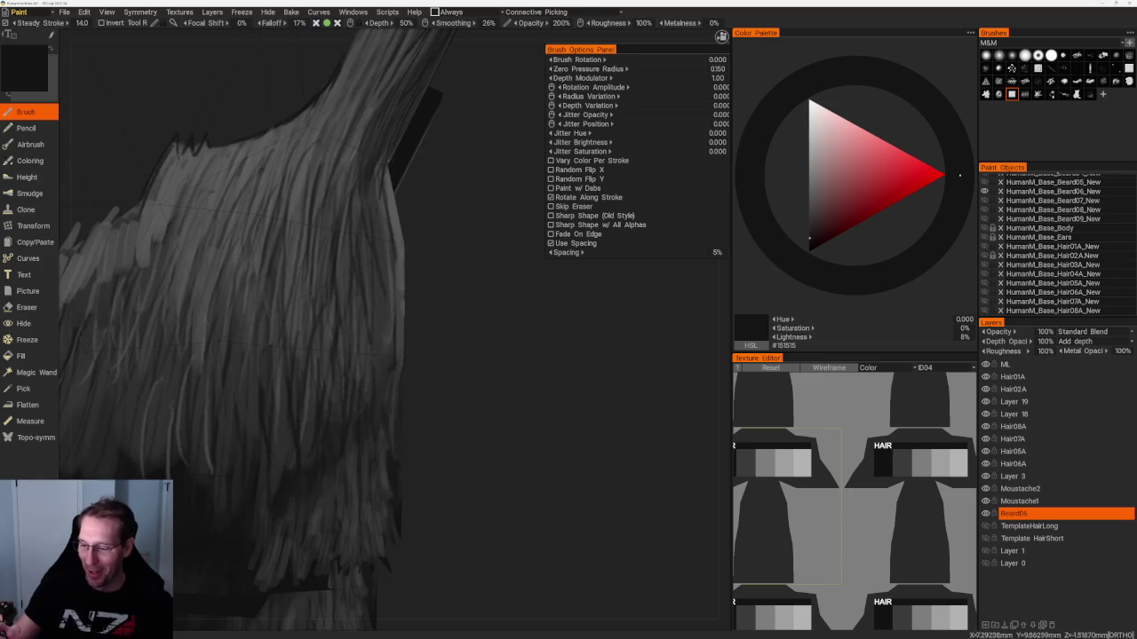
drag(387, 171, 394, 255)
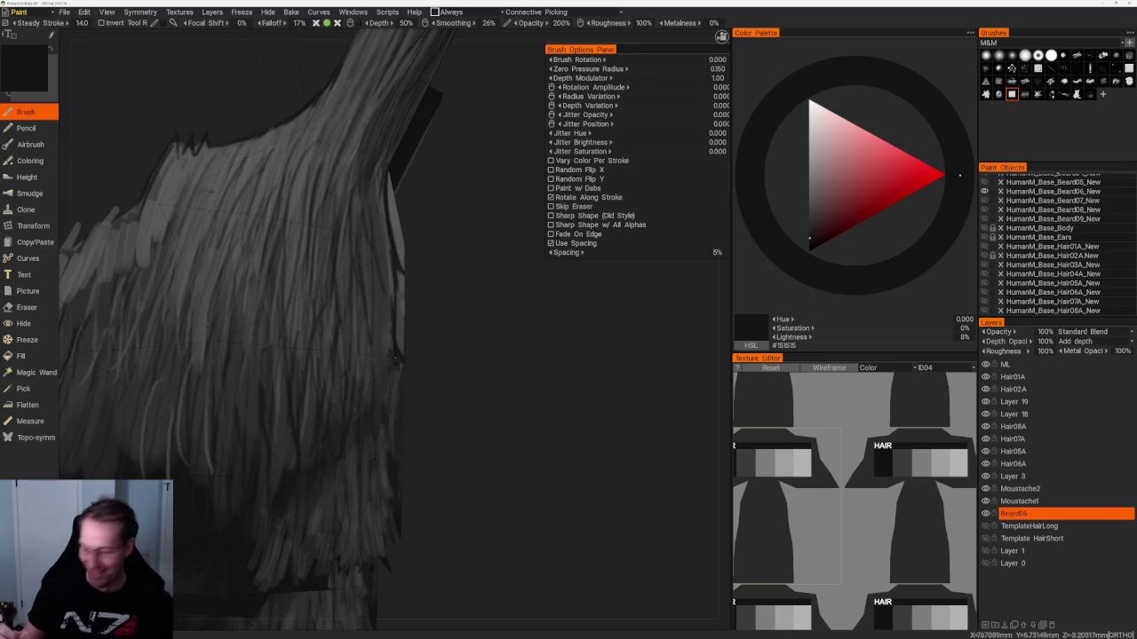
mouse_move(394, 417)
middle_down()
mouse_move(388, 339)
mouse_move(527, 470)
mouse_move(520, 507)
mouse_move(406, 399)
mouse_move(408, 418)
mouse_move(476, 378)
middle_up()
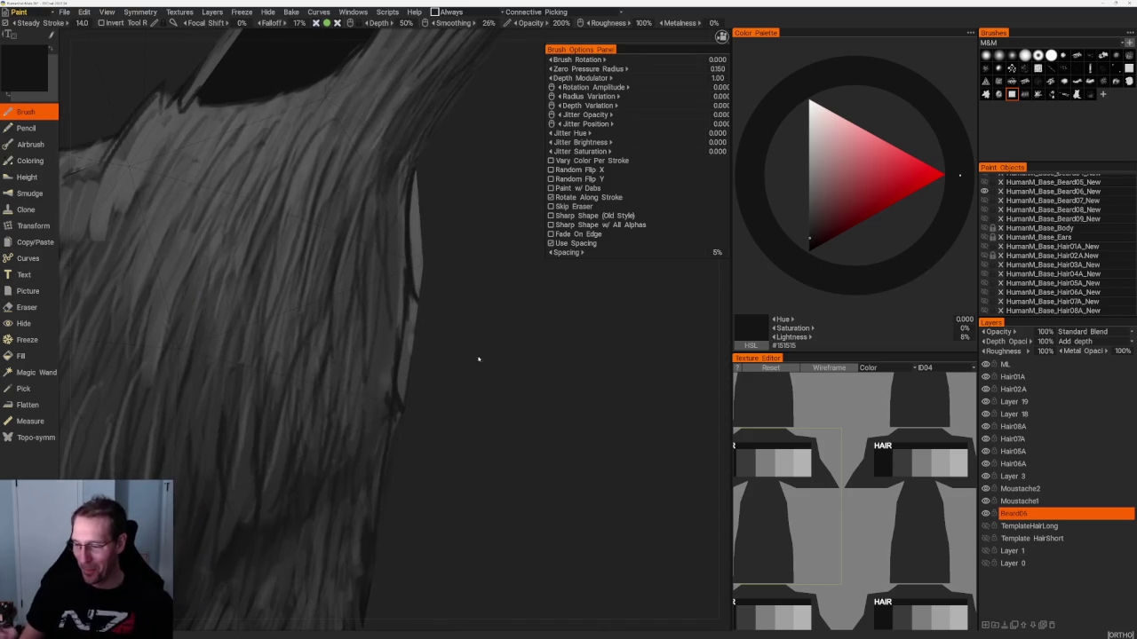
mouse_move(413, 173)
mouse_down()
mouse_move(419, 267)
mouse_move(408, 231)
mouse_up()
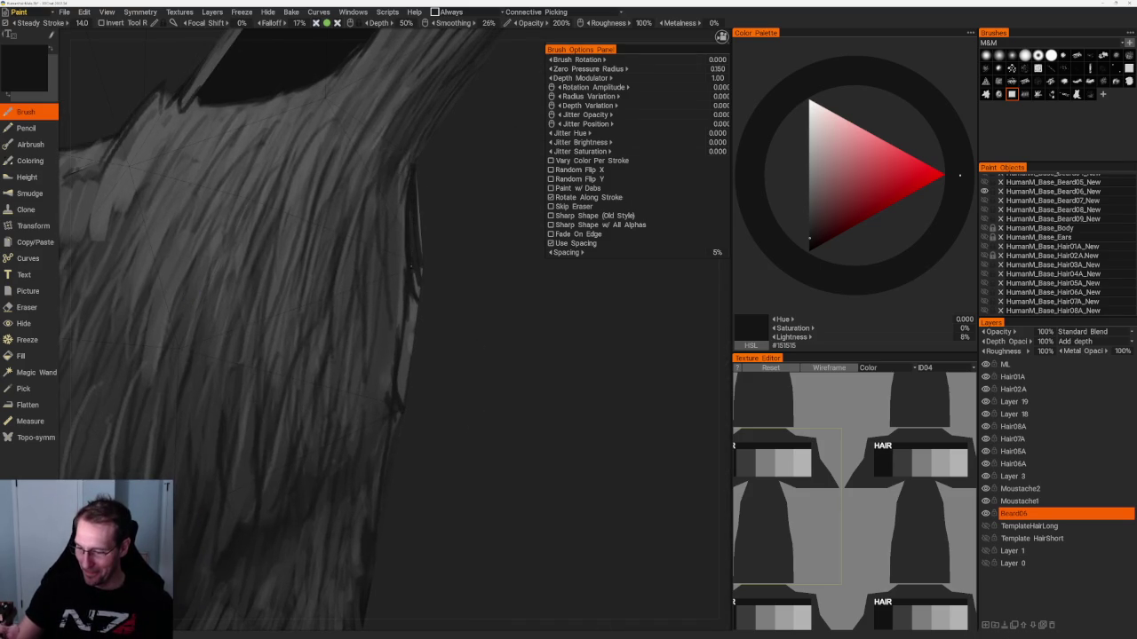
drag(412, 343, 405, 365)
mouse_move(405, 364)
middle_down()
mouse_move(431, 362)
mouse_move(436, 414)
mouse_move(410, 305)
middle_up()
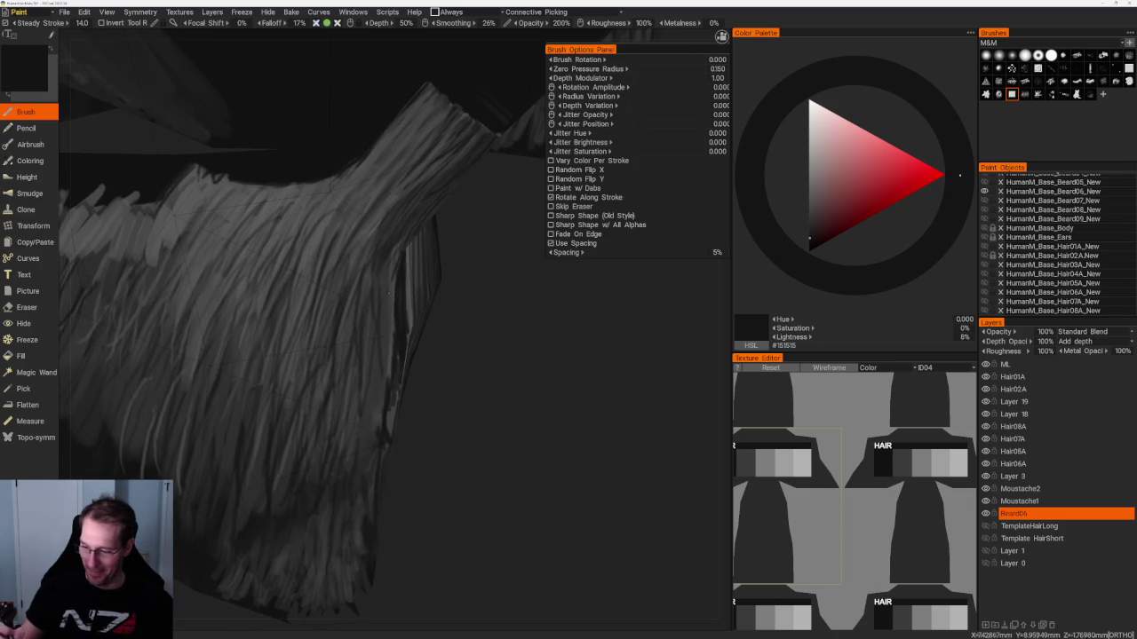
Try lighter greys, settle on #2B2B2B at 16% lightness, and zoom out to the whole beard.
key(v)
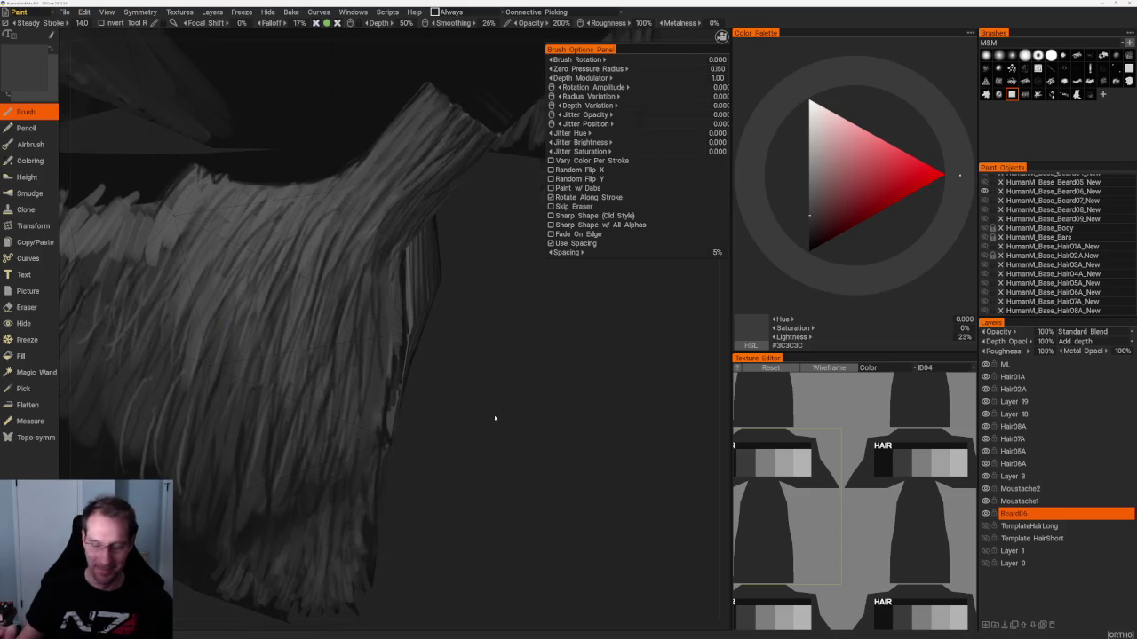
middle_drag(495, 420, 471, 391)
key(v)
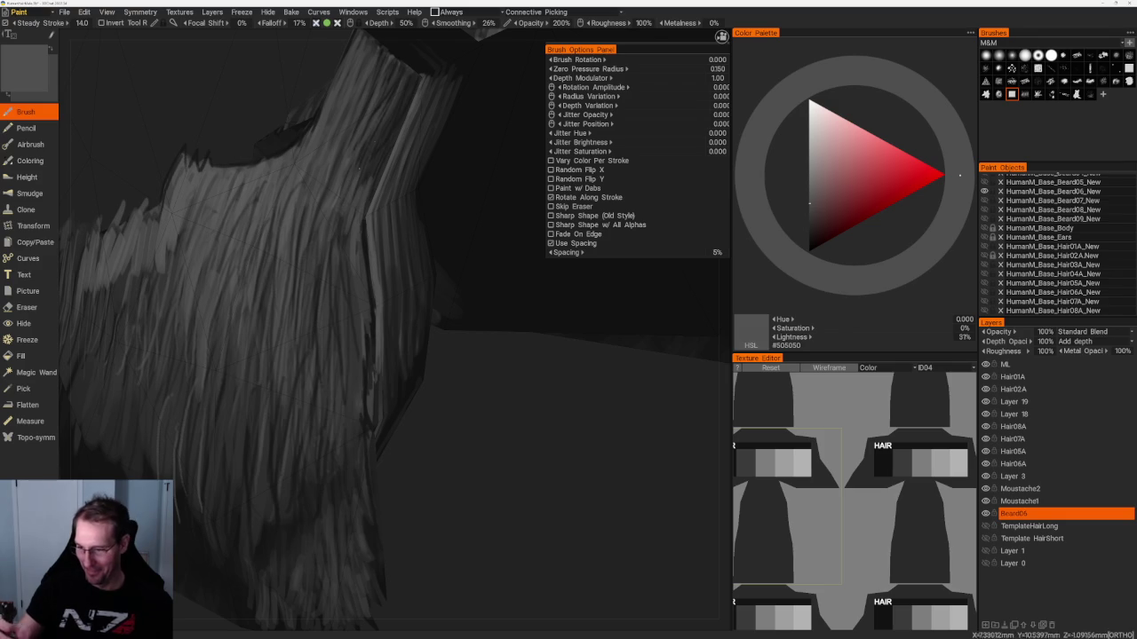
key(v)
key(v)
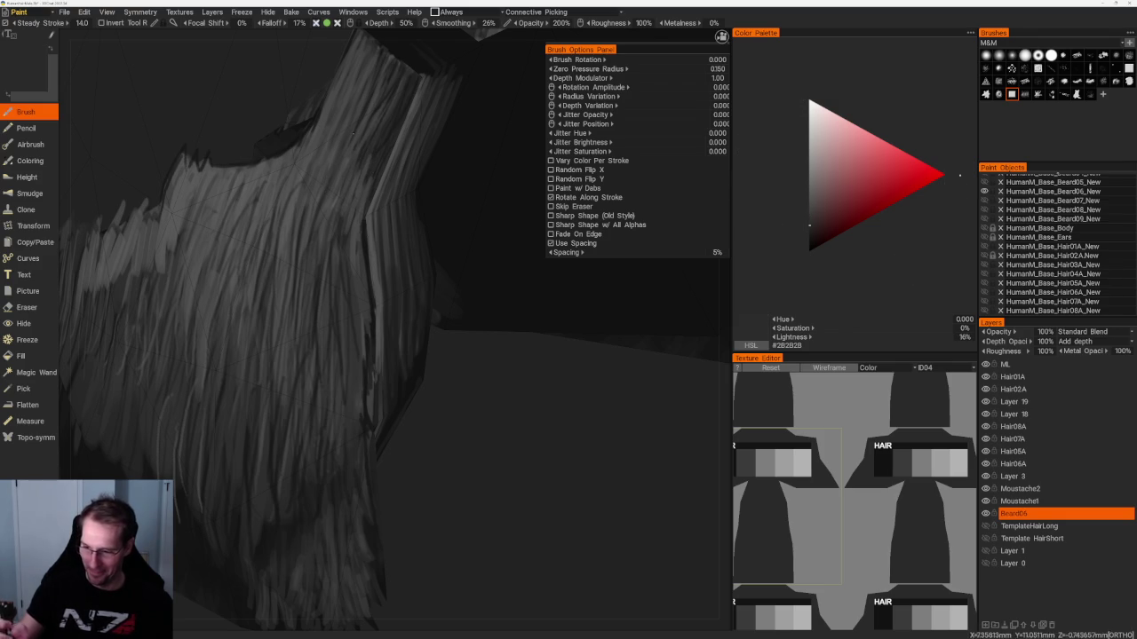
mouse_move(426, 373)
alt+mouse_down()
mouse_move(474, 370)
mouse_move(477, 380)
alt+mouse_up()
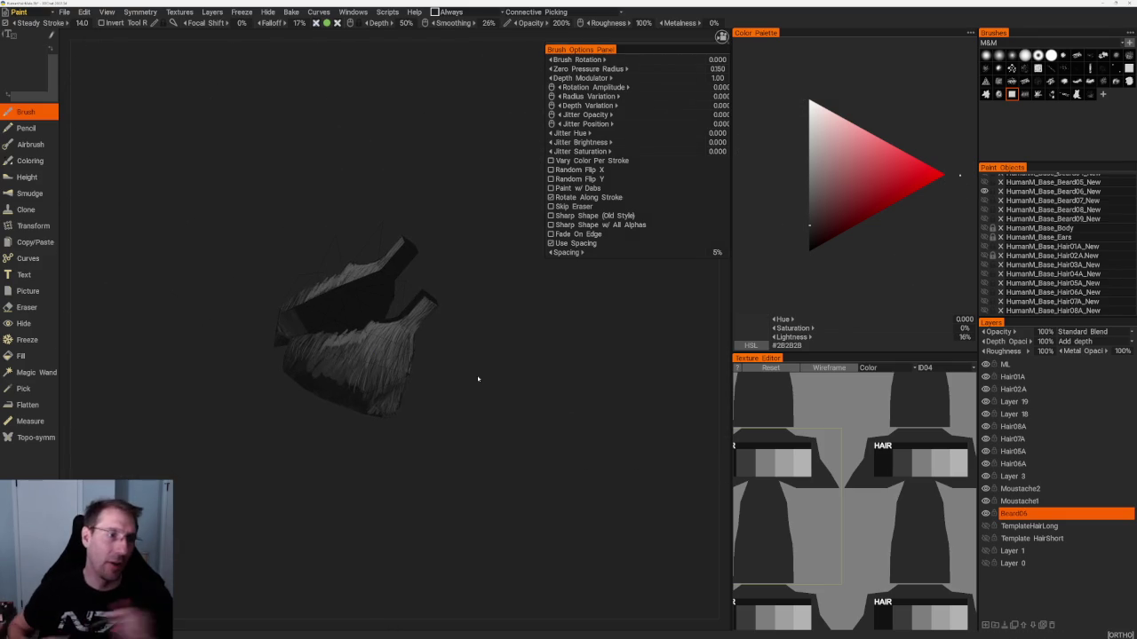
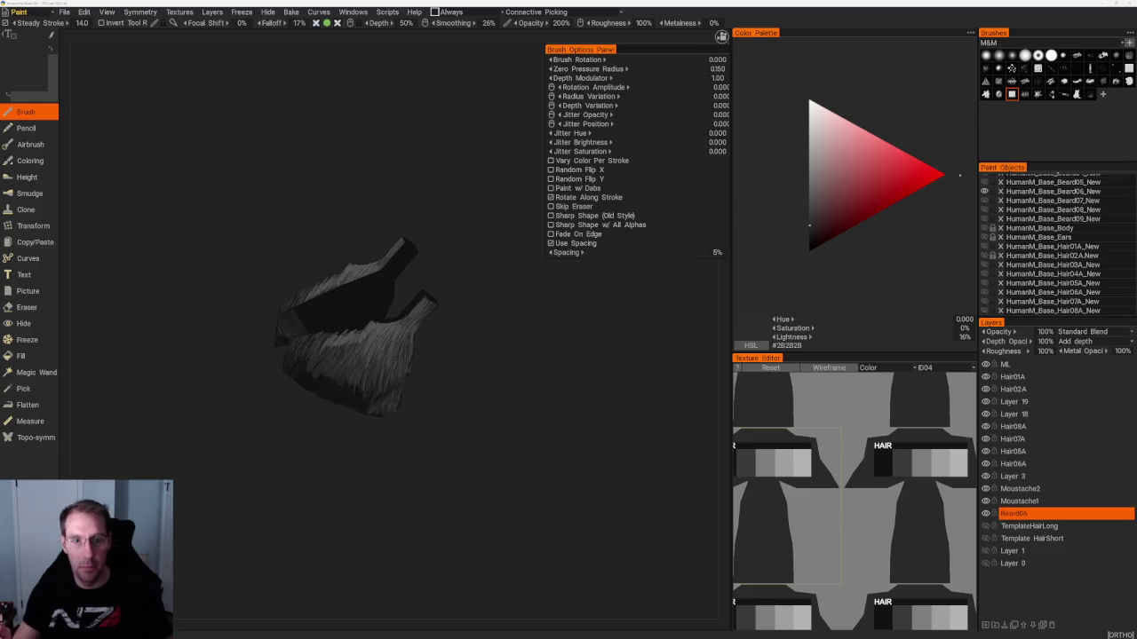
Orbit the beard cards while stepping the paint colour through lighter greys to dark #202020.
mouse_move(475, 325)
mouse_down()
mouse_move(467, 399)
mouse_move(472, 387)
mouse_move(360, 189)
mouse_up()
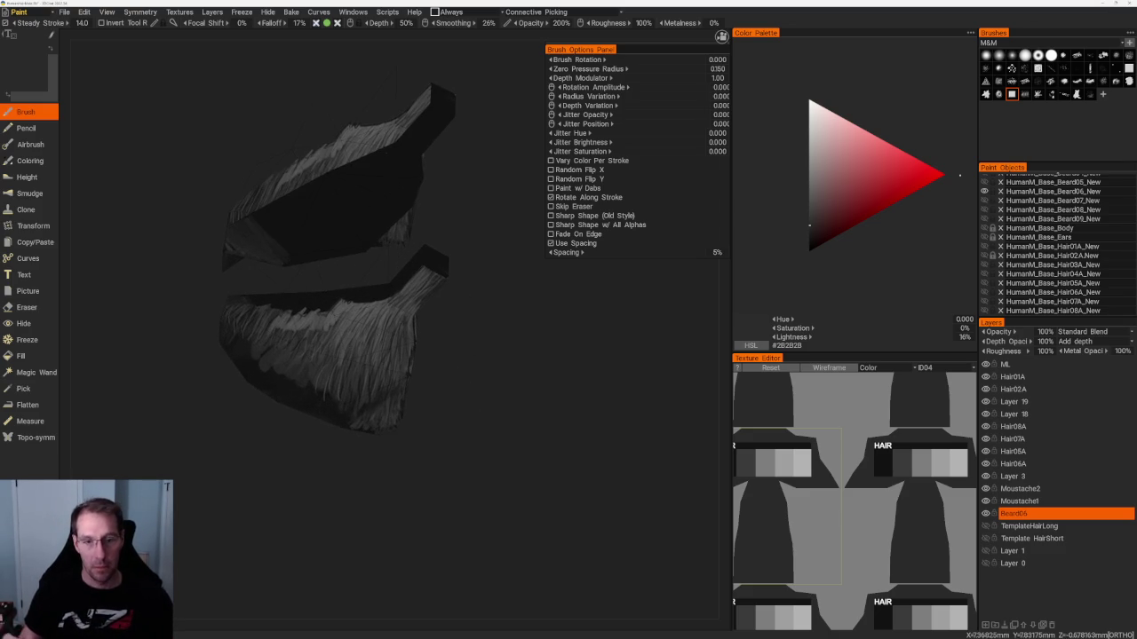
key(v)
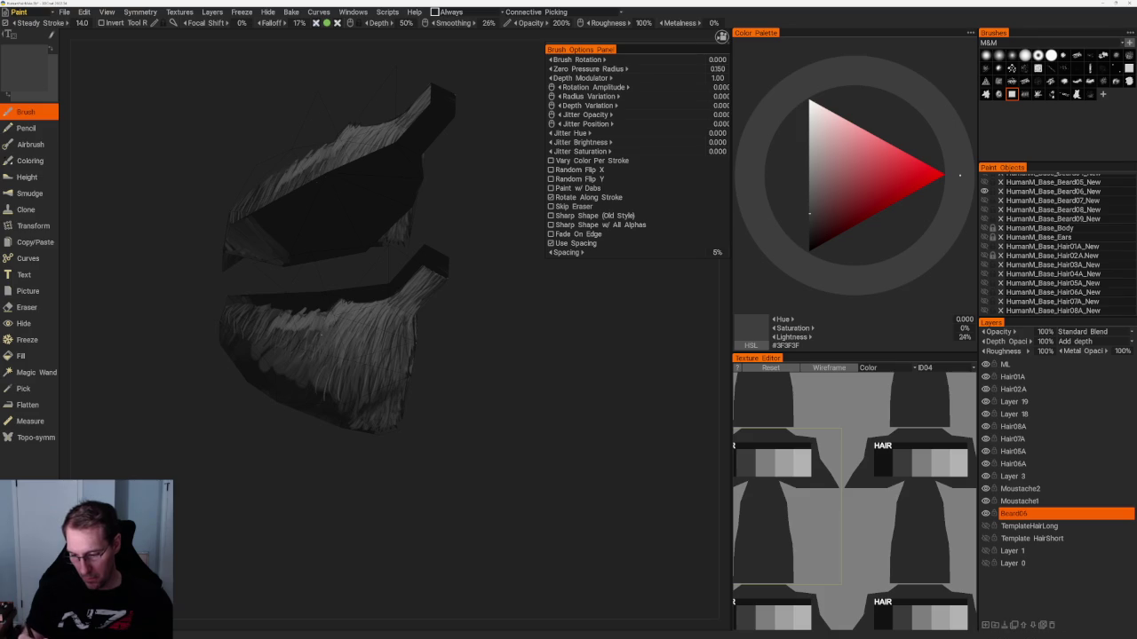
mouse_move(497, 373)
mouse_down()
mouse_move(444, 338)
mouse_move(394, 326)
mouse_up()
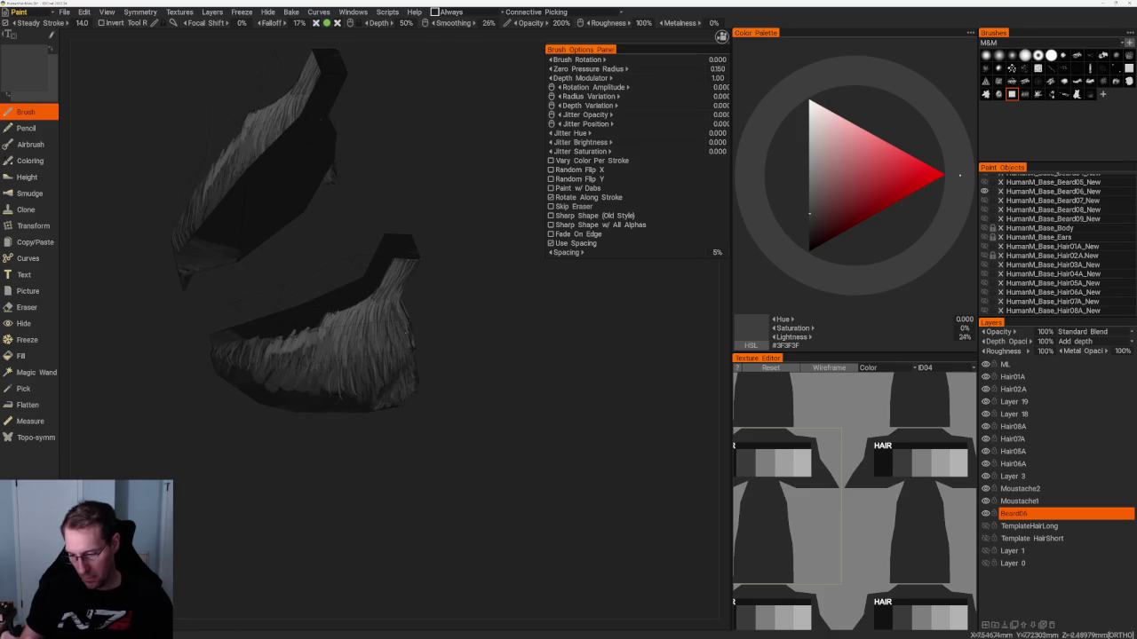
key(v)
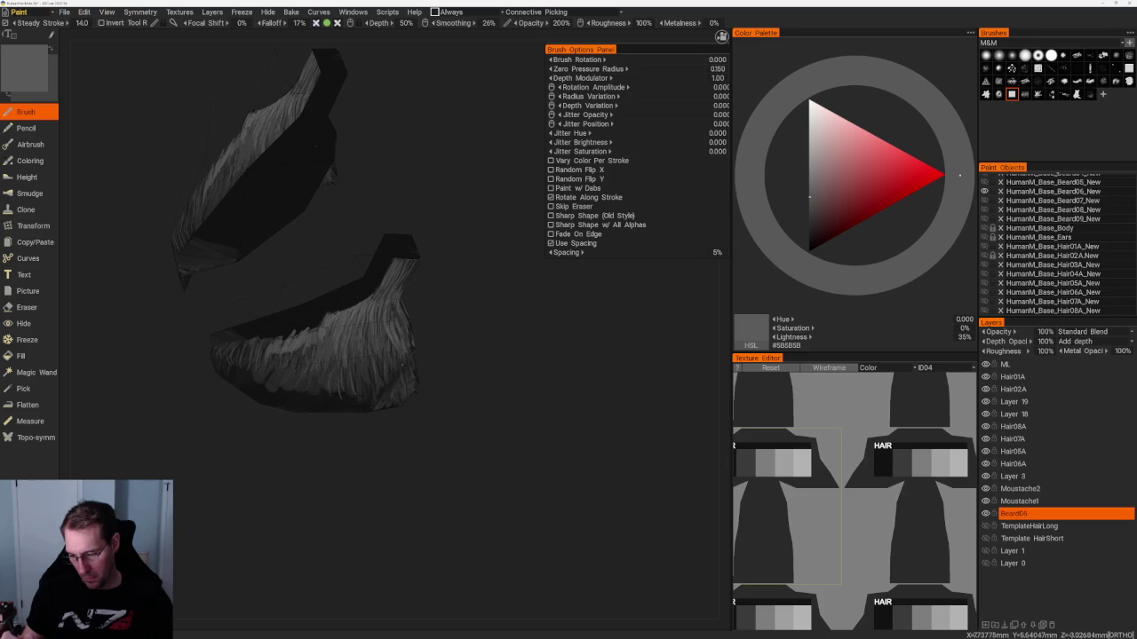
drag(446, 408, 430, 311)
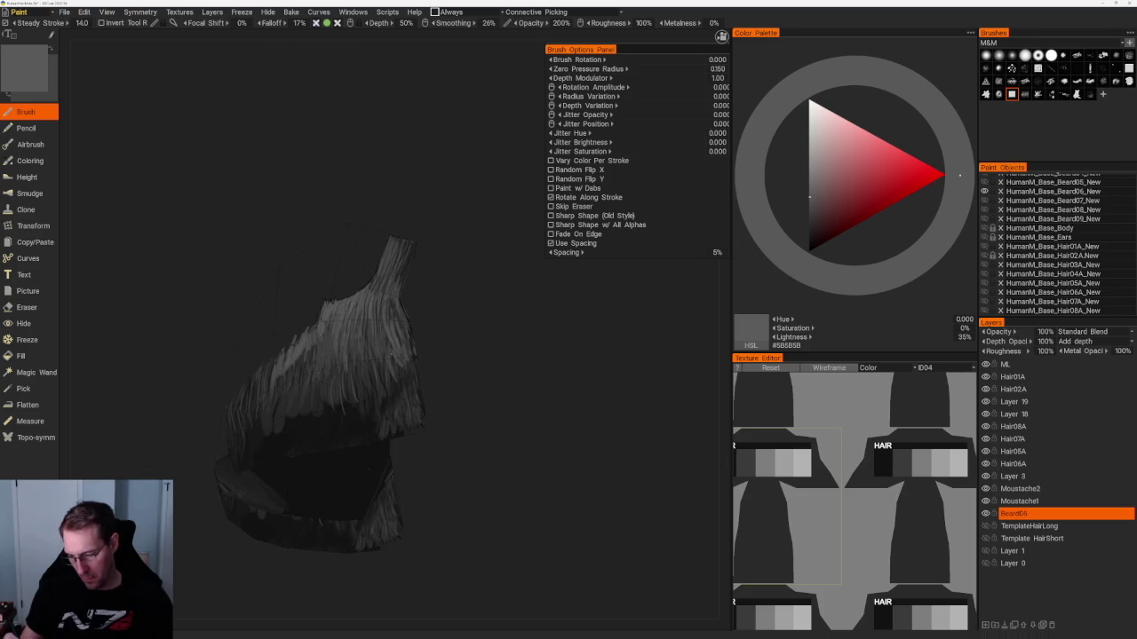
key(v)
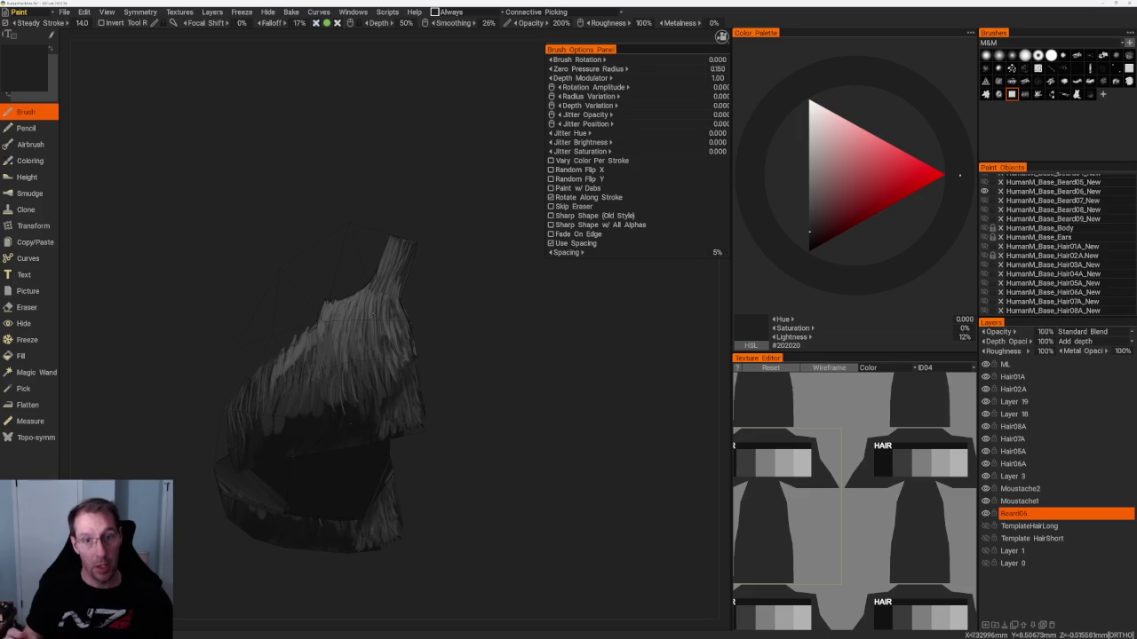
middle_drag(489, 325, 541, 400)
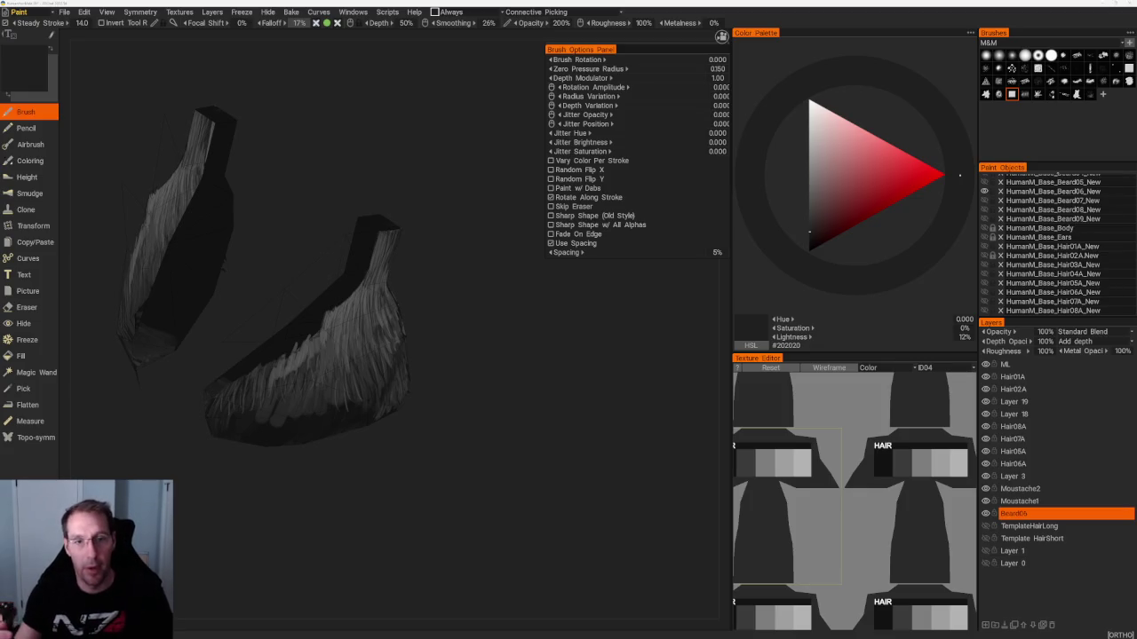
Raise the paint colour to mid grey #4C4C4C and paint light strands along the beard edge.
mouse_move(445, 331)
middle_down()
mouse_move(434, 249)
mouse_move(373, 266)
middle_up()
key(v)
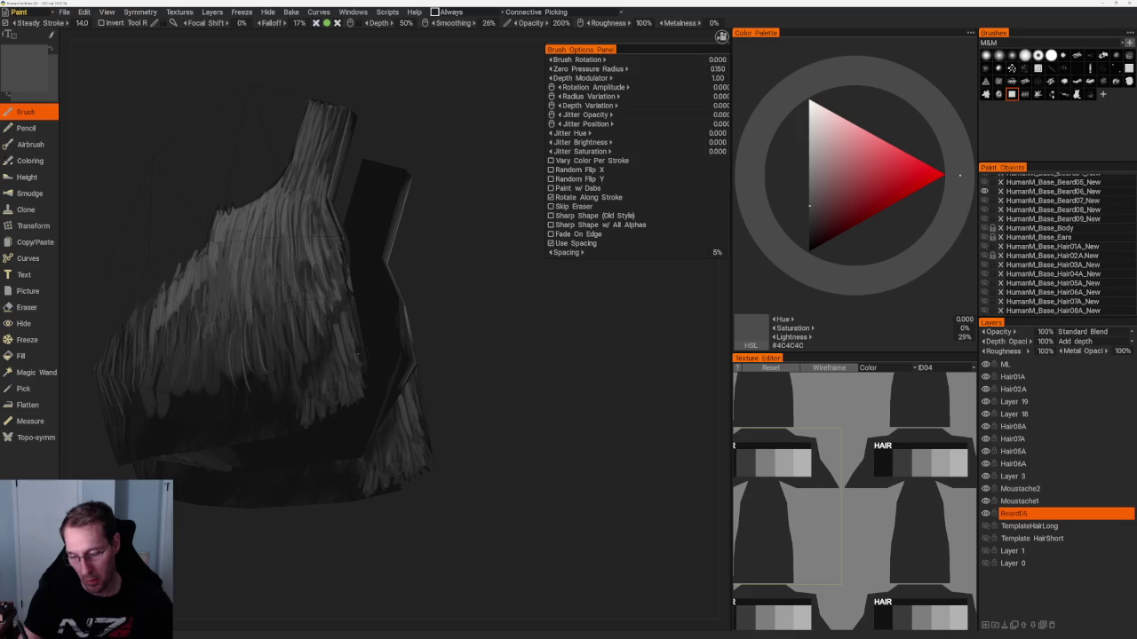
mouse_move(519, 411)
middle_down()
mouse_move(538, 398)
mouse_move(411, 343)
middle_up()
drag(397, 376, 384, 391)
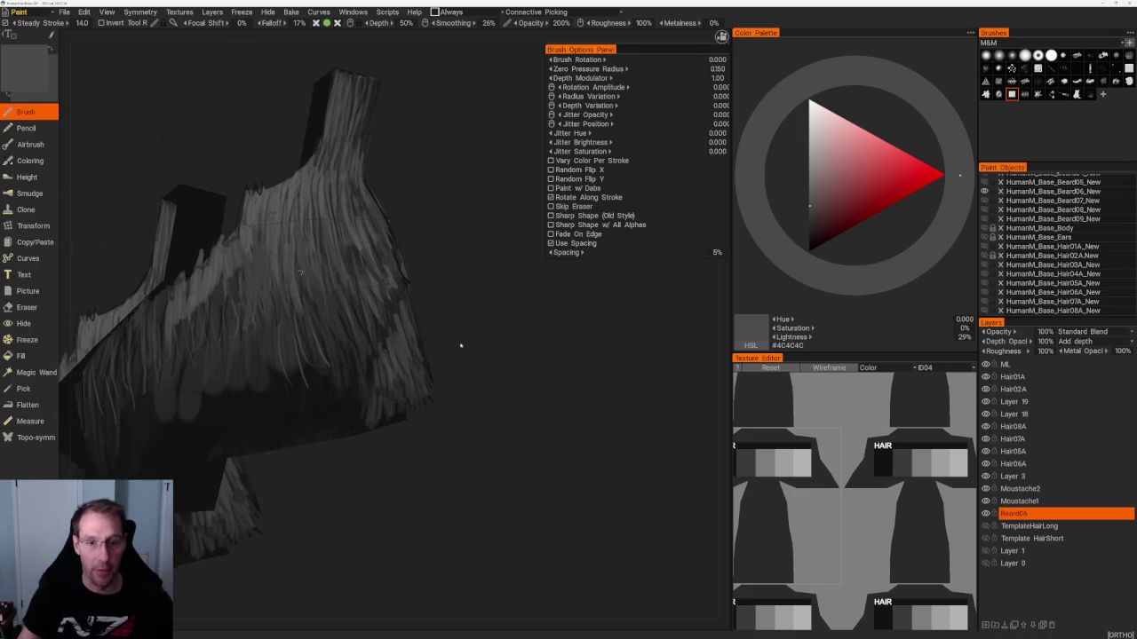
middle_drag(464, 342, 427, 338)
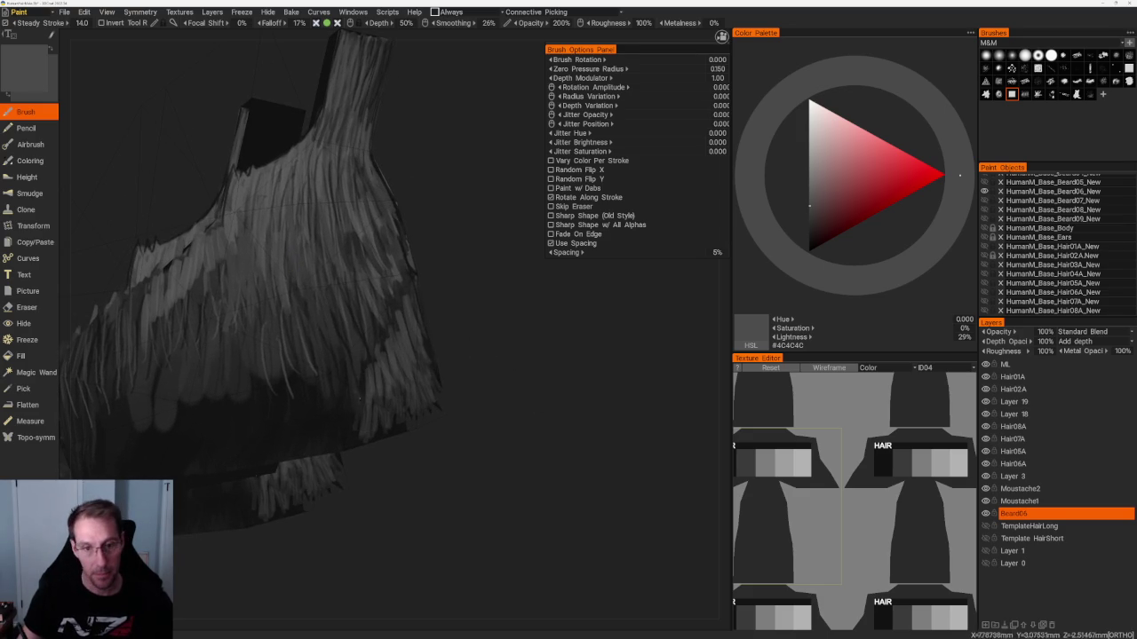
mouse_move(362, 386)
middle_down()
mouse_move(577, 352)
mouse_move(408, 320)
middle_up()
mouse_move(400, 310)
mouse_down()
mouse_move(394, 353)
mouse_move(381, 358)
mouse_up()
scroll(456, 317, down, 5)
mouse_move(456, 317)
middle_down()
mouse_move(490, 381)
mouse_move(451, 307)
mouse_move(485, 320)
mouse_move(421, 334)
middle_up()
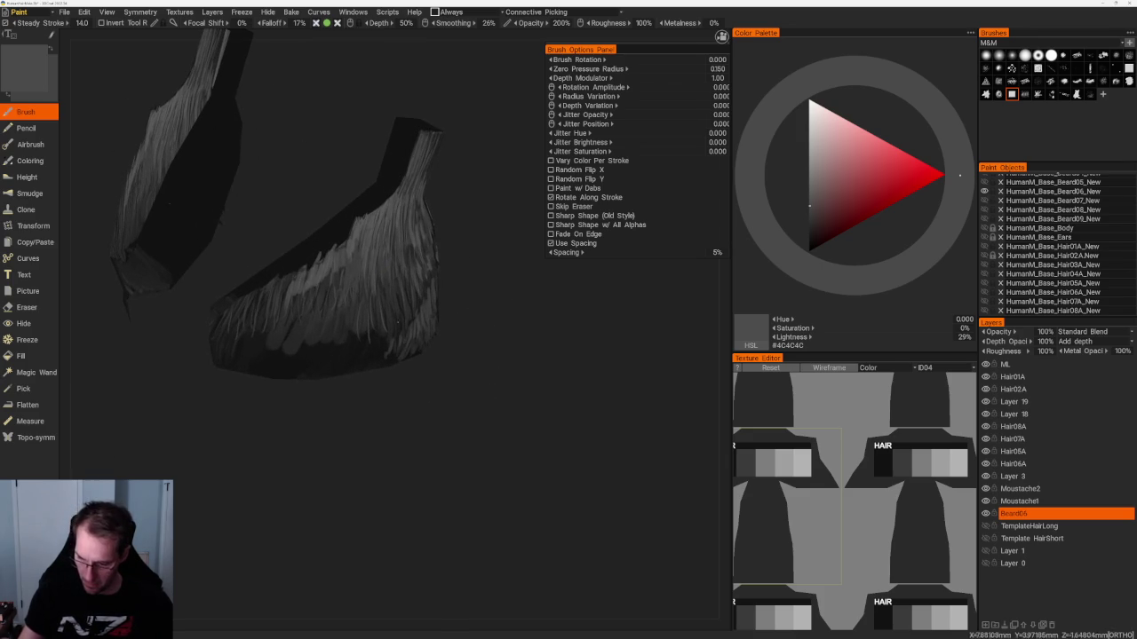
Darken the paint colour back toward near-black and orbit to inspect the new strands.
key(v)
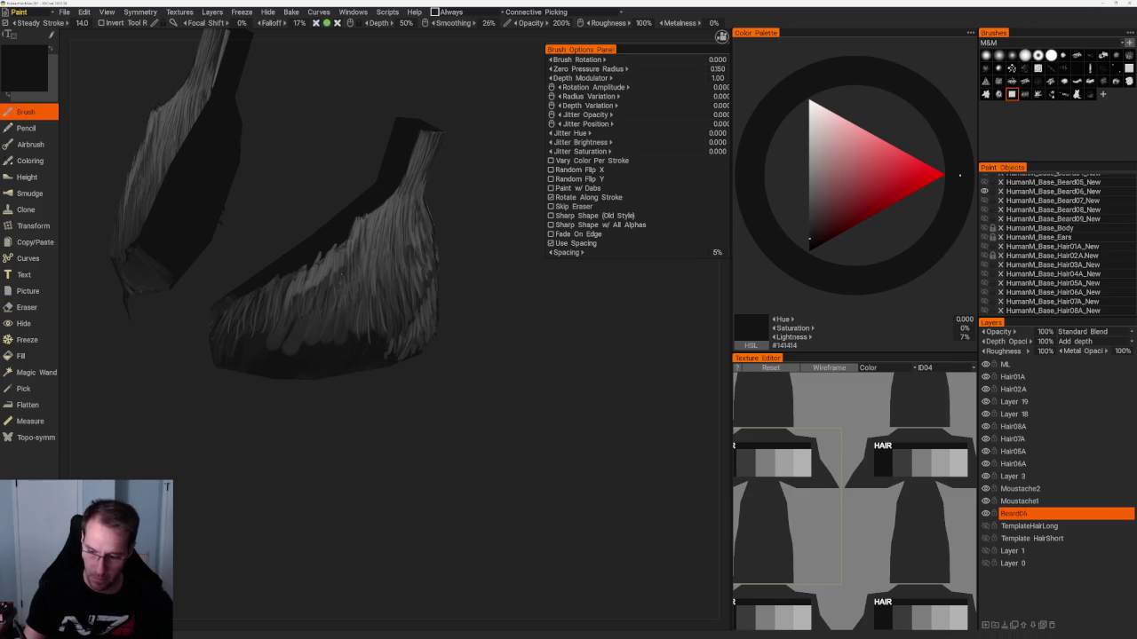
mouse_move(382, 293)
middle_down()
mouse_move(353, 311)
mouse_move(377, 293)
middle_up()
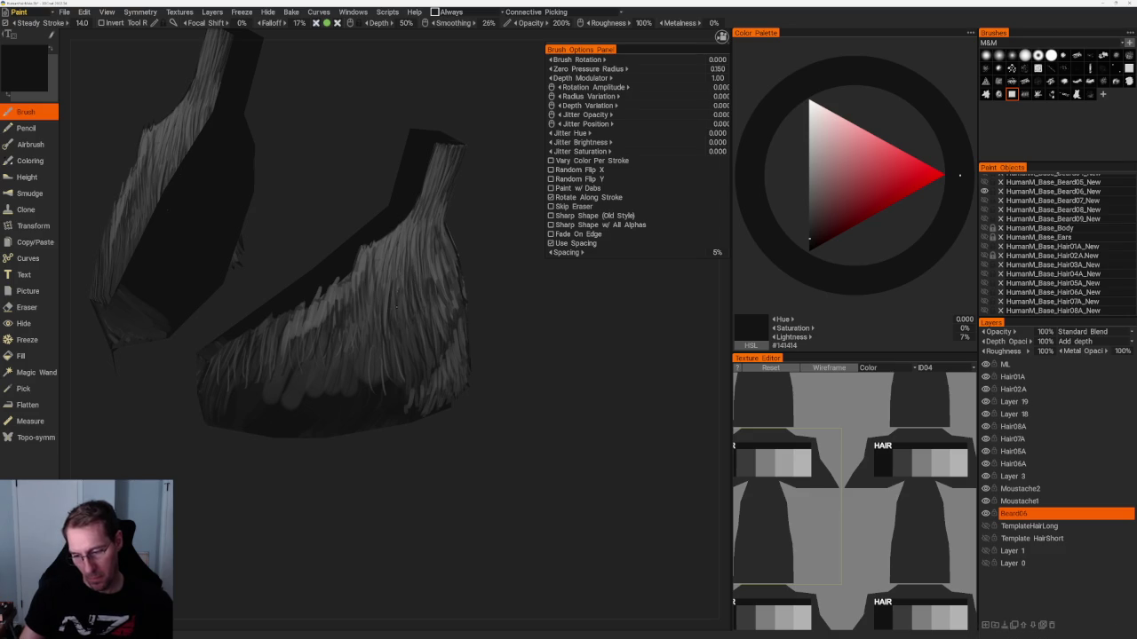
alt+drag(222, 206, 375, 321)
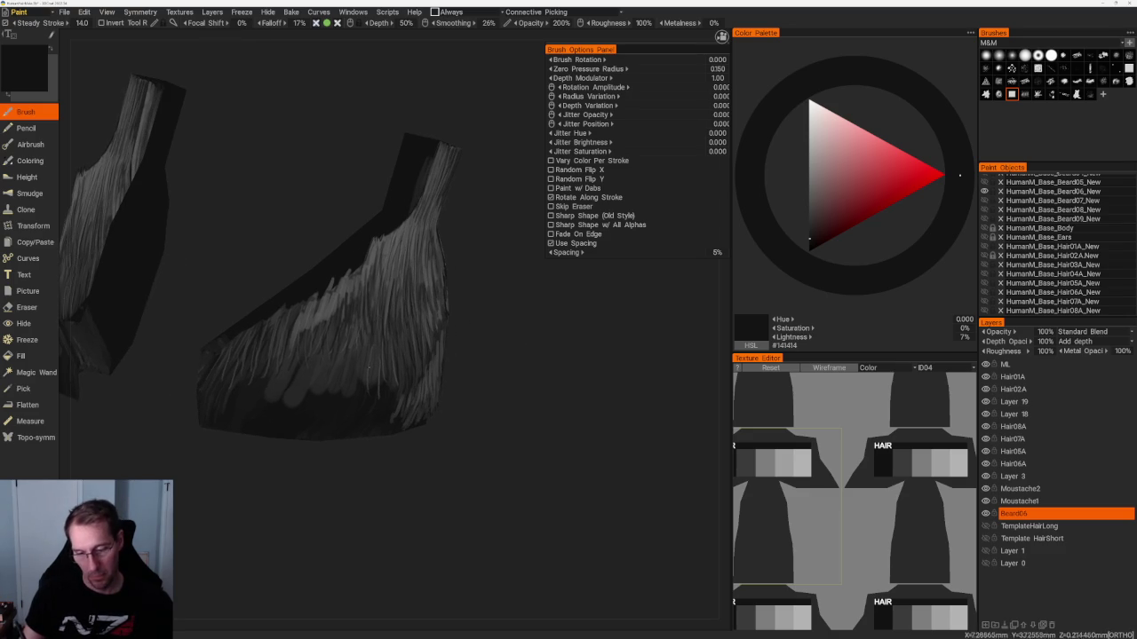
alt+drag(364, 355, 380, 320)
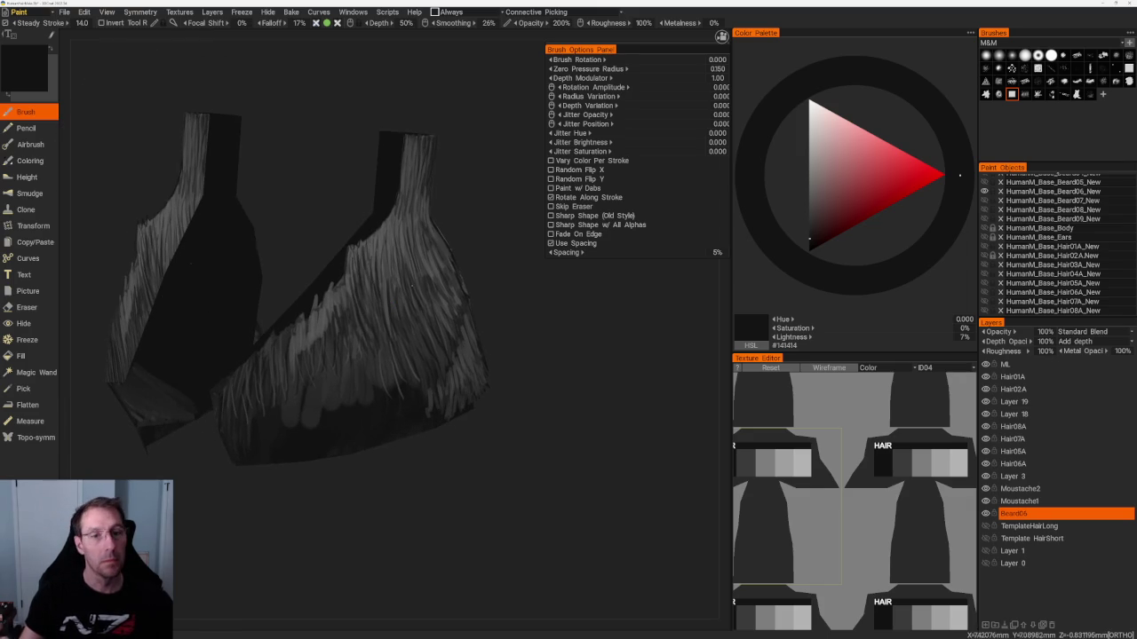
middle_drag(177, 275, 211, 316)
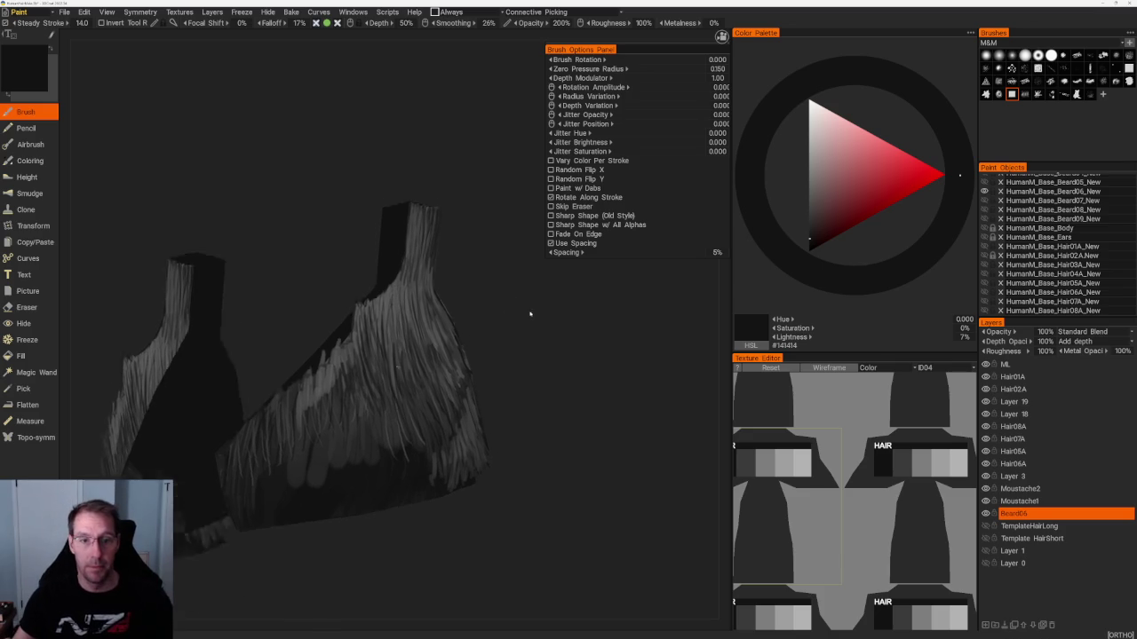
drag(533, 325, 450, 317)
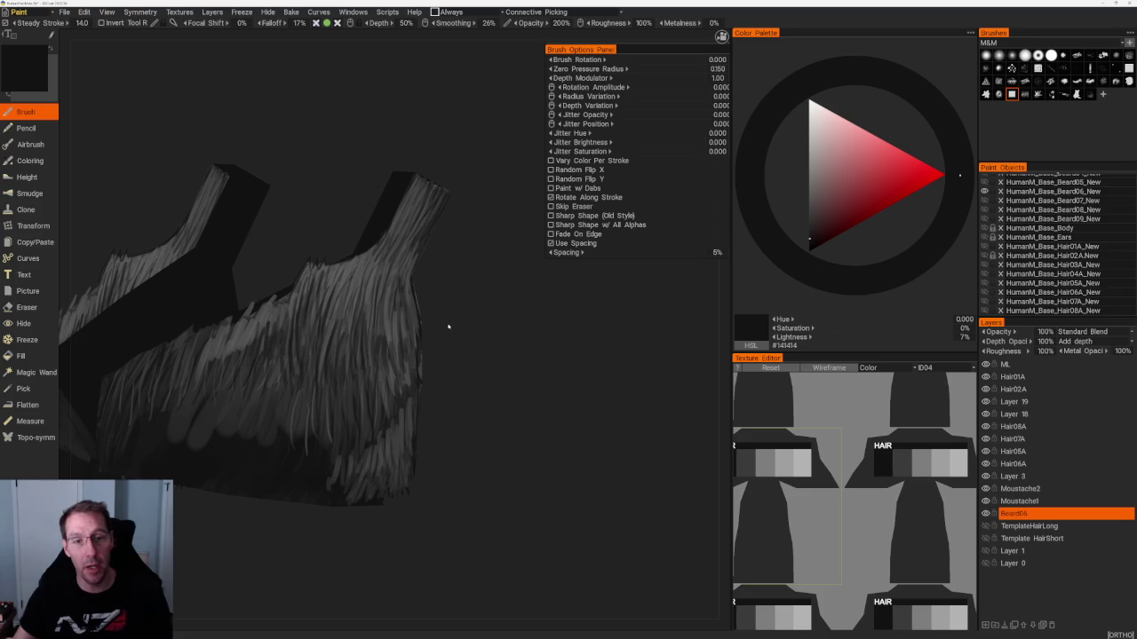
drag(465, 274, 462, 302)
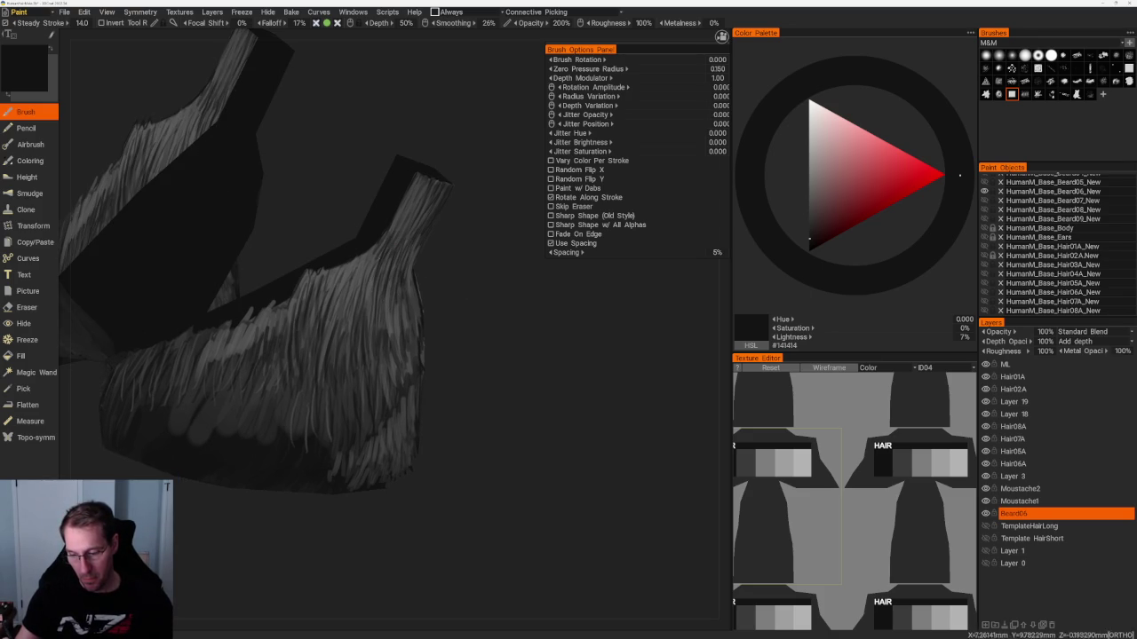
middle_drag(439, 254, 326, 132)
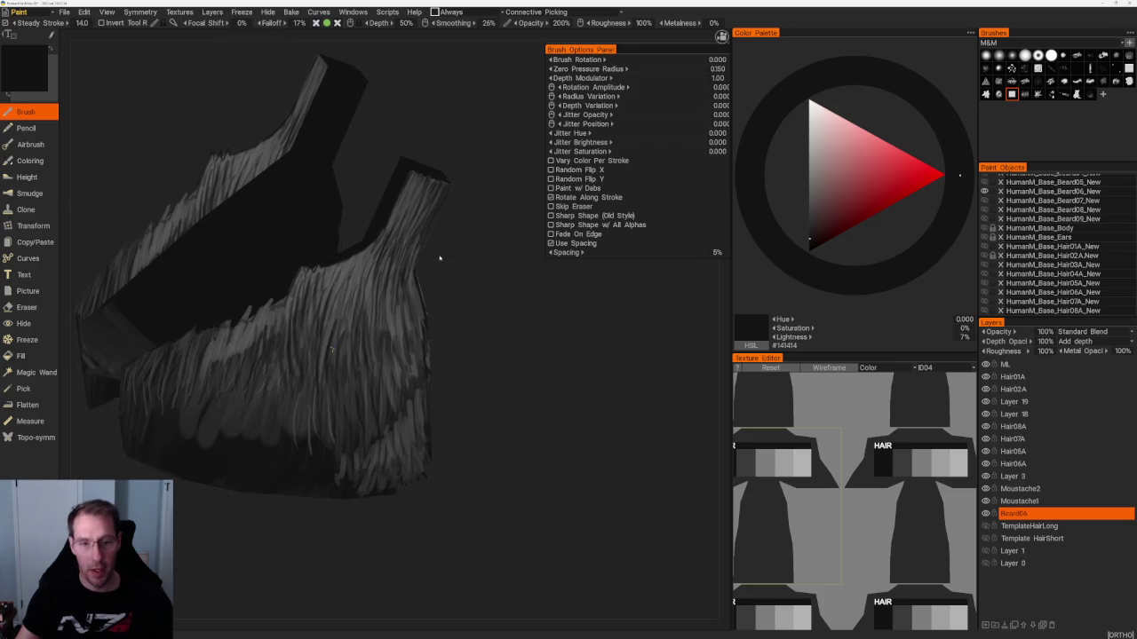
key(v)
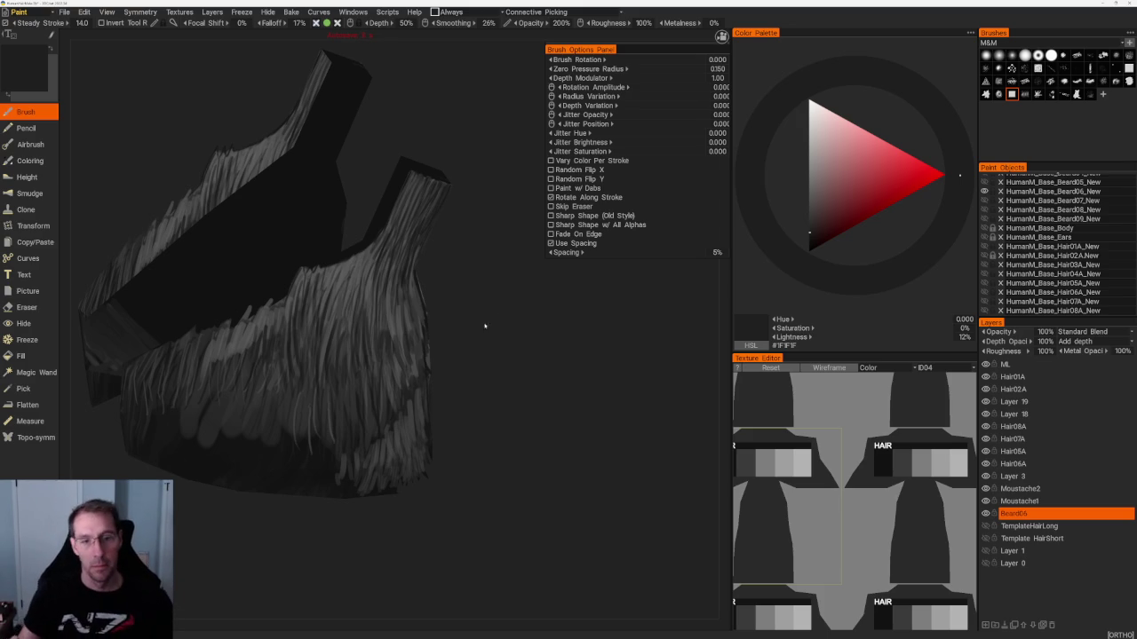
Shift the paint colour from mid grey to darker greys while orbiting the beard card.
drag(511, 358, 520, 393)
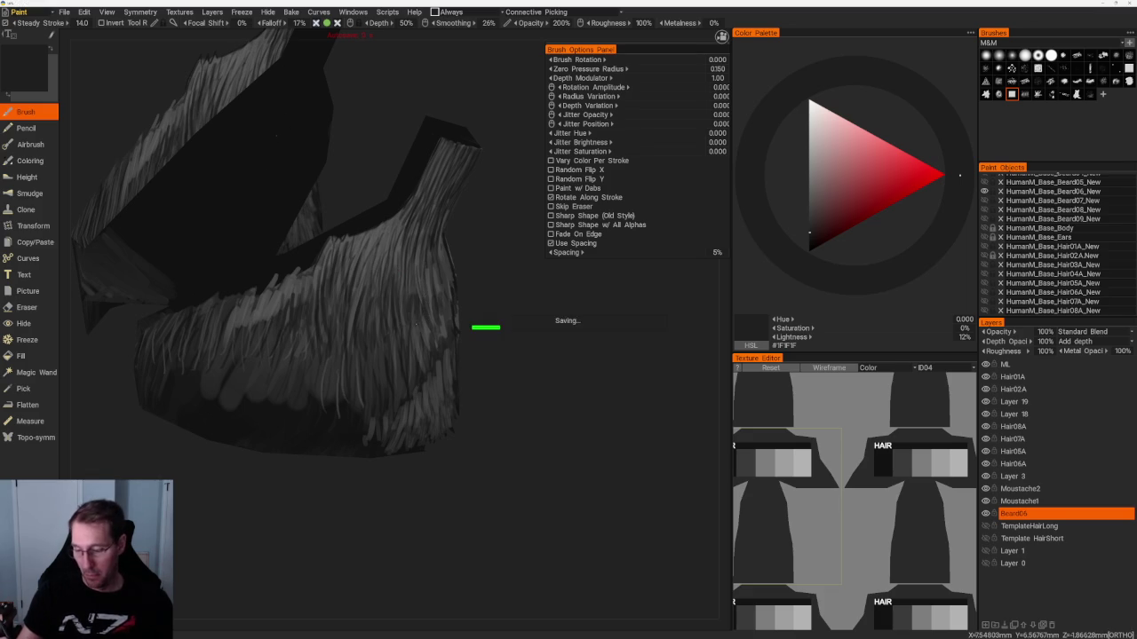
key(v)
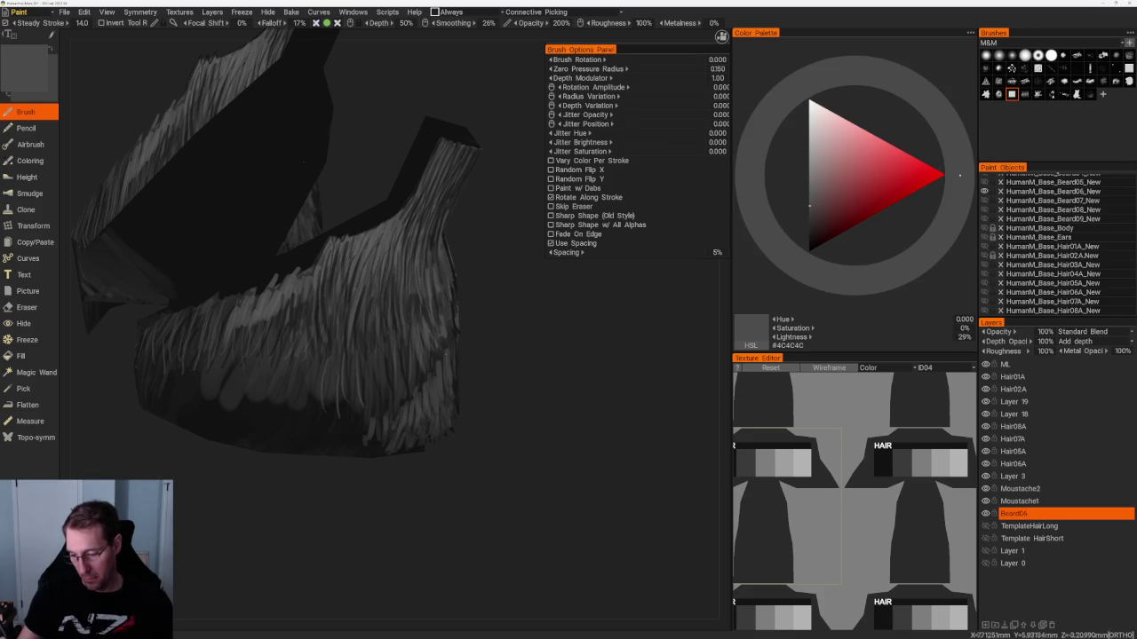
right_drag(304, 117, 482, 310)
right_drag(495, 236, 414, 330)
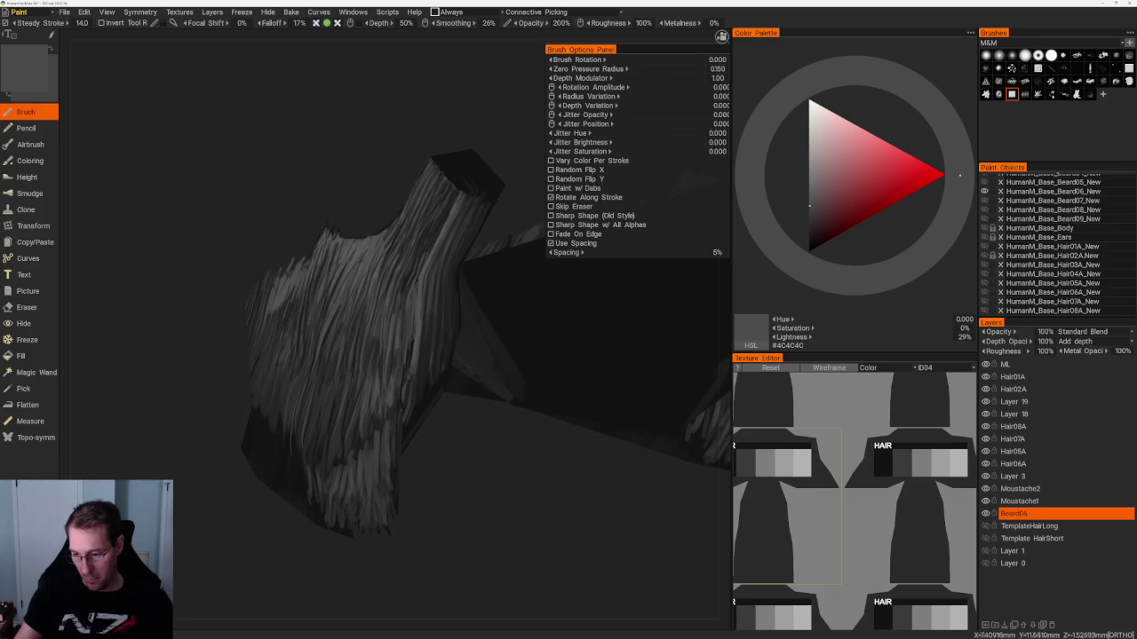
key(v)
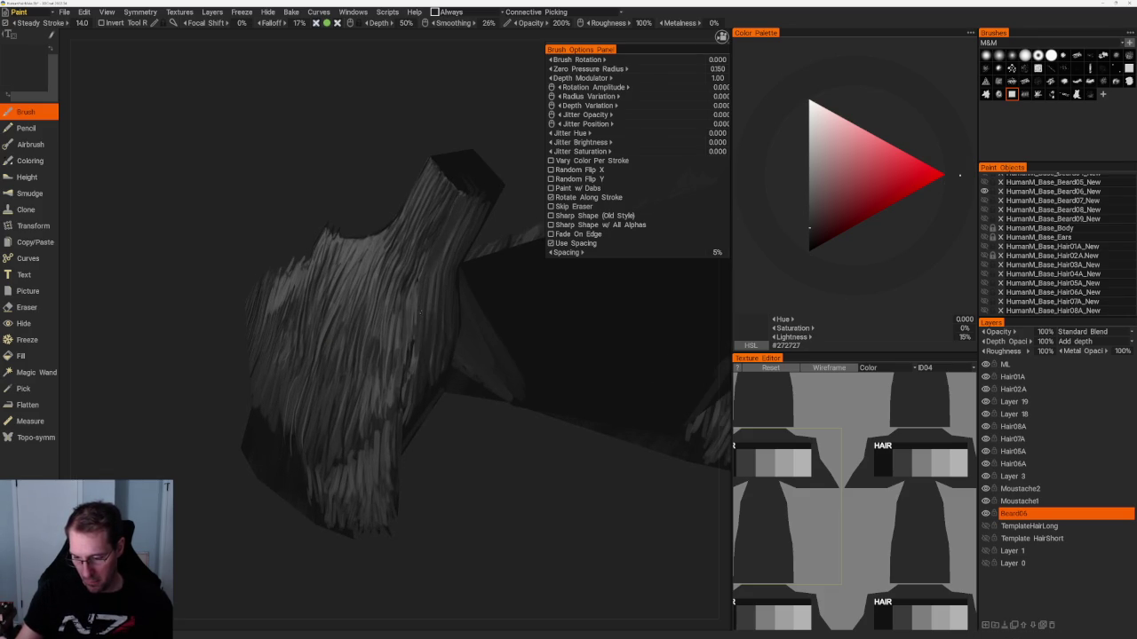
middle_drag(426, 258, 489, 254)
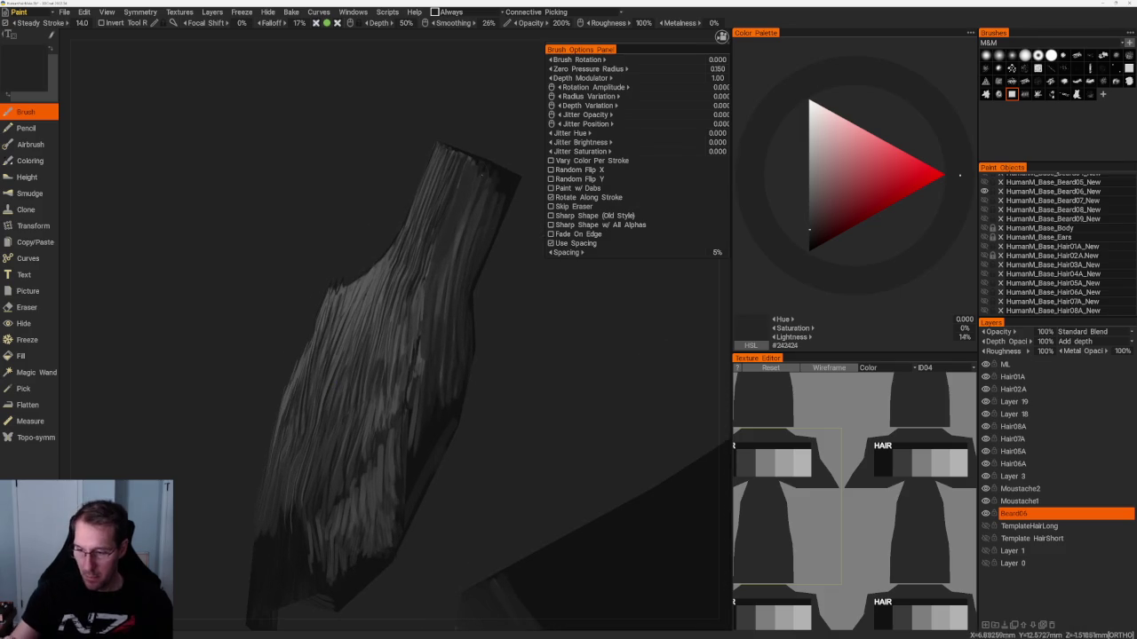
key(v)
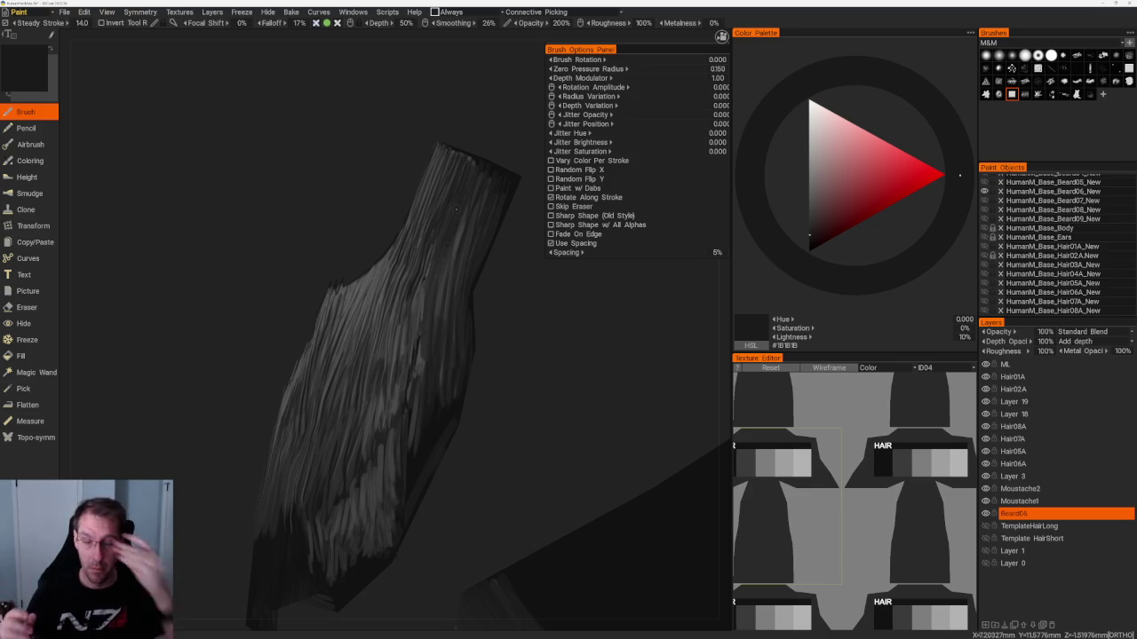
Zoom and orbit to inspect the card, then undo the black fill on its upper area.
mouse_move(389, 210)
mouse_down()
mouse_move(391, 124)
mouse_move(449, 186)
mouse_up()
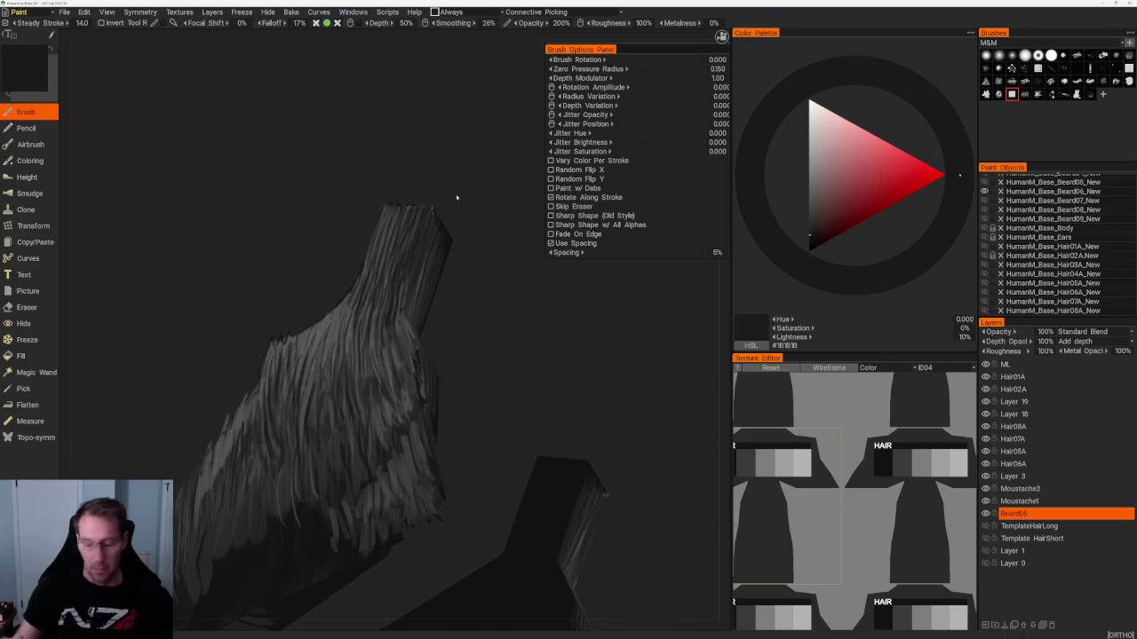
scroll(465, 293, up, 3)
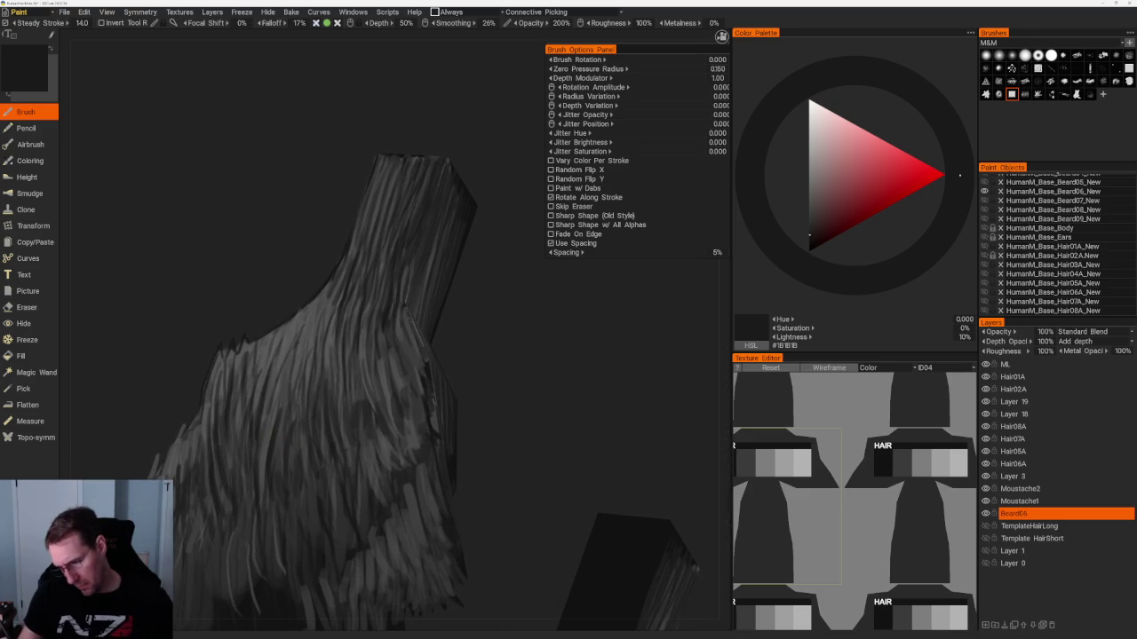
drag(410, 317, 409, 364)
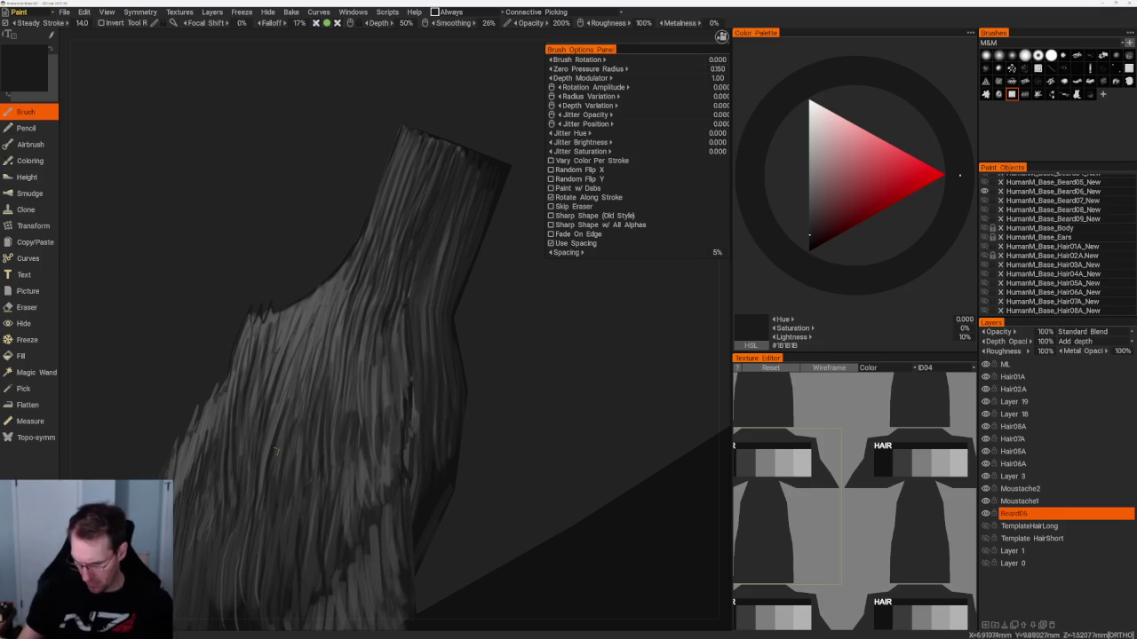
middle_drag(276, 451, 496, 424)
scroll(495, 423, up, 3)
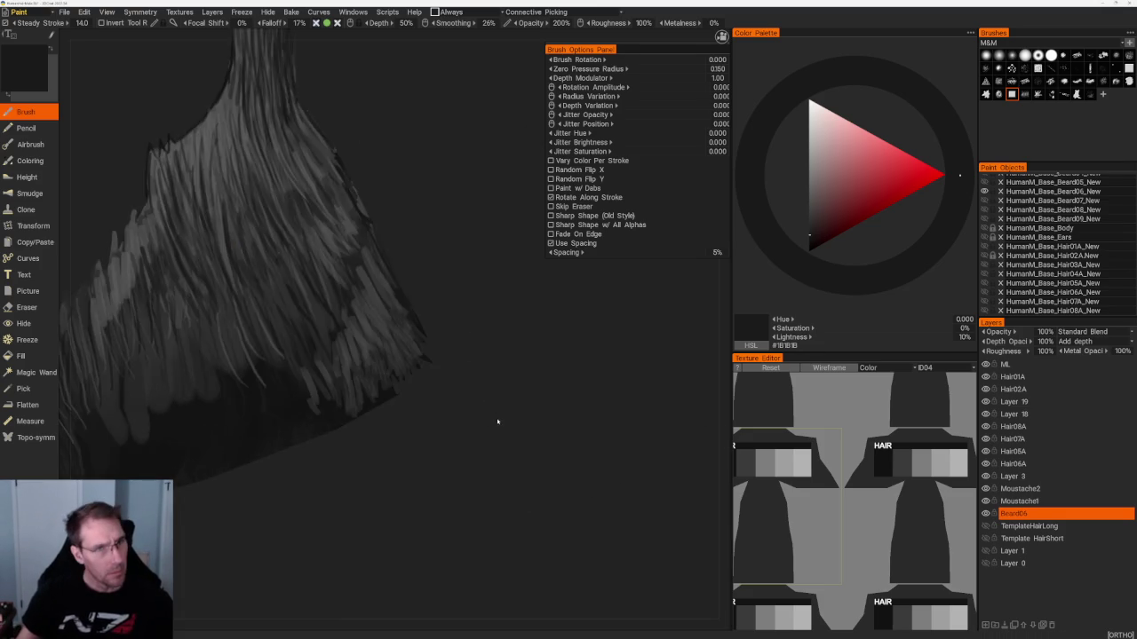
scroll(495, 423, up, 3)
scroll(444, 319, up, 3)
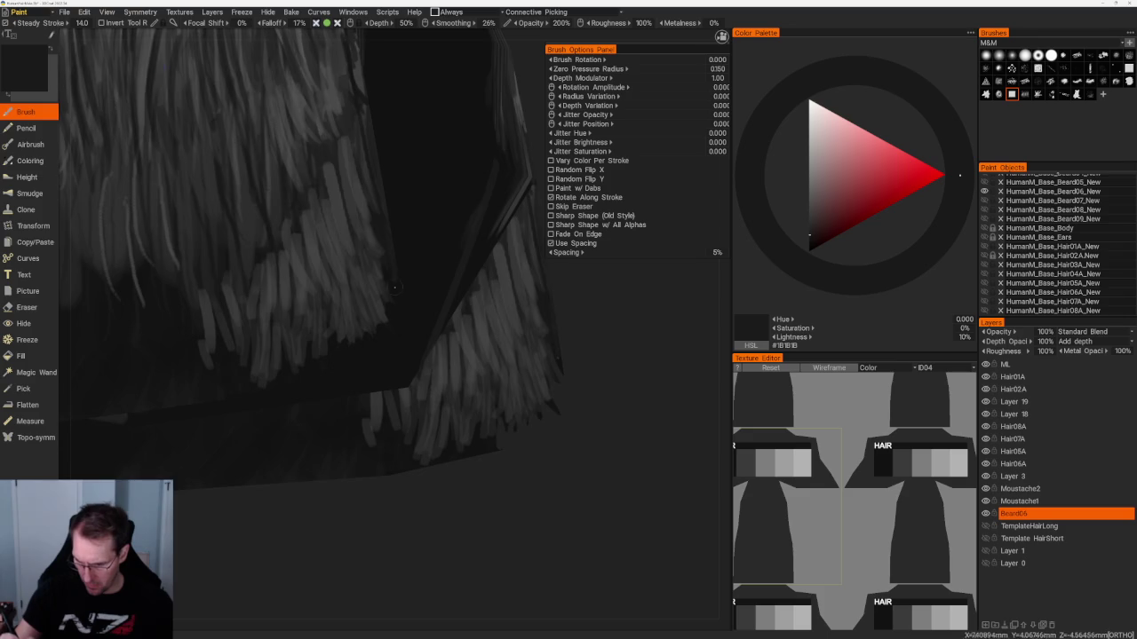
scroll(389, 217, down, 5)
middle_drag(389, 216, 496, 426)
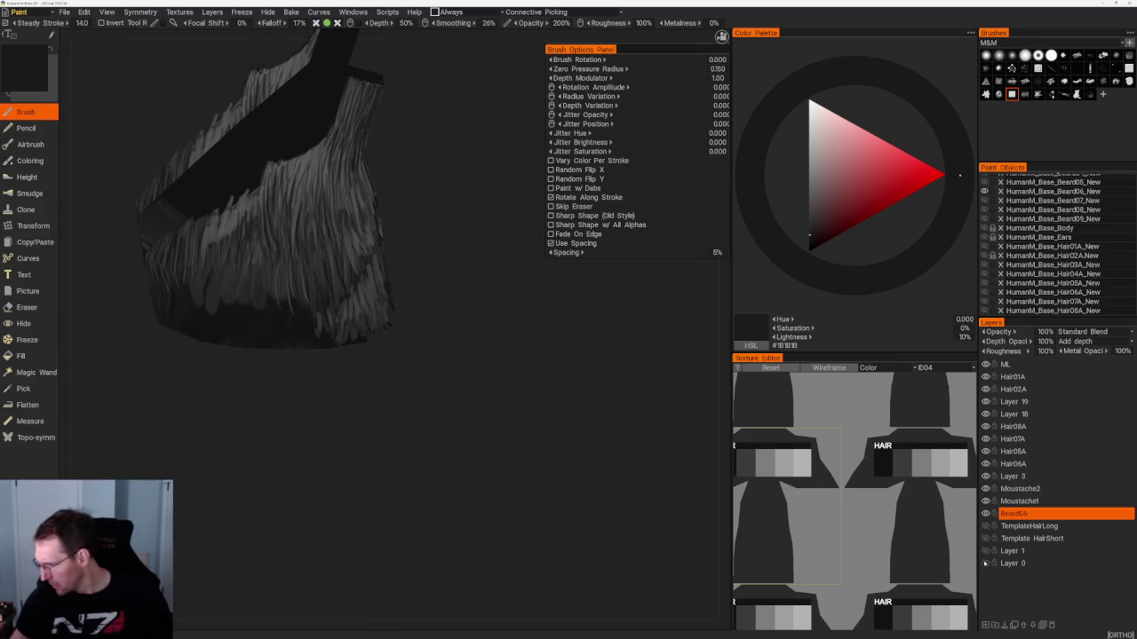
key(ctrl+z)
Inspect the beard card without the black patch, then pick the Eraser tool.
middle_drag(442, 380, 444, 360)
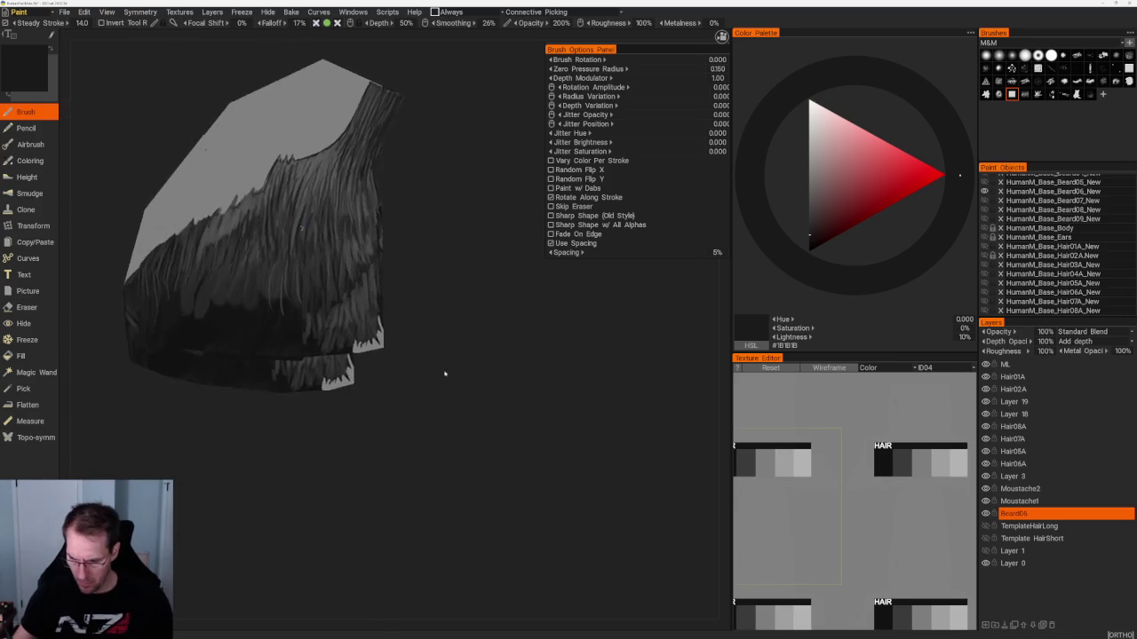
scroll(373, 278, up, 3)
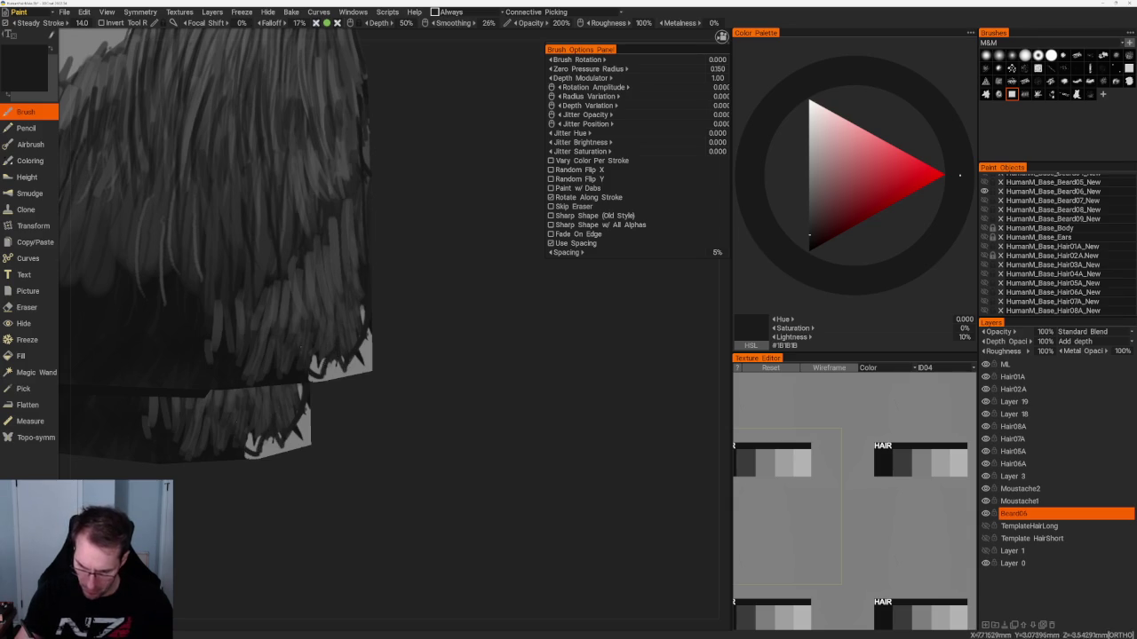
middle_drag(435, 410, 453, 417)
drag(453, 416, 524, 438)
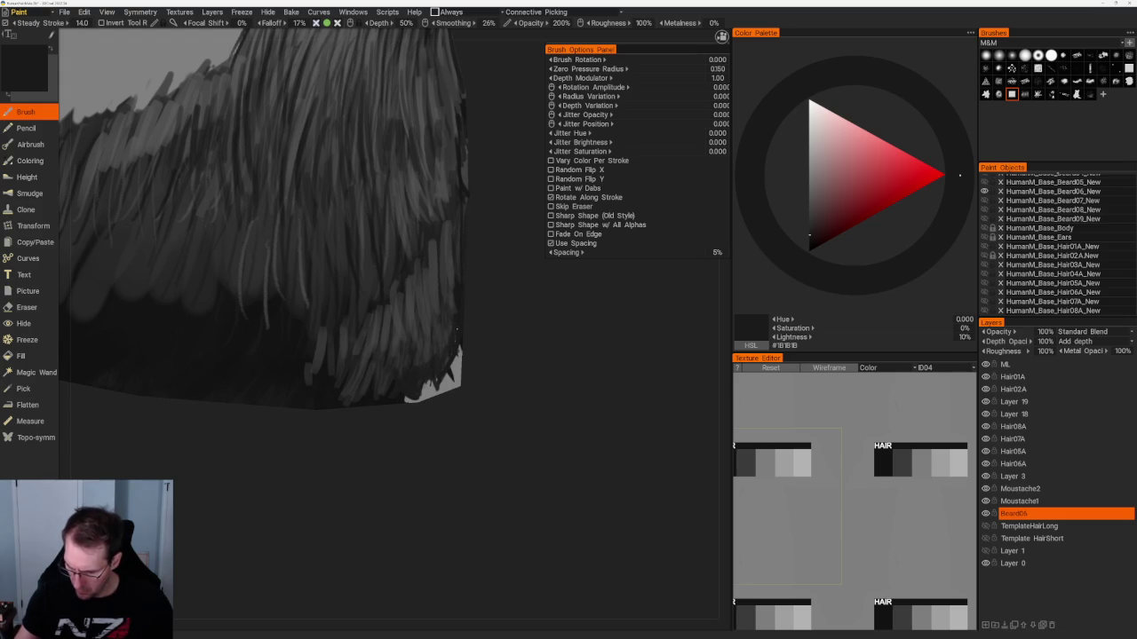
key(e)
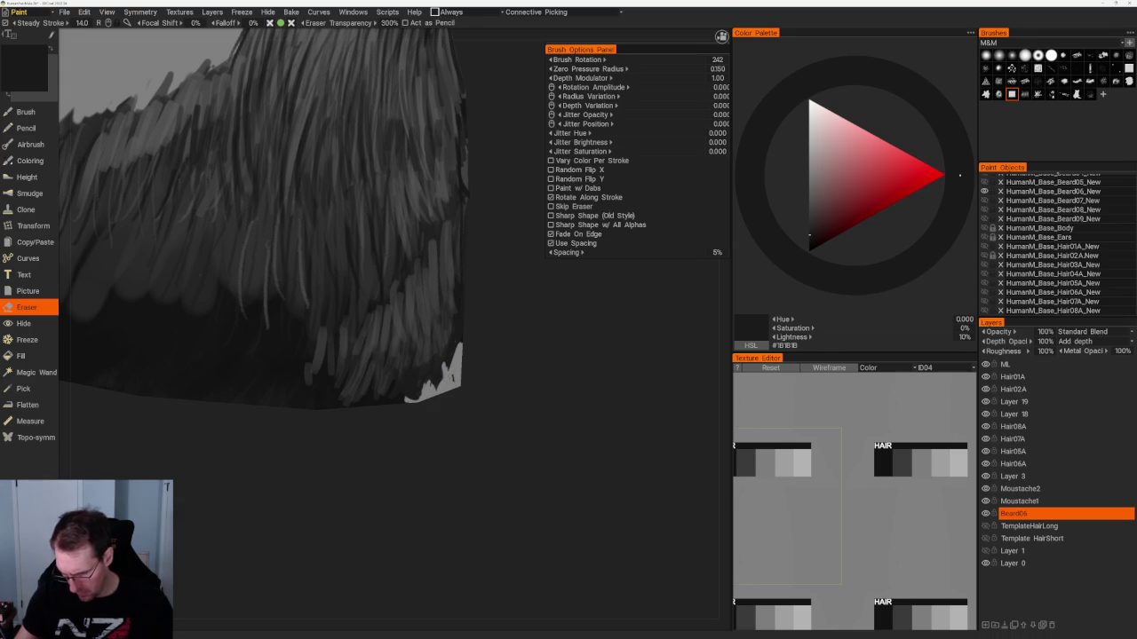
Erase jagged tips into the beard card's lower-right edge, then view the whole beard from the side.
drag(405, 382, 391, 396)
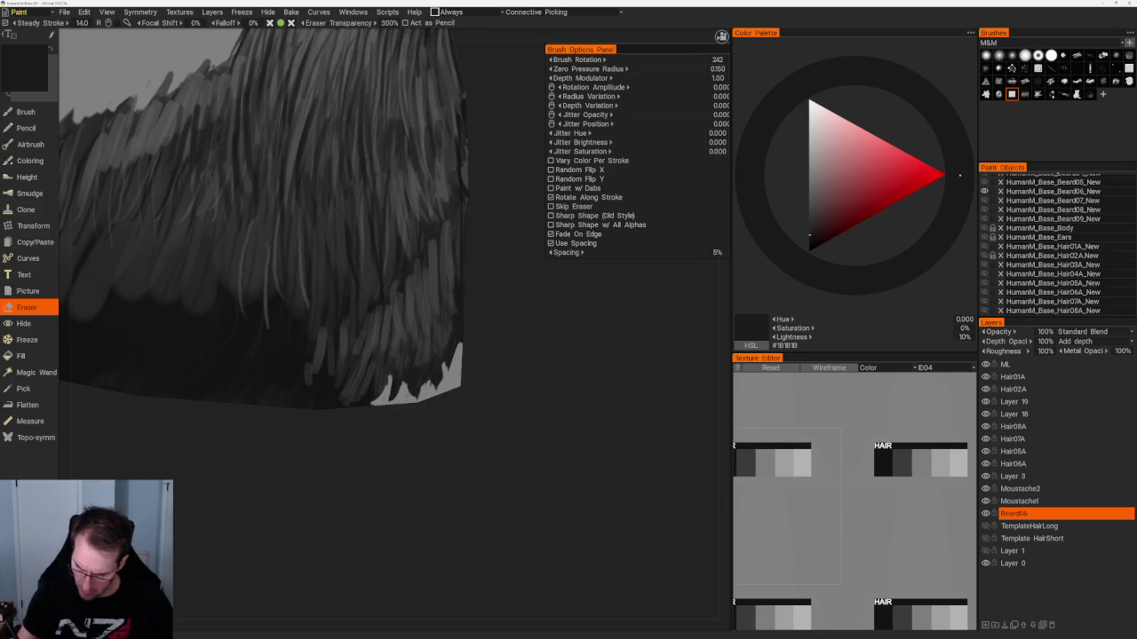
drag(377, 389, 354, 404)
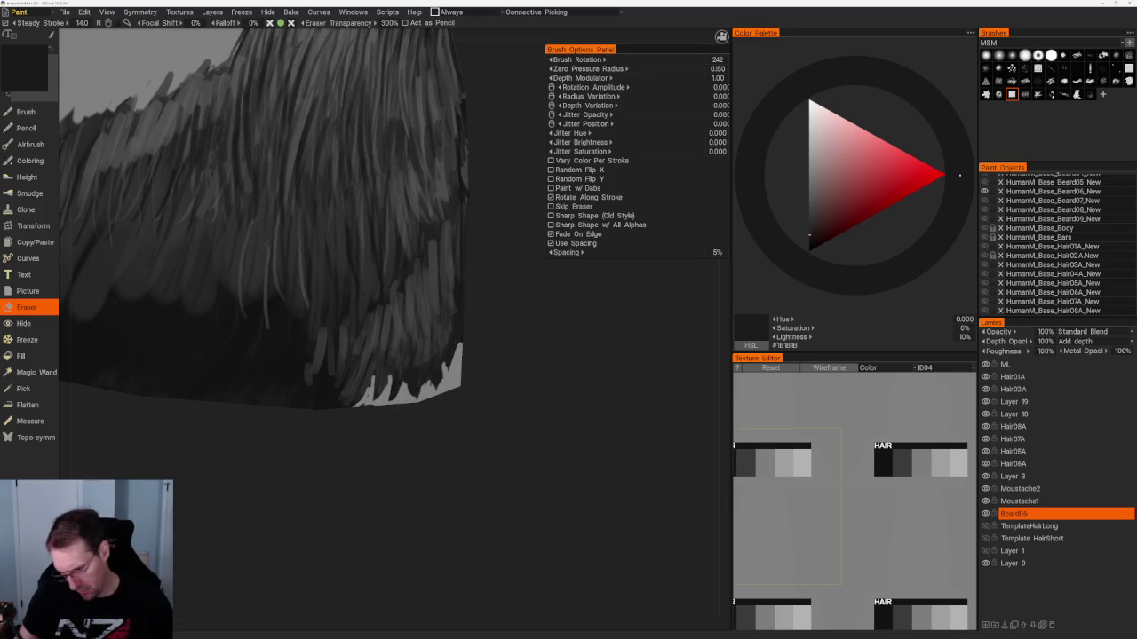
scroll(456, 321, down, 4)
scroll(459, 306, down, 3)
scroll(459, 307, down, 2)
drag(452, 517, 409, 223)
scroll(479, 267, up, 4)
scroll(561, 313, up, 3)
scroll(561, 313, up, 2)
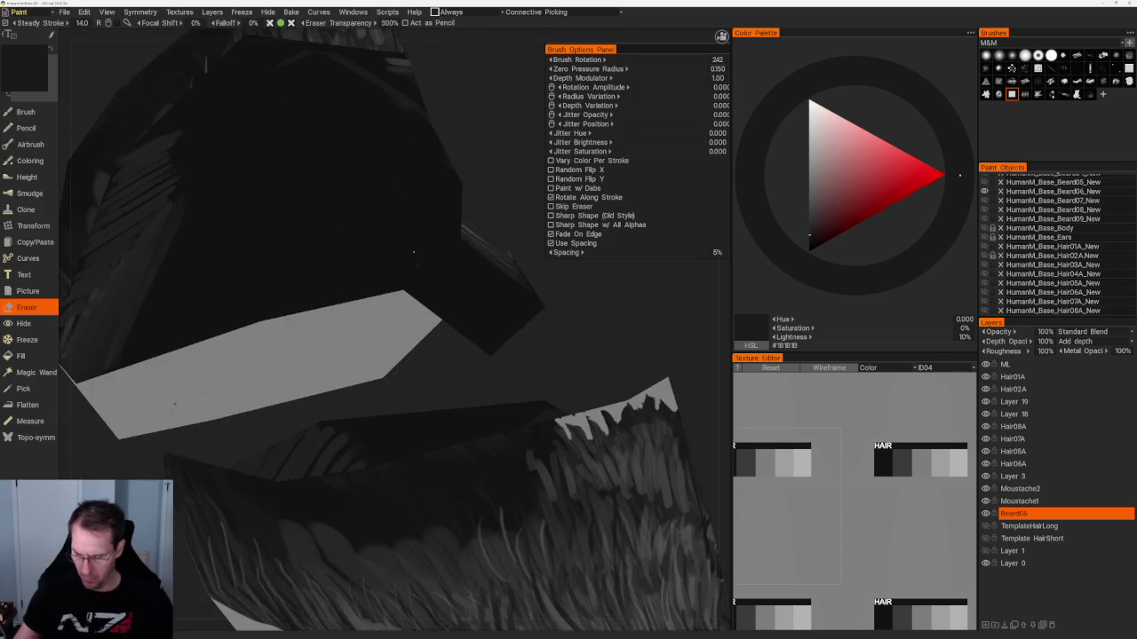
scroll(503, 190, up, 2)
scroll(571, 350, down, 4)
drag(571, 350, 441, 300)
Try paint lightness of 25%, 9% and 20%, and briefly preview the bare mesh without paint.
key(e)
key(v)
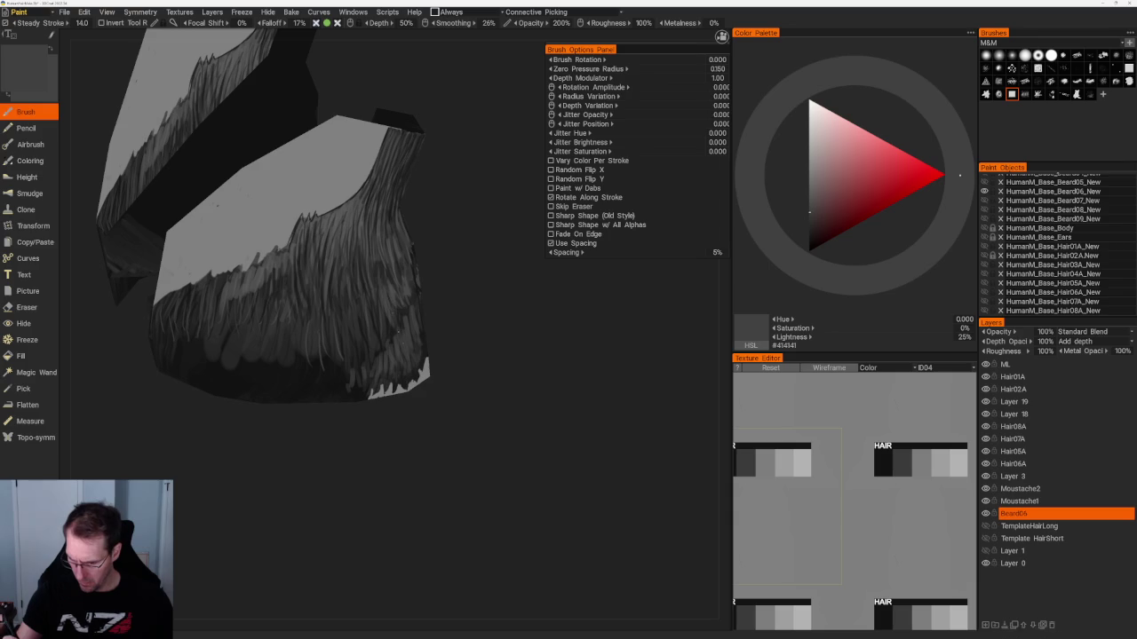
key(v)
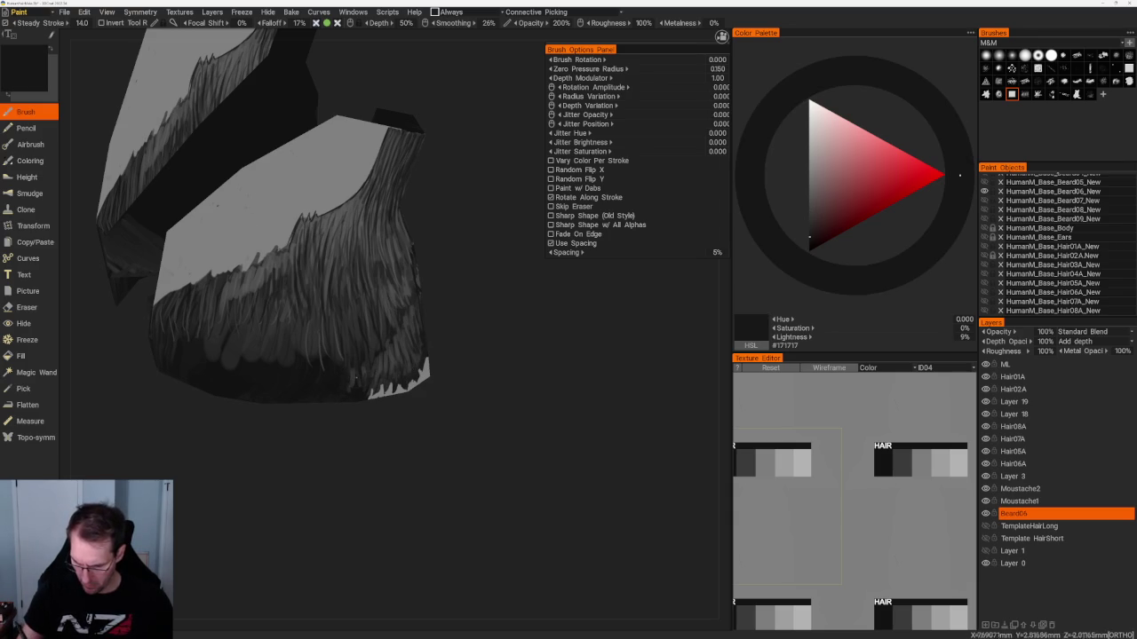
key(v)
mouse_move(432, 417)
mouse_down()
mouse_move(315, 380)
mouse_move(502, 436)
mouse_move(342, 358)
mouse_up()
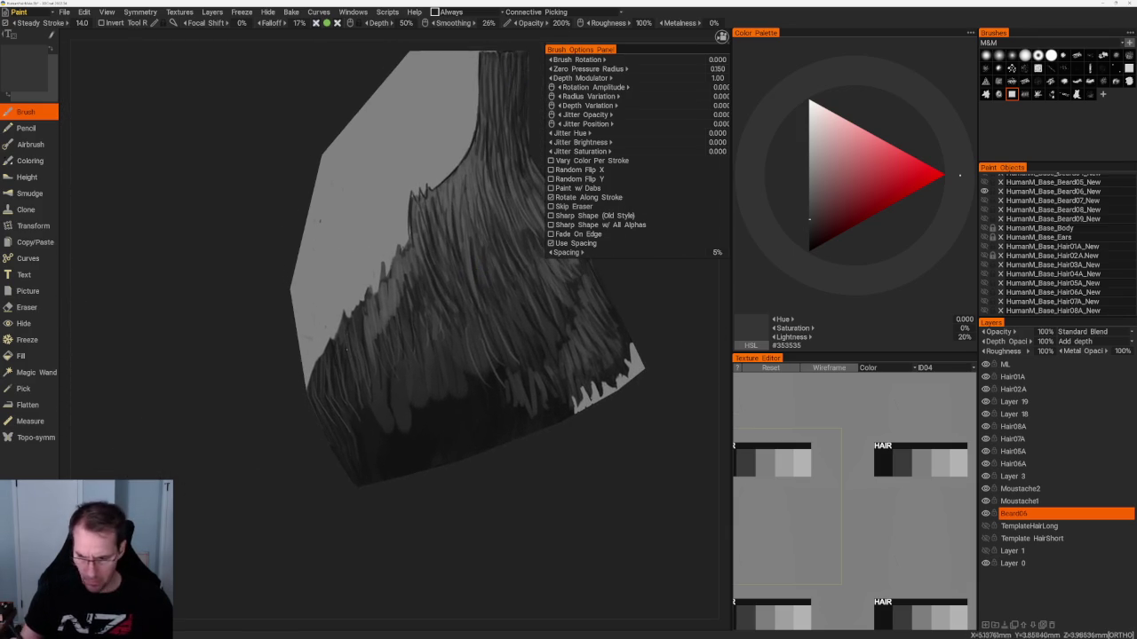
key(e)
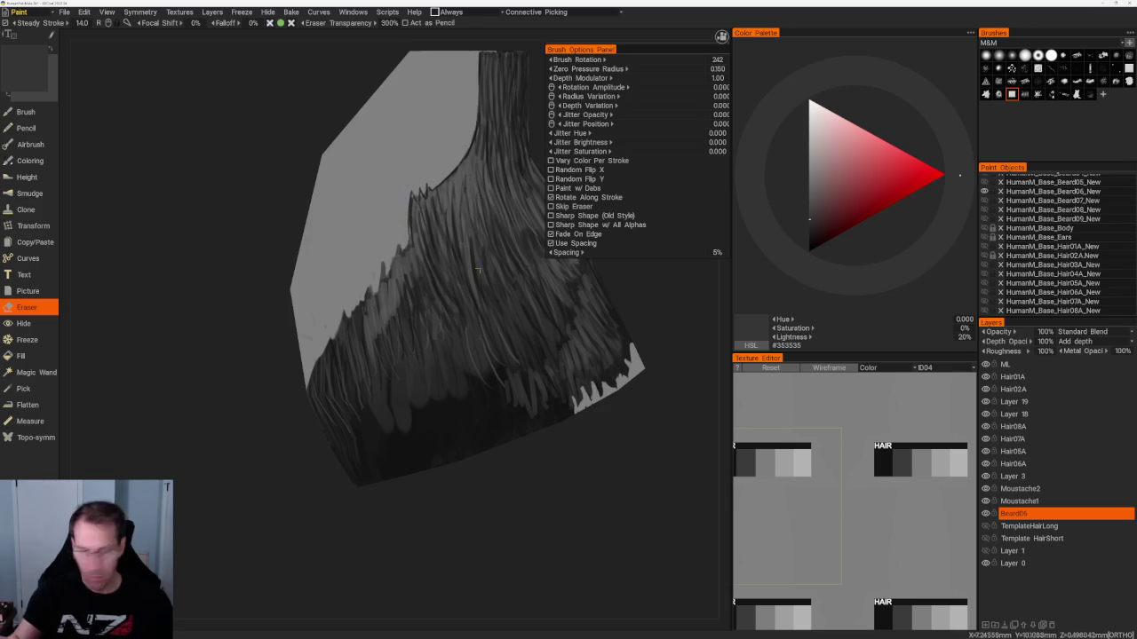
middle_drag(478, 270, 429, 305)
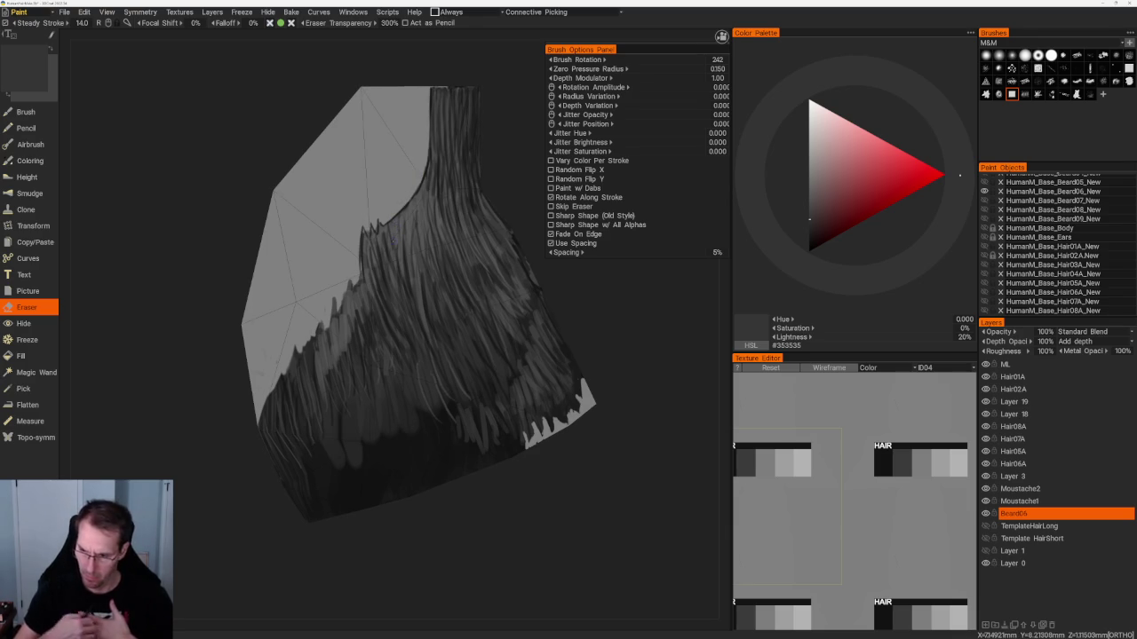
key(b)
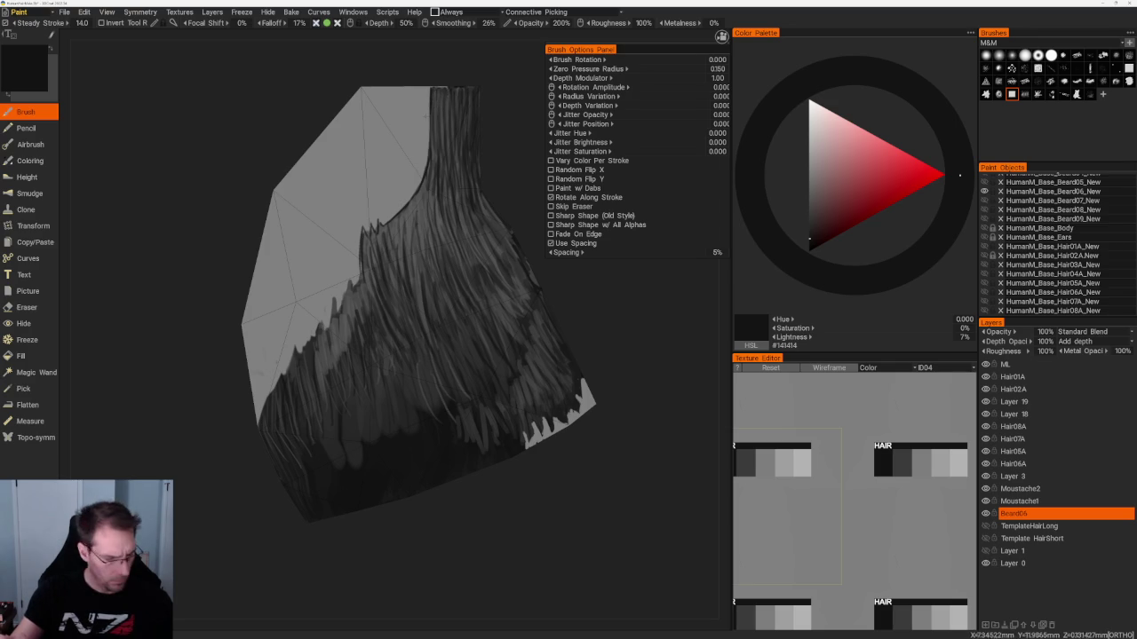
key(Delete)
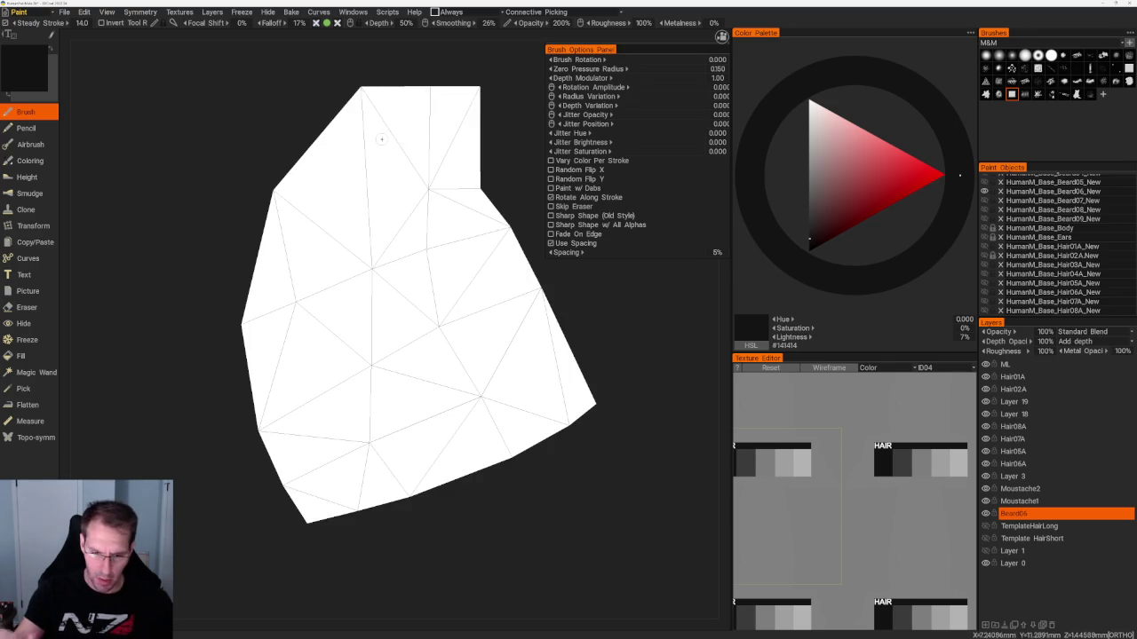
drag(456, 526, 495, 540)
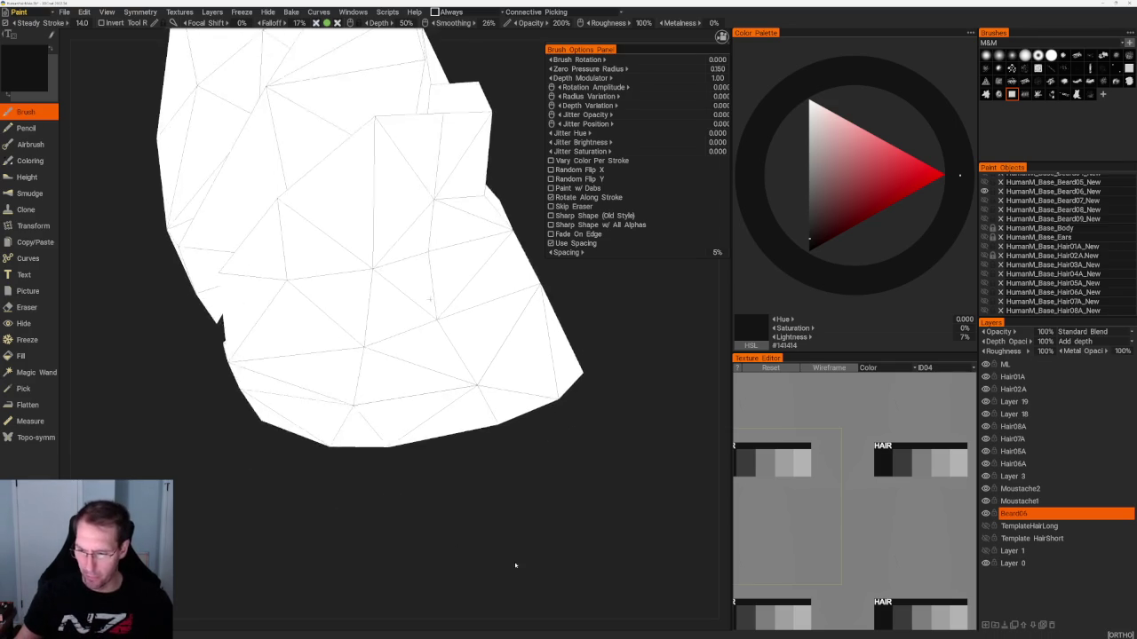
key(ctrl+z)
scroll(513, 560, up, 2)
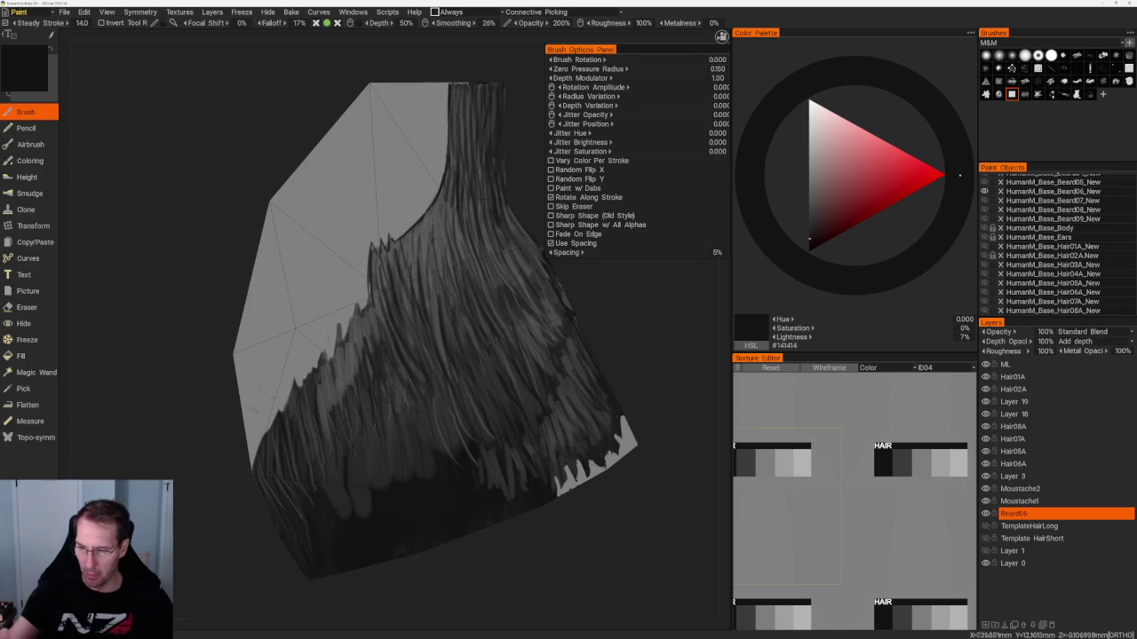
Break the dark top hair edge into lighter tips with the faded-edge Eraser.
key(e)
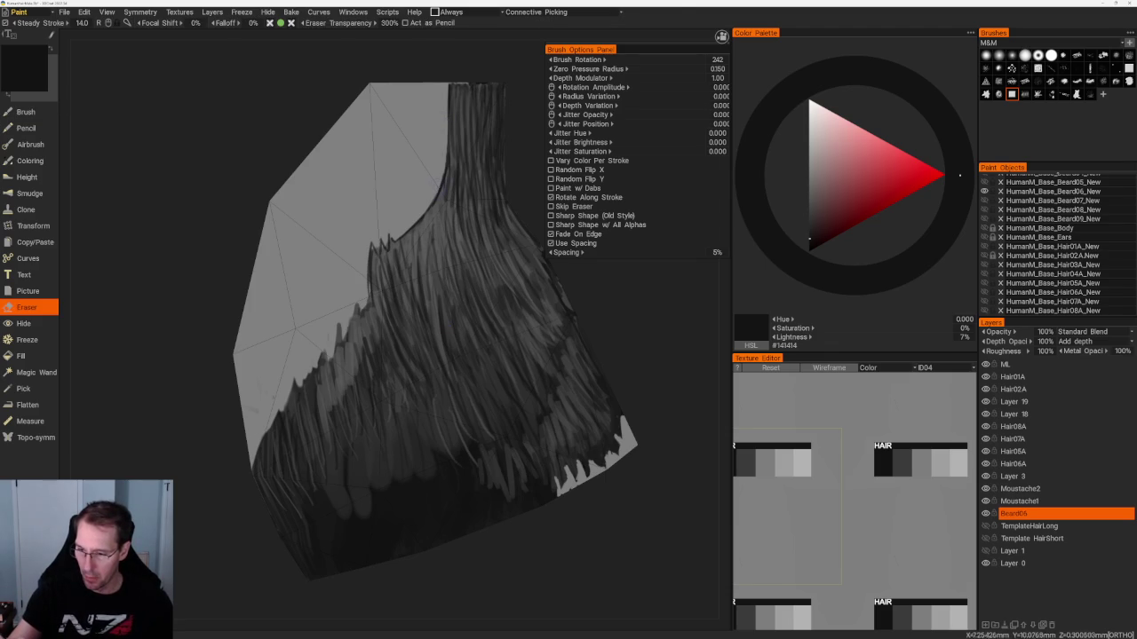
drag(442, 188, 450, 89)
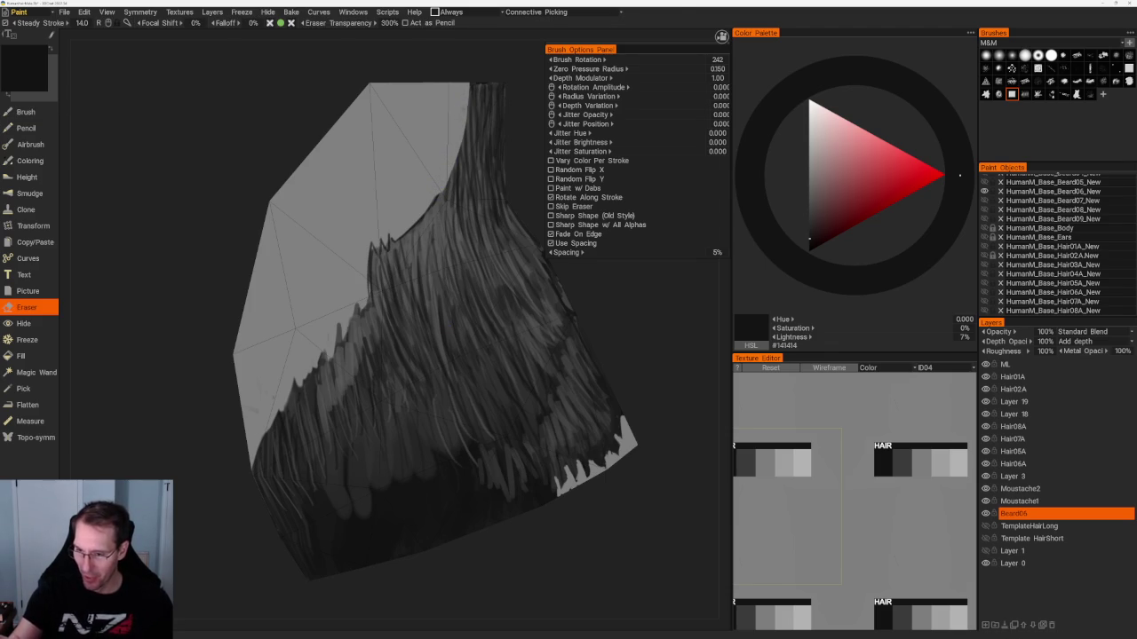
drag(467, 142, 468, 101)
mouse_move(405, 233)
mouse_down()
mouse_move(448, 187)
mouse_move(475, 95)
mouse_up()
drag(475, 139, 475, 114)
scroll(368, 115, down, 5)
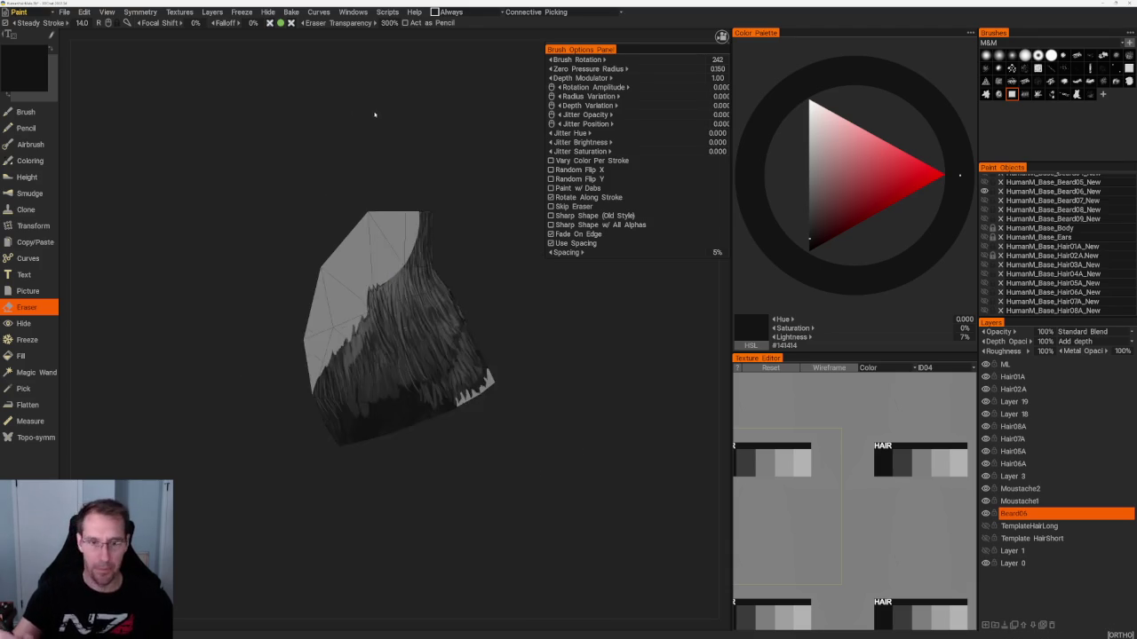
Widen the erased area along the dark hair strip's edge beside the flap.
drag(367, 115, 388, 203)
scroll(417, 293, up, 5)
drag(449, 342, 417, 266)
mouse_move(491, 151)
mouse_down()
mouse_move(491, 90)
mouse_move(497, 142)
mouse_up()
mouse_move(486, 90)
mouse_down()
mouse_move(484, 142)
mouse_move(483, 87)
mouse_move(472, 150)
mouse_move(462, 87)
mouse_move(456, 148)
mouse_up()
drag(453, 147, 448, 87)
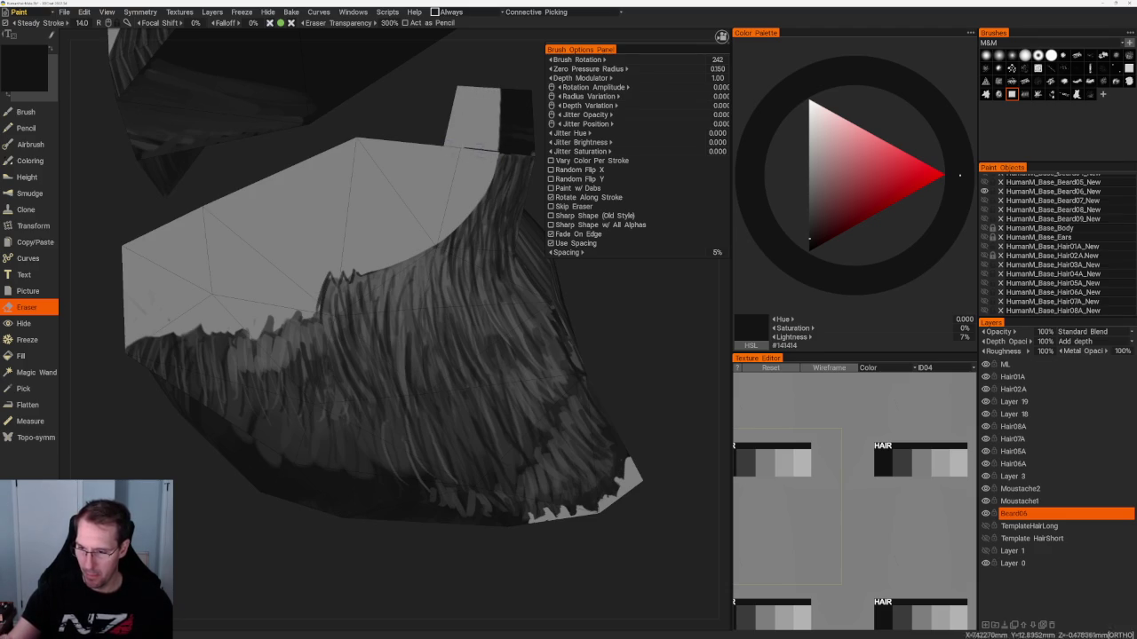
key(b)
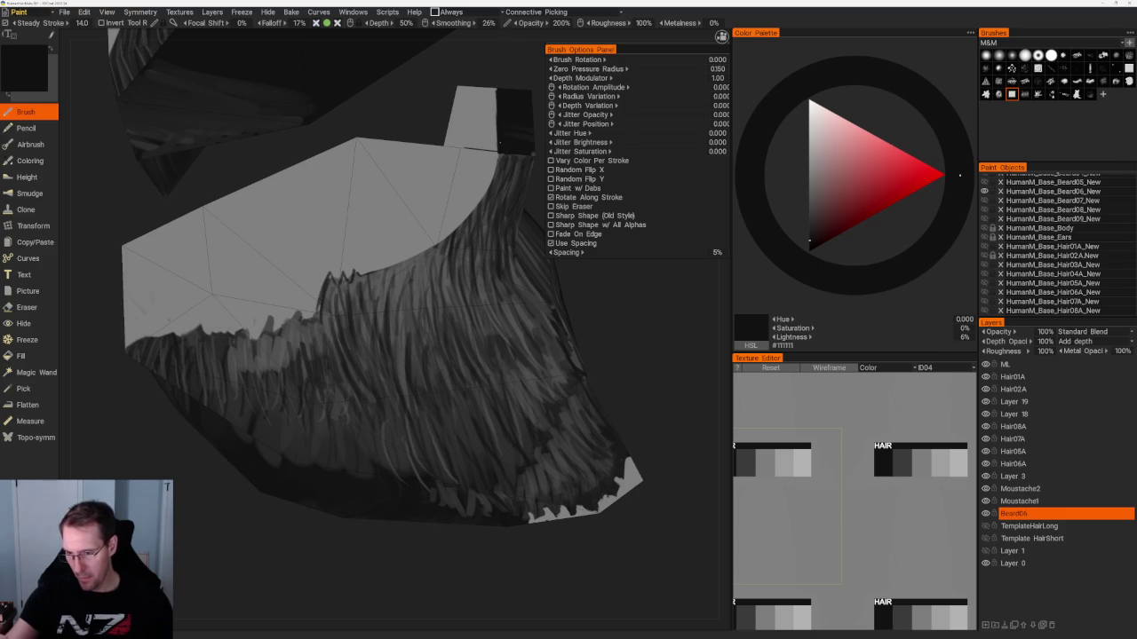
middle_drag(498, 115, 439, 304)
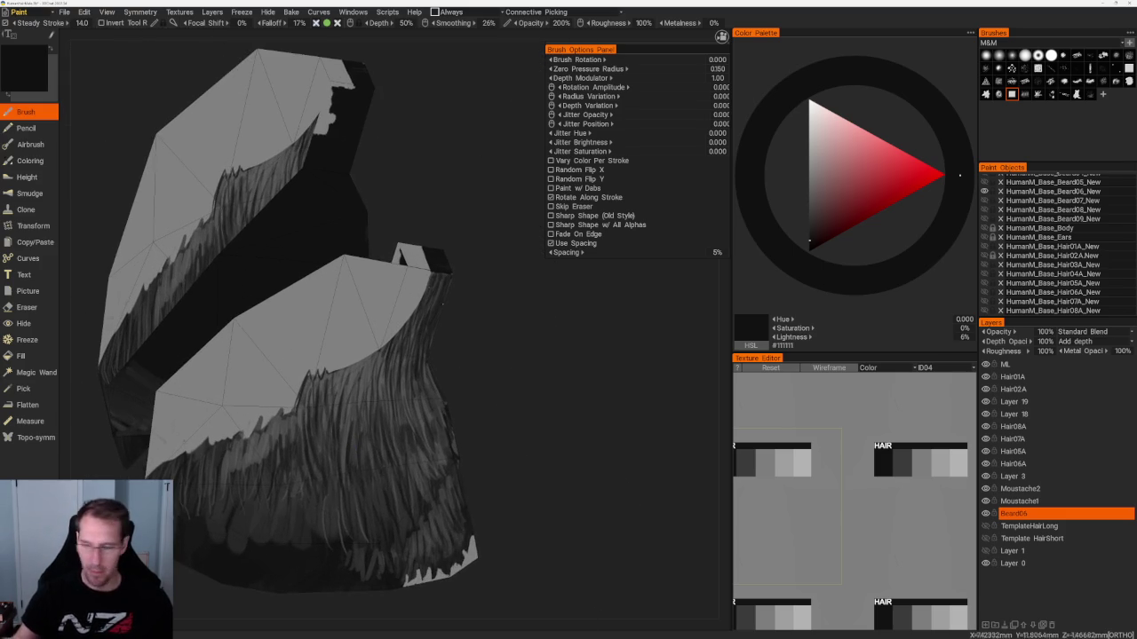
Erase the dark strip on the beard card's inner side to lighten it.
mouse_move(551, 373)
middle_down()
mouse_move(500, 388)
mouse_move(489, 366)
mouse_move(581, 376)
mouse_move(536, 418)
mouse_move(543, 426)
mouse_move(613, 417)
middle_up()
key(e)
drag(350, 329, 350, 399)
drag(357, 359, 357, 395)
drag(370, 333, 365, 405)
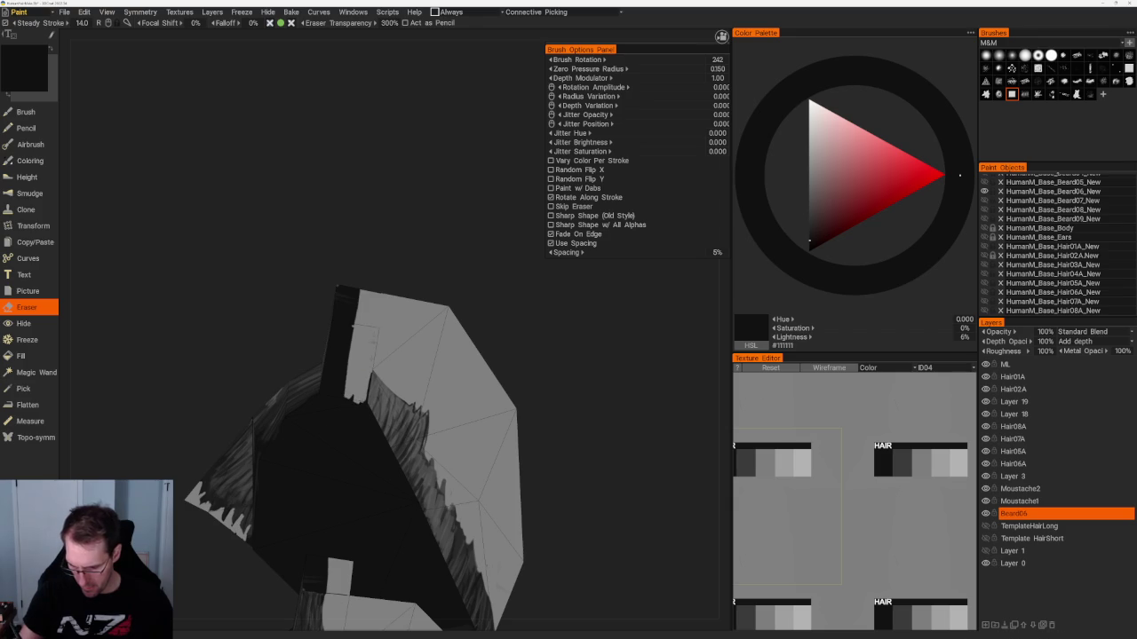
Repaint the strip in short near-black #070707 strokes and frame both beard halves in front view.
key(b)
key(v)
key(v)
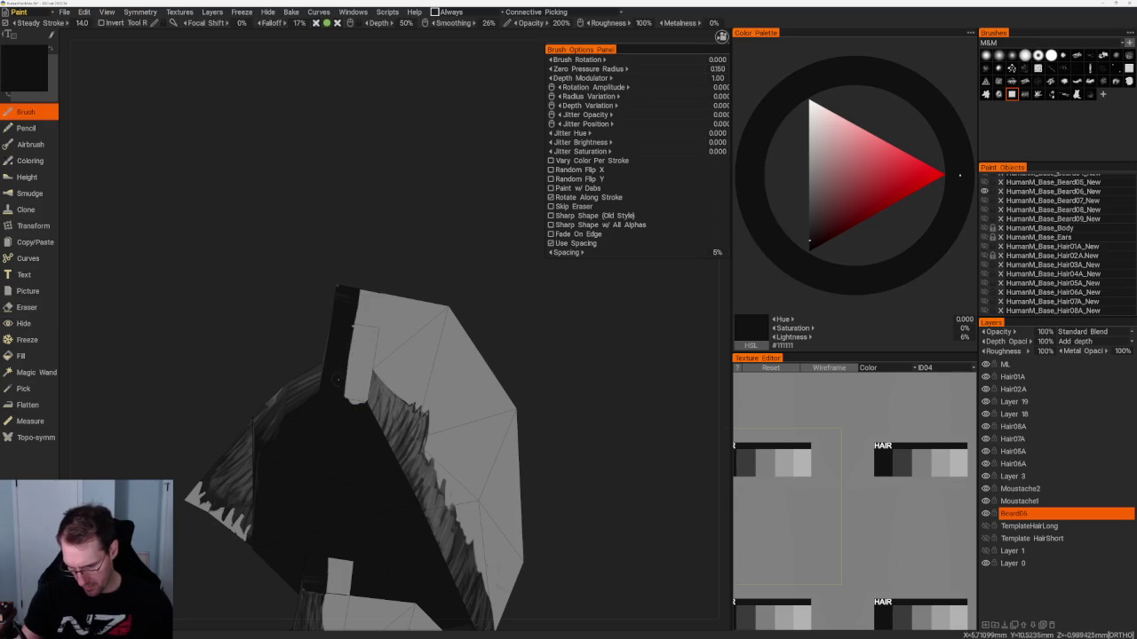
drag(351, 382, 355, 406)
drag(352, 357, 356, 398)
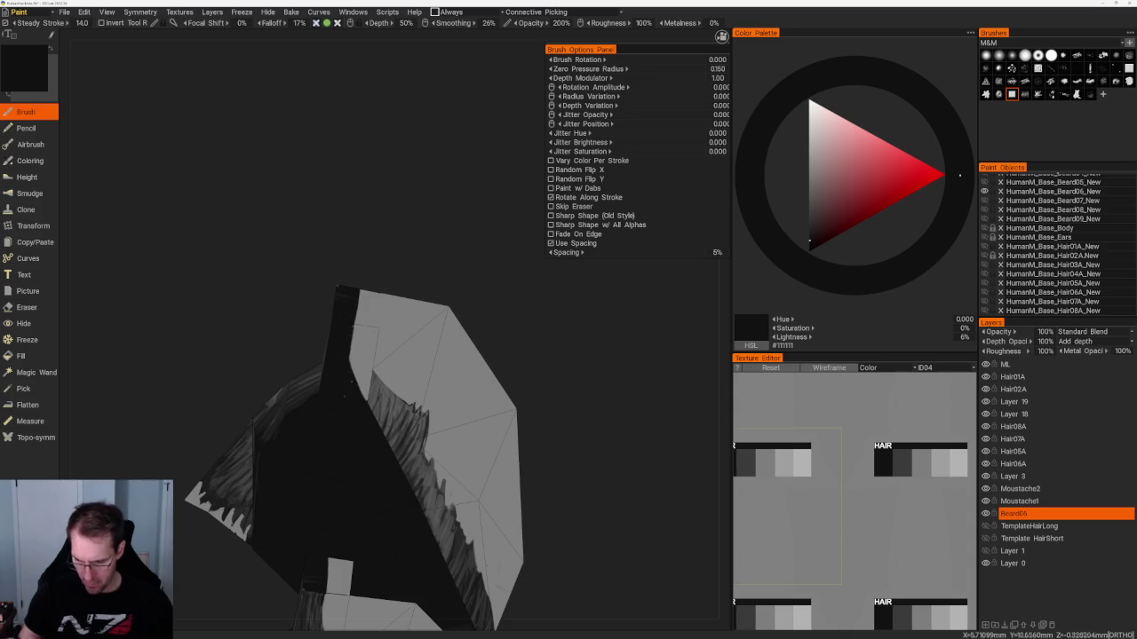
key(KP_1)
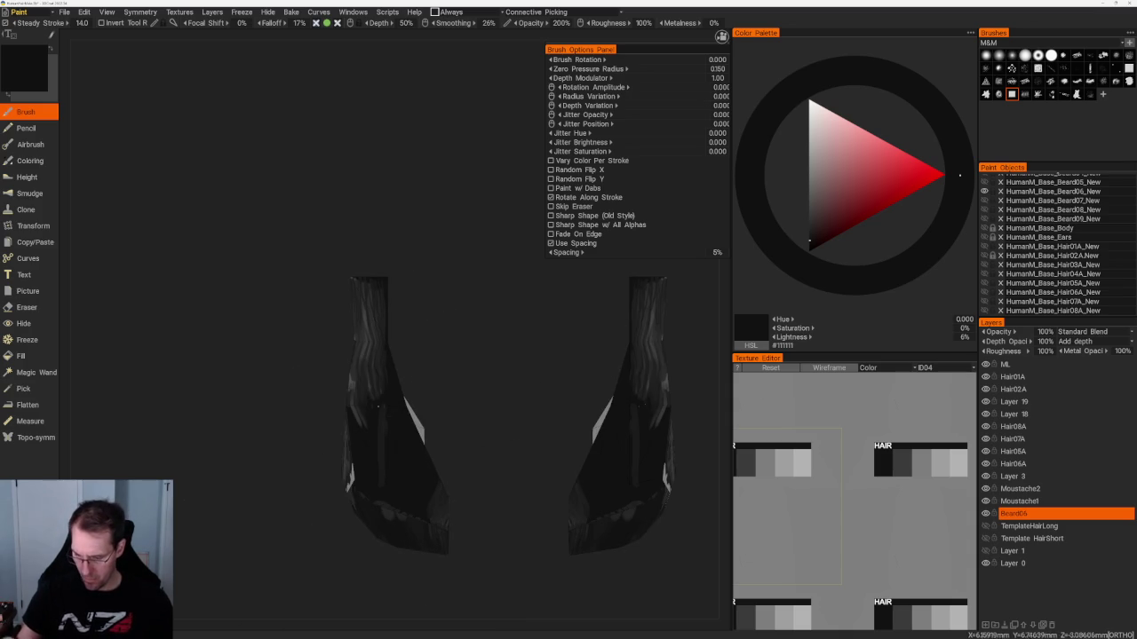
Paint lighter grey strands on both mirrored beard pieces.
mouse_move(388, 410)
mouse_down()
mouse_move(326, 342)
mouse_move(388, 317)
mouse_move(321, 300)
mouse_up()
key(v)
key(v)
drag(299, 340, 300, 364)
drag(301, 320, 303, 404)
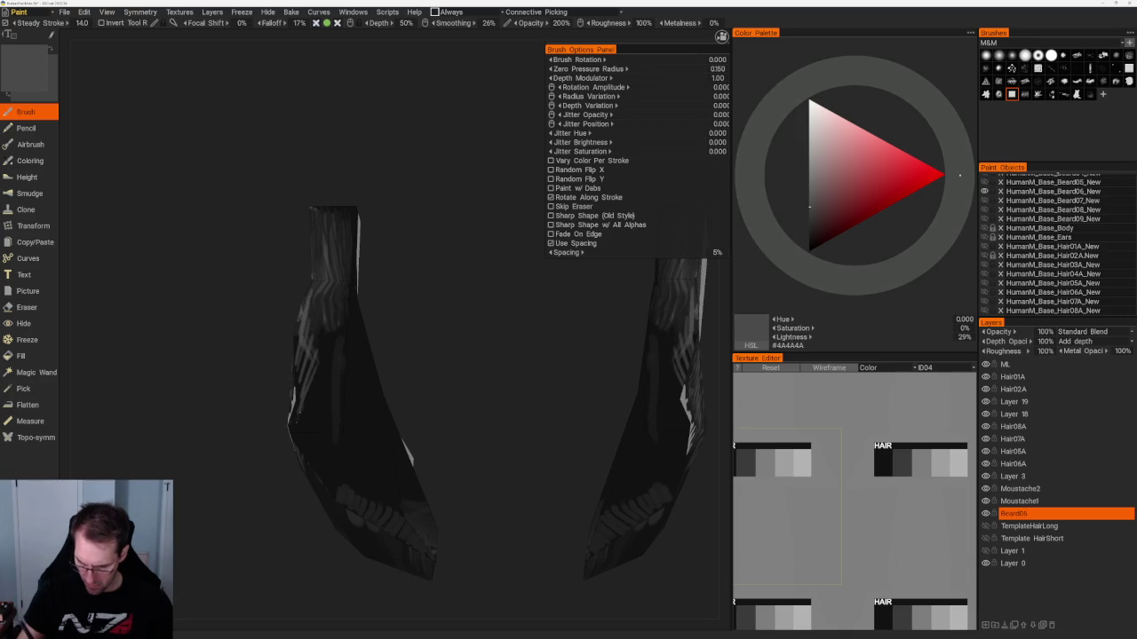
mouse_move(318, 309)
mouse_down()
mouse_move(327, 396)
mouse_move(338, 362)
mouse_move(332, 396)
mouse_move(303, 357)
mouse_up()
drag(391, 338, 446, 324)
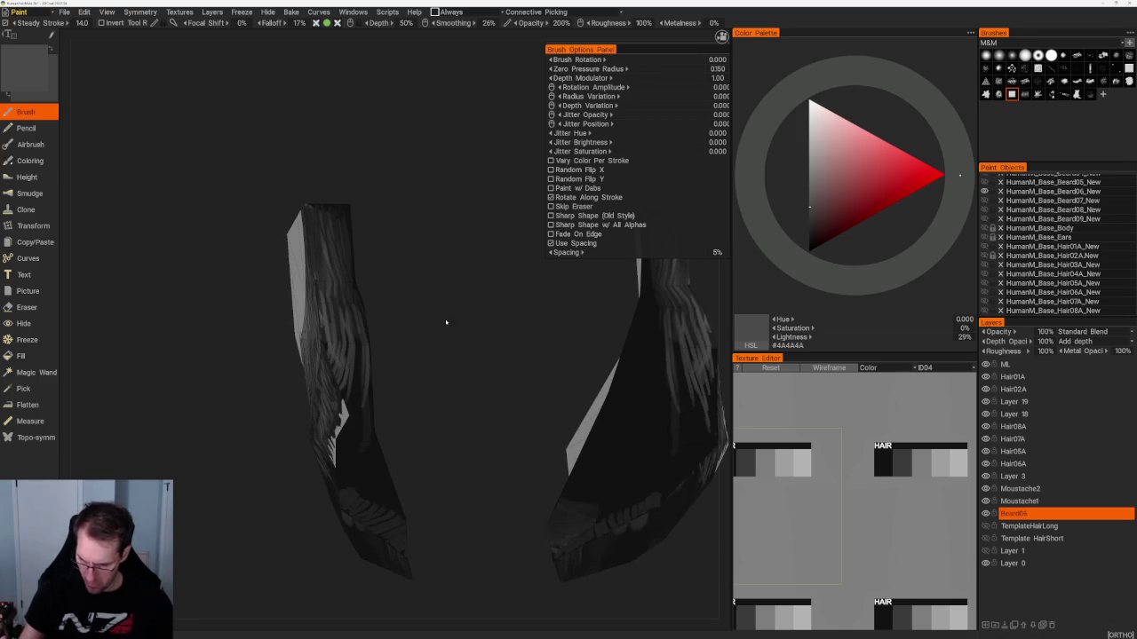
Add darker and near-black #111111 strands along the lower beard piece.
key(v)
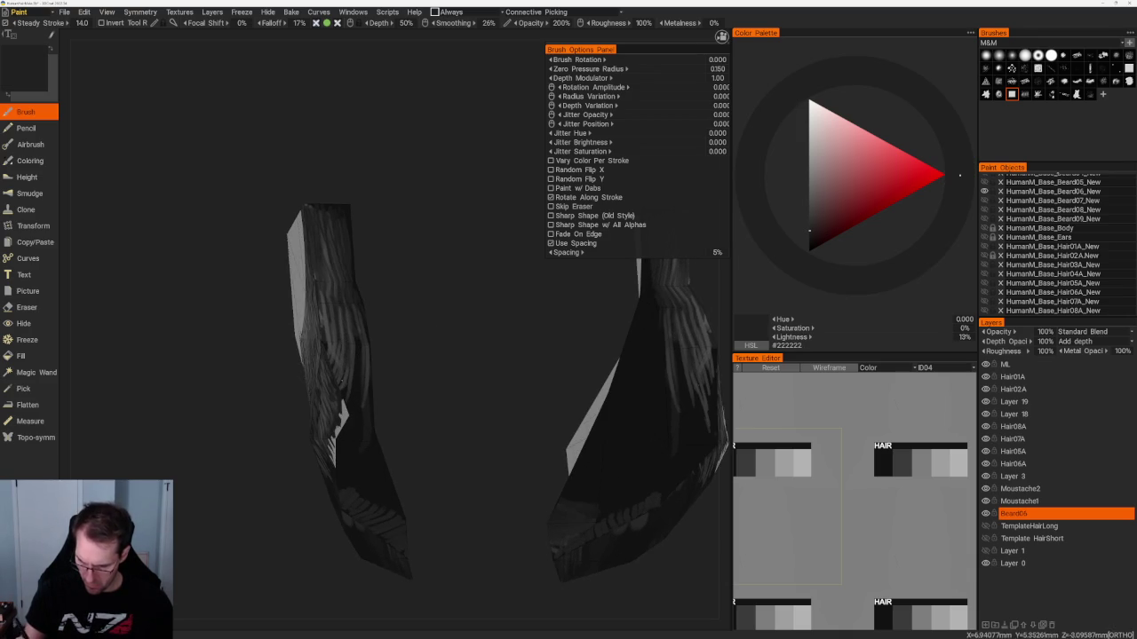
drag(325, 308, 325, 348)
mouse_move(393, 350)
mouse_down()
mouse_move(363, 332)
mouse_move(393, 353)
mouse_move(323, 346)
mouse_up()
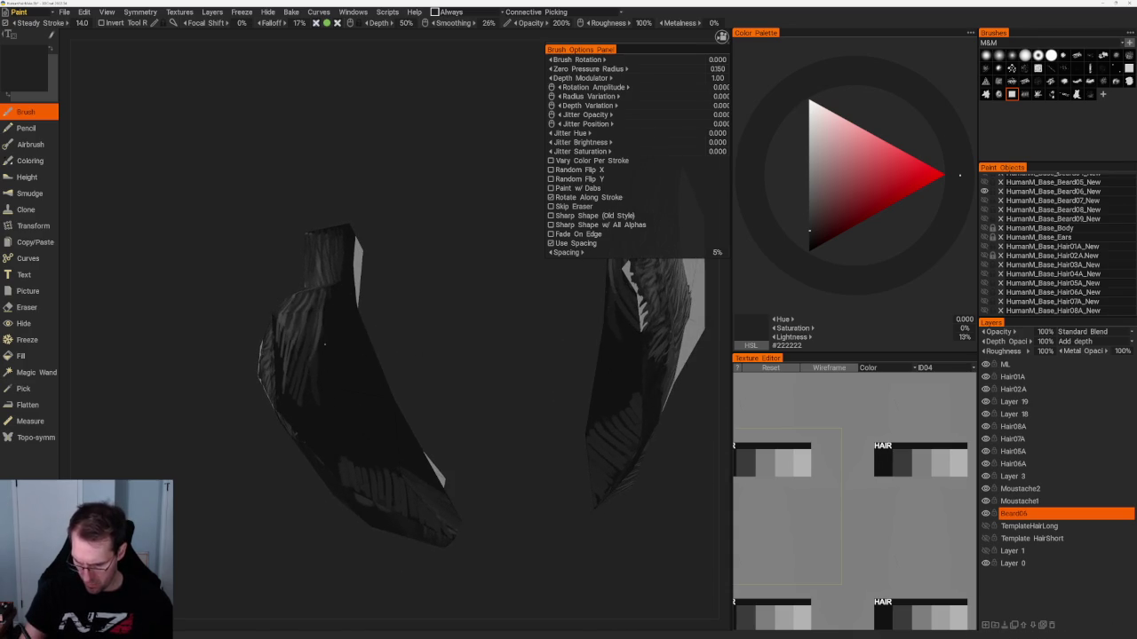
mouse_move(302, 429)
mouse_down()
mouse_move(332, 418)
mouse_move(342, 435)
mouse_move(317, 357)
mouse_move(287, 405)
mouse_move(348, 449)
mouse_move(385, 450)
mouse_move(416, 506)
mouse_up()
key(v)
mouse_move(391, 451)
mouse_down()
mouse_move(361, 488)
mouse_move(359, 443)
mouse_up()
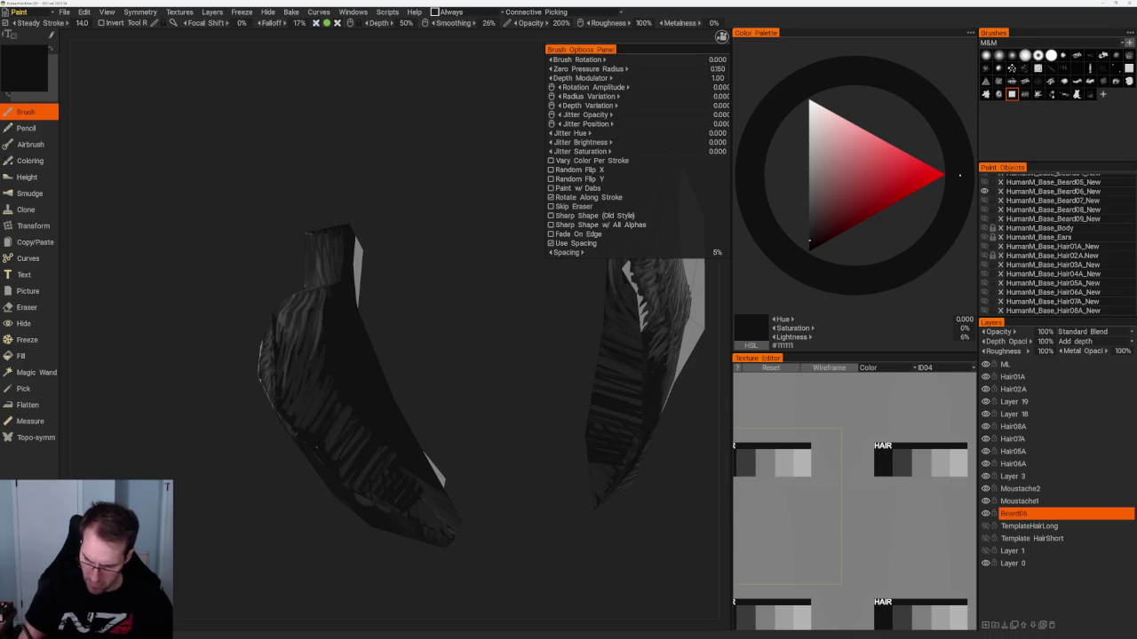
scroll(389, 353, down, 2)
mouse_move(390, 353)
middle_down()
mouse_move(526, 298)
mouse_move(515, 363)
middle_up()
scroll(497, 400, up, 3)
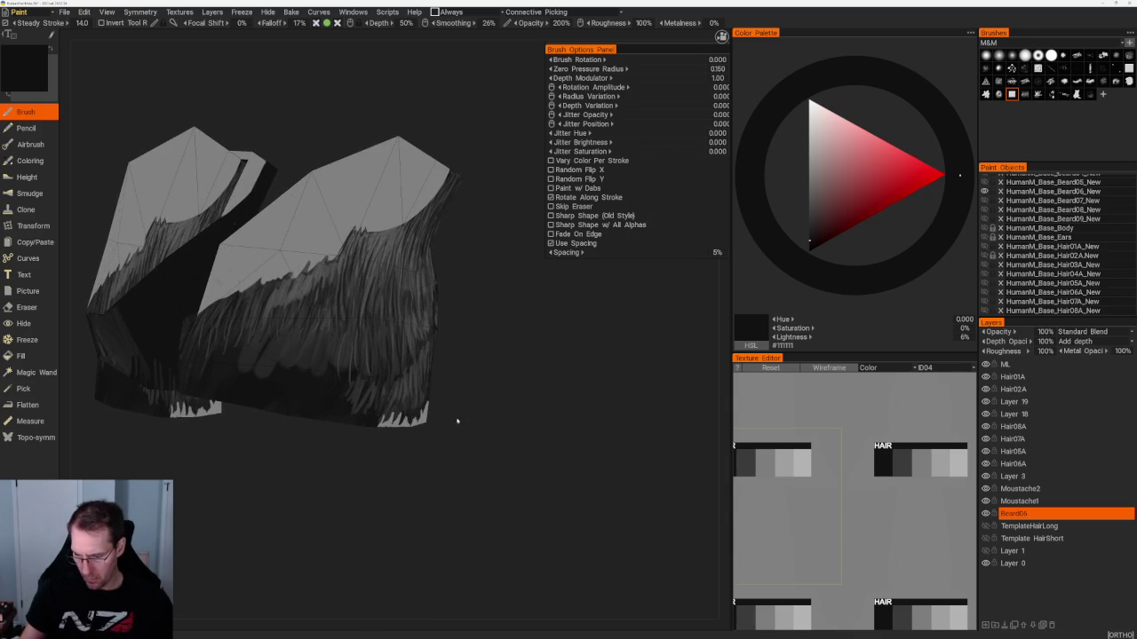
Switch to mid-grey #494949 and close in on the beard cards, trying darker and lighter shades.
key(v)
middle_drag(452, 325, 395, 320)
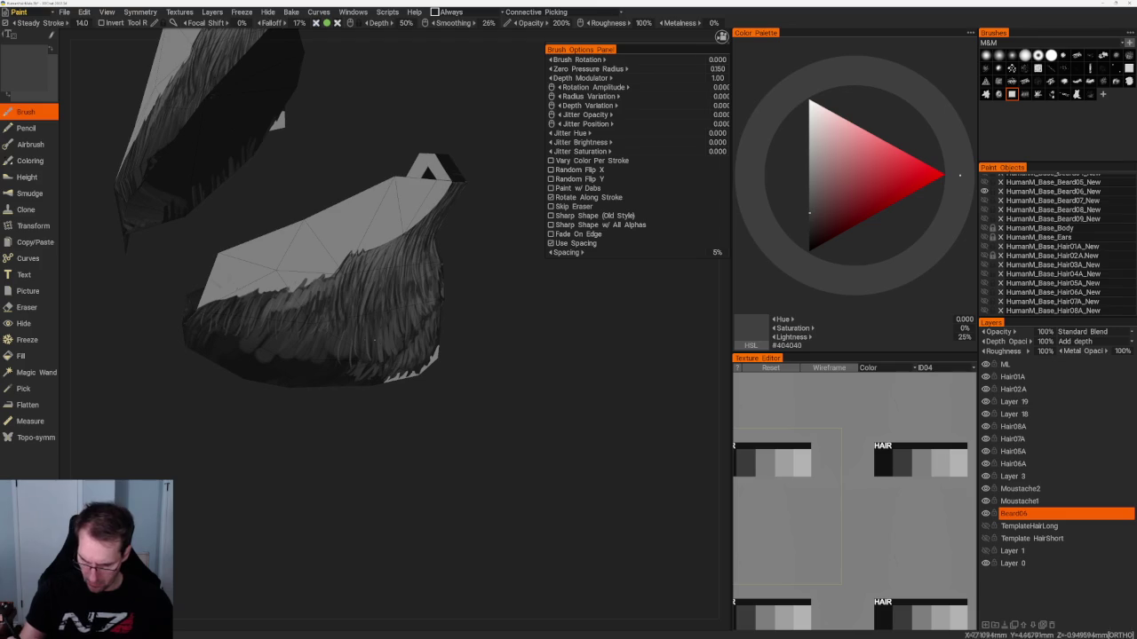
middle_drag(360, 315, 446, 358)
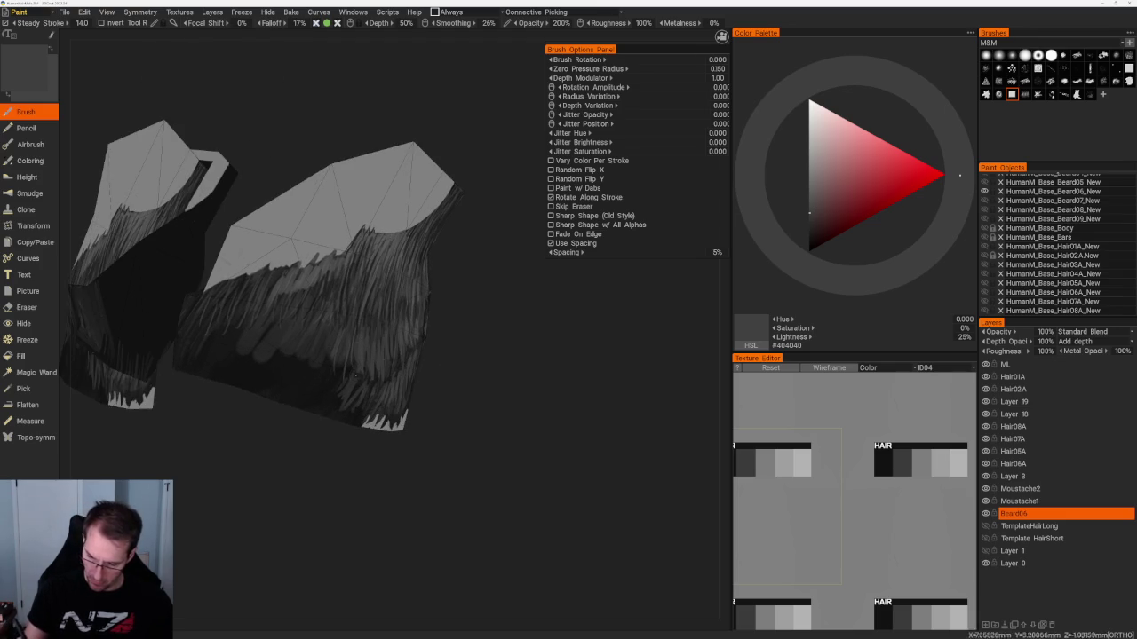
middle_drag(358, 366, 302, 311)
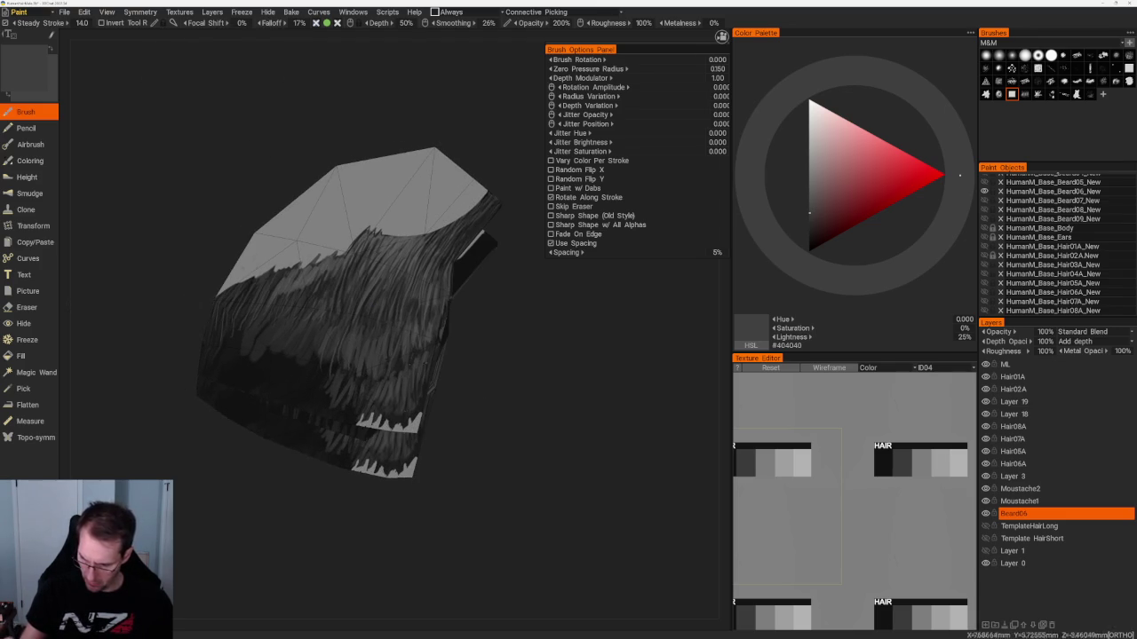
middle_drag(388, 374, 402, 380)
key(v)
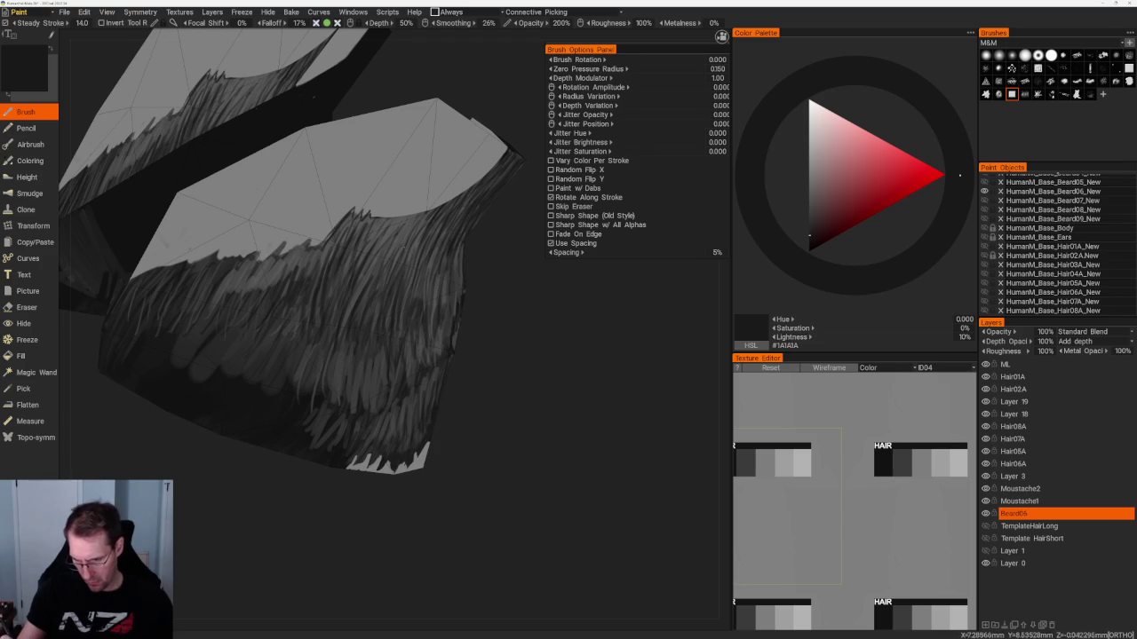
key(v)
middle_drag(482, 325, 497, 330)
Paint several small light grey strands over the dark hair on the beard front.
drag(421, 286, 426, 317)
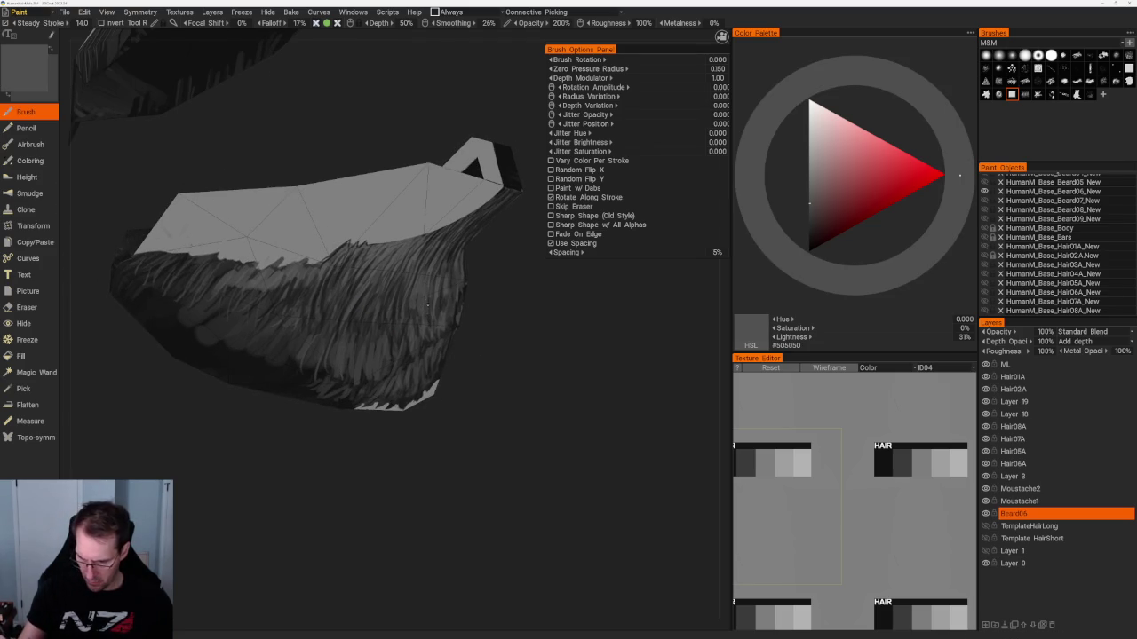
drag(395, 280, 397, 315)
drag(404, 274, 399, 318)
drag(391, 285, 388, 327)
middle_drag(391, 319, 444, 329)
key(v)
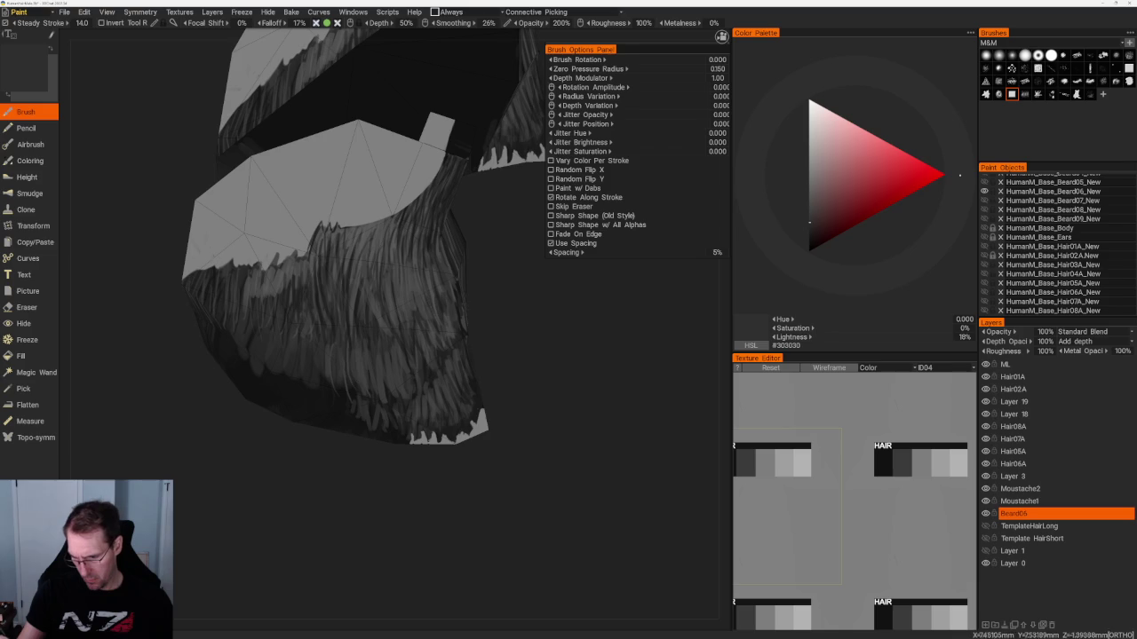
key(v)
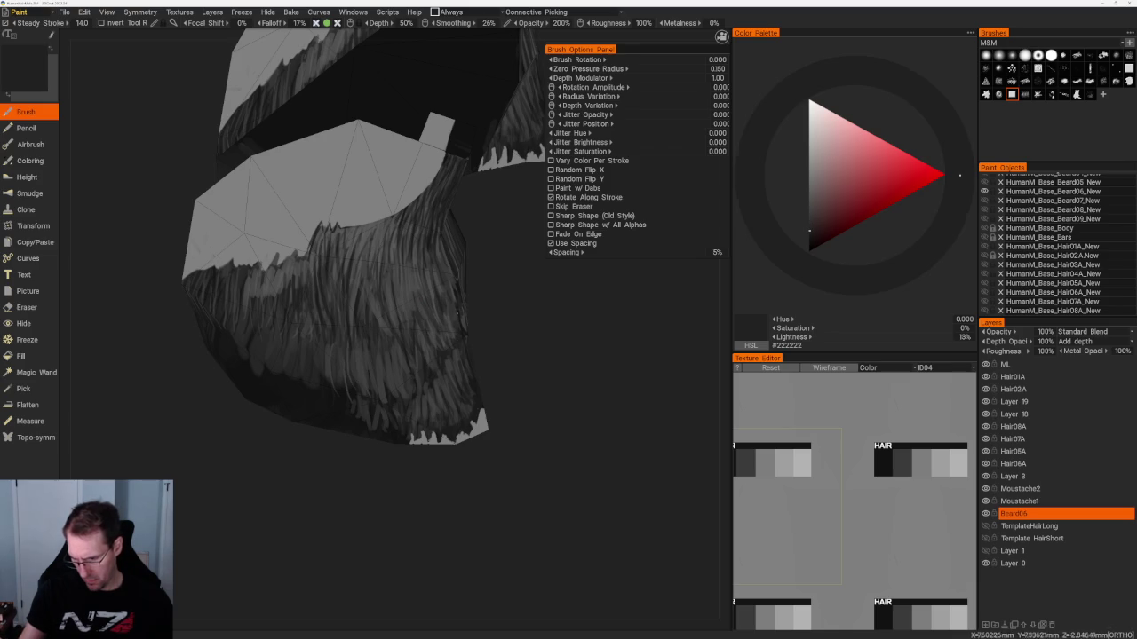
Add faint light strands on the beard's sides, ending on near-black #060606 paint.
middle_drag(493, 343, 410, 299)
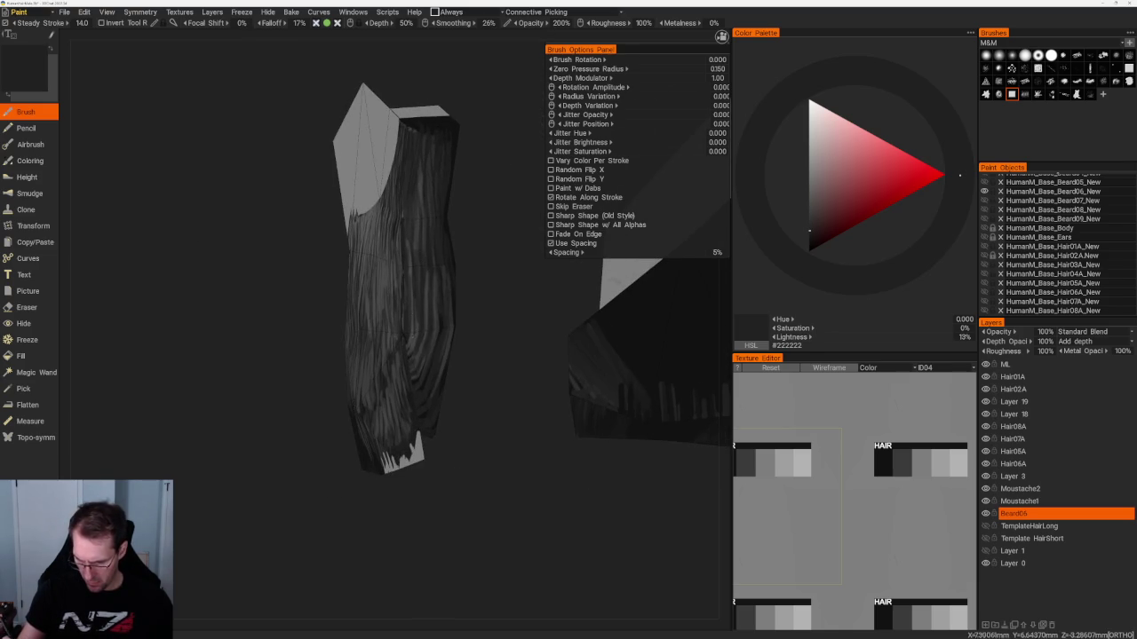
key(v)
drag(411, 208, 415, 298)
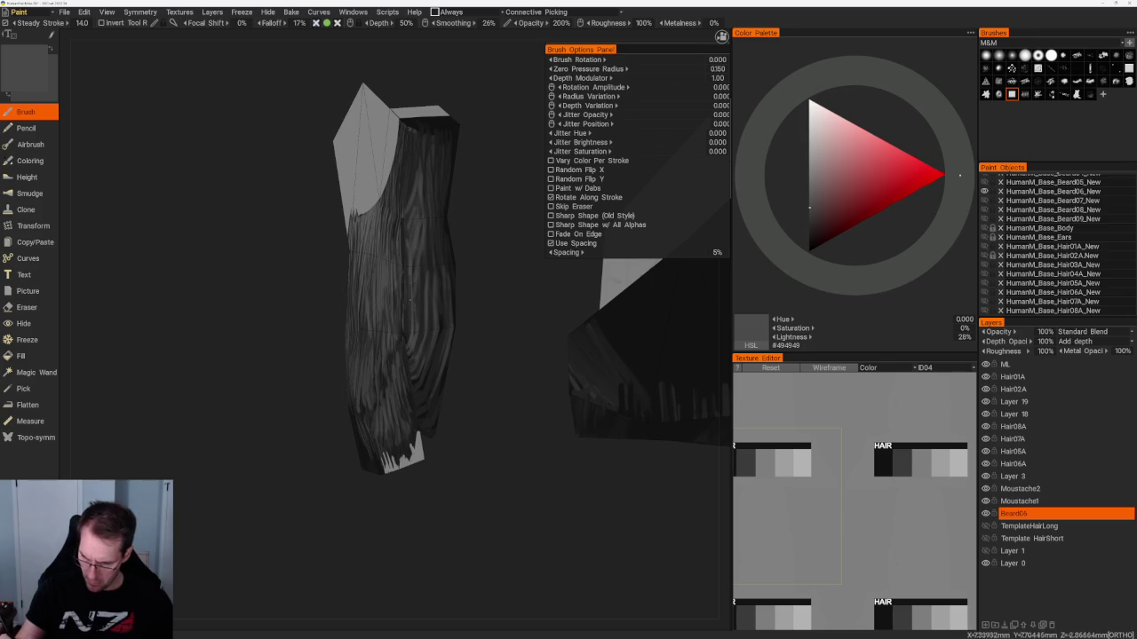
drag(464, 239, 515, 240)
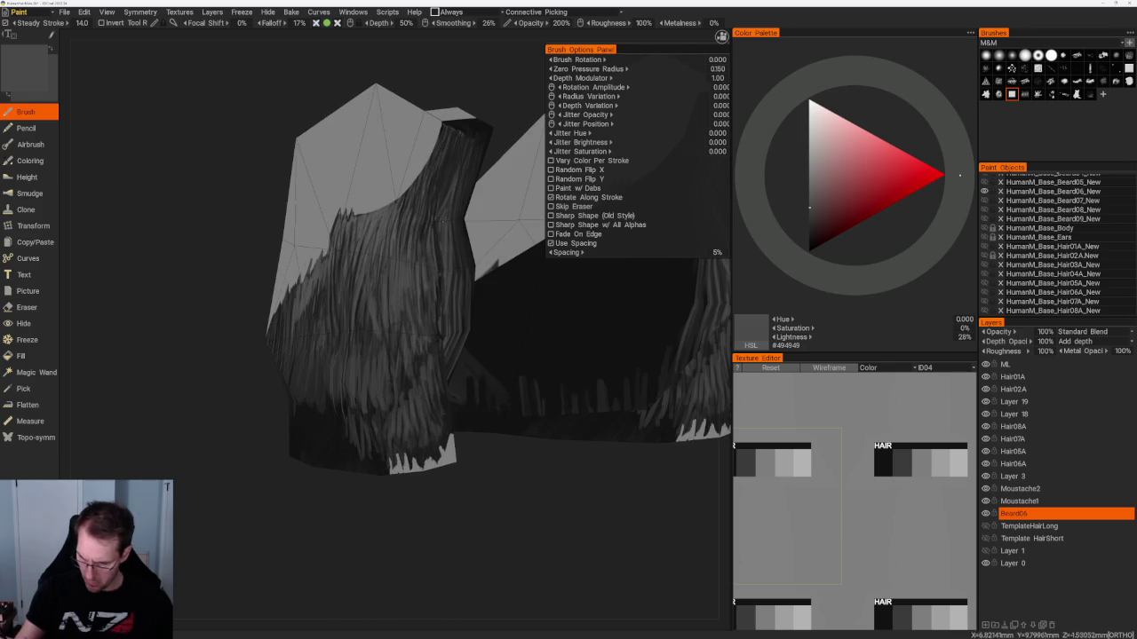
drag(438, 252, 441, 283)
drag(500, 452, 520, 402)
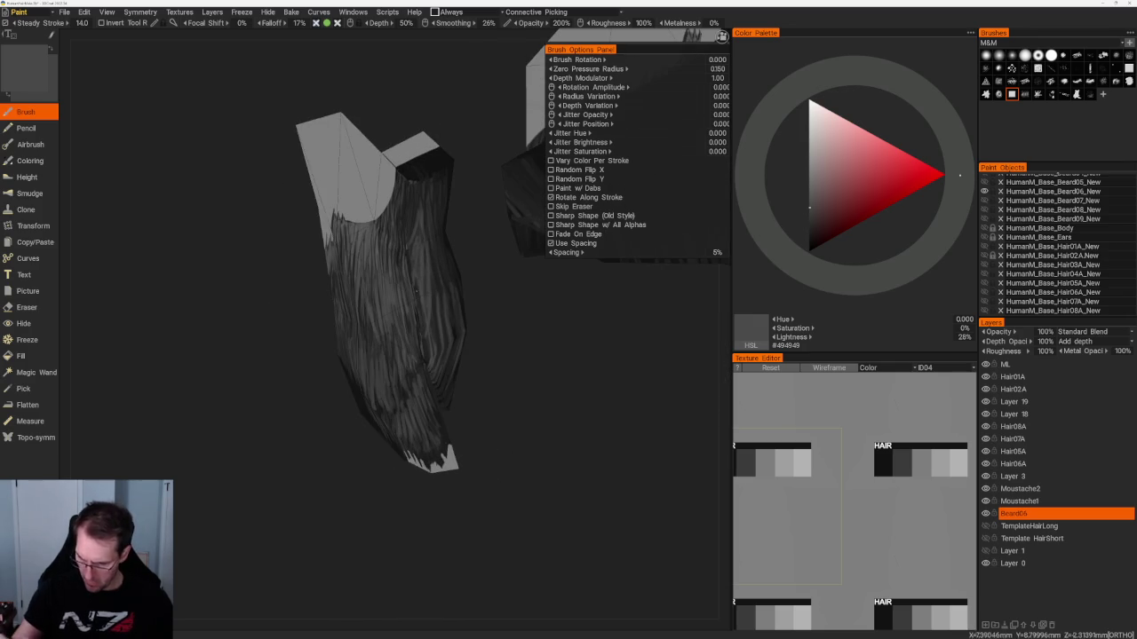
key(v)
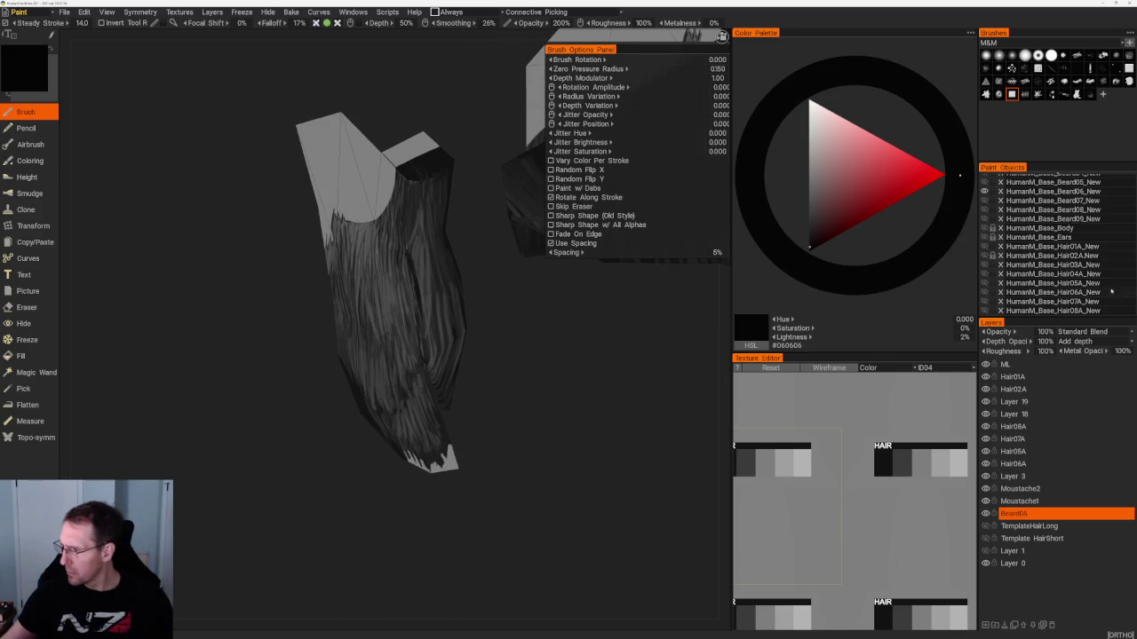
Show the HumanM_Base_Body mesh and orbit to a side view while sampling mid and very dark greys.
click(984, 229)
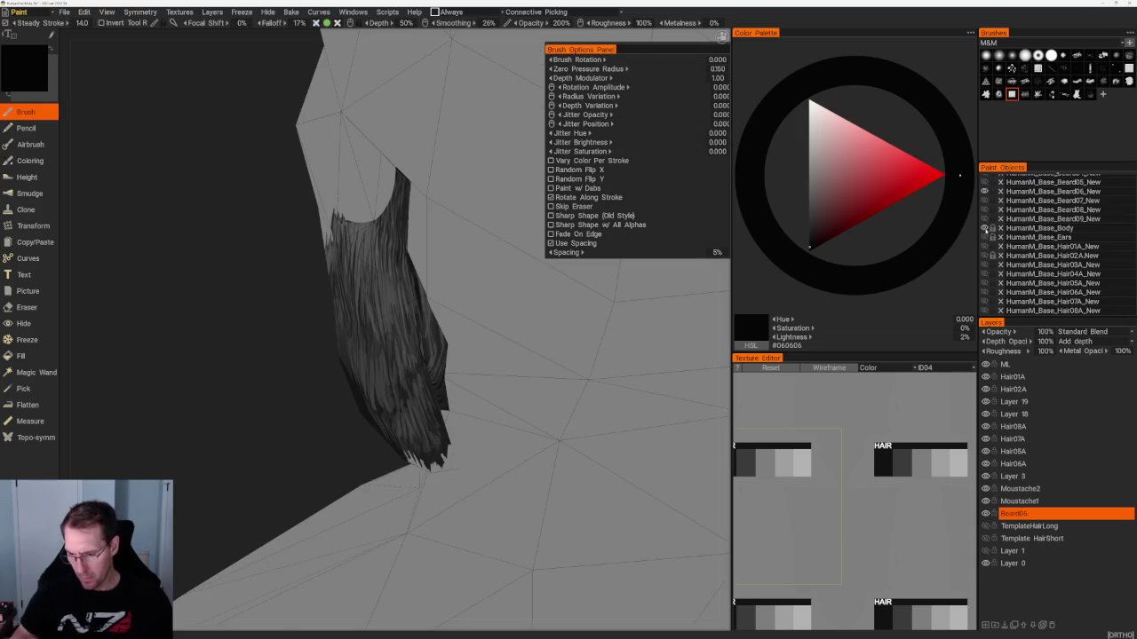
drag(226, 412, 307, 371)
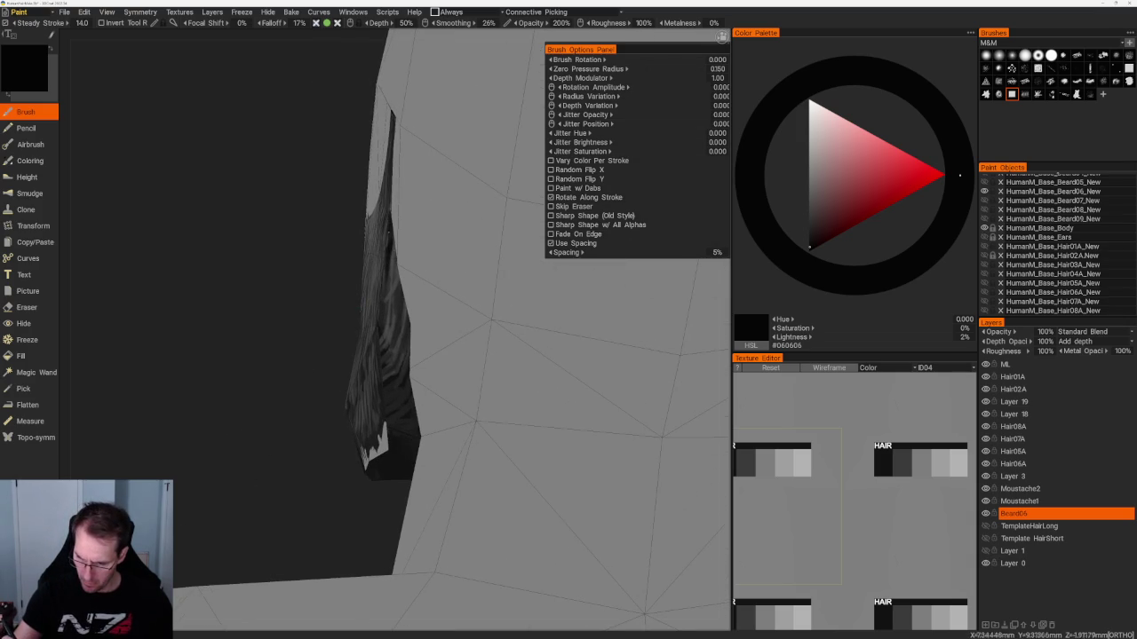
key(v)
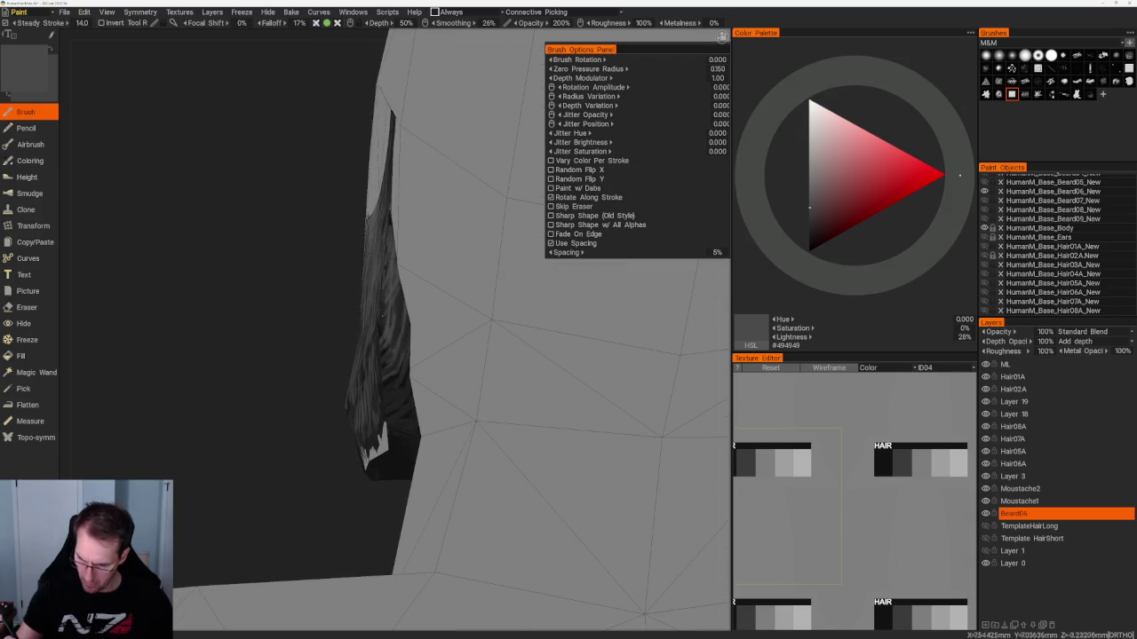
key(v)
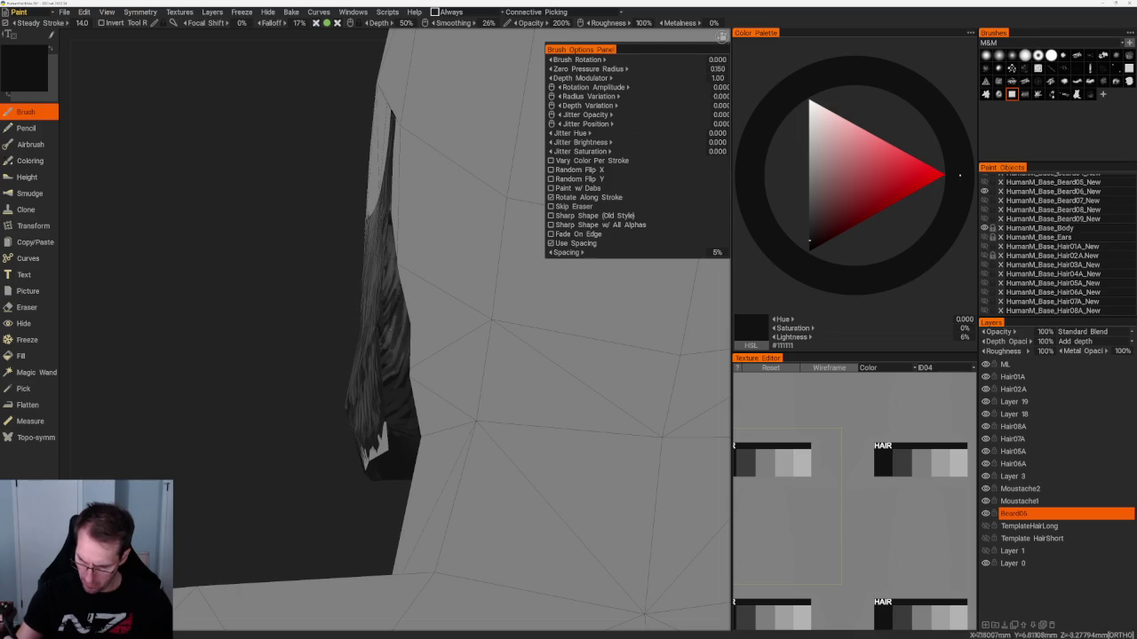
alt+drag(391, 332, 414, 327)
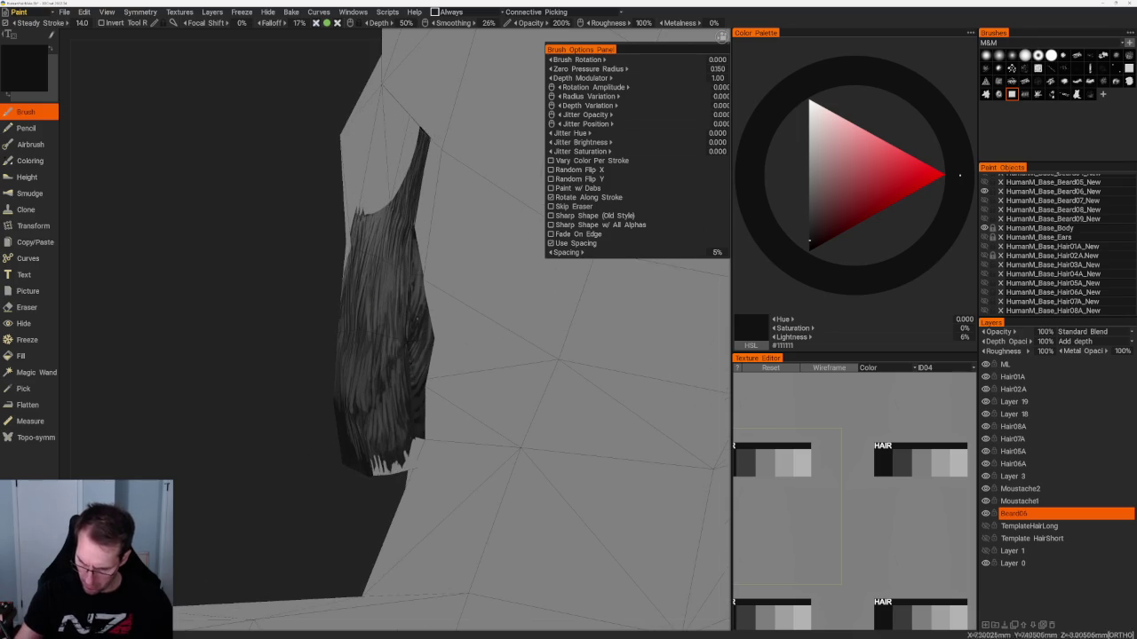
key(v)
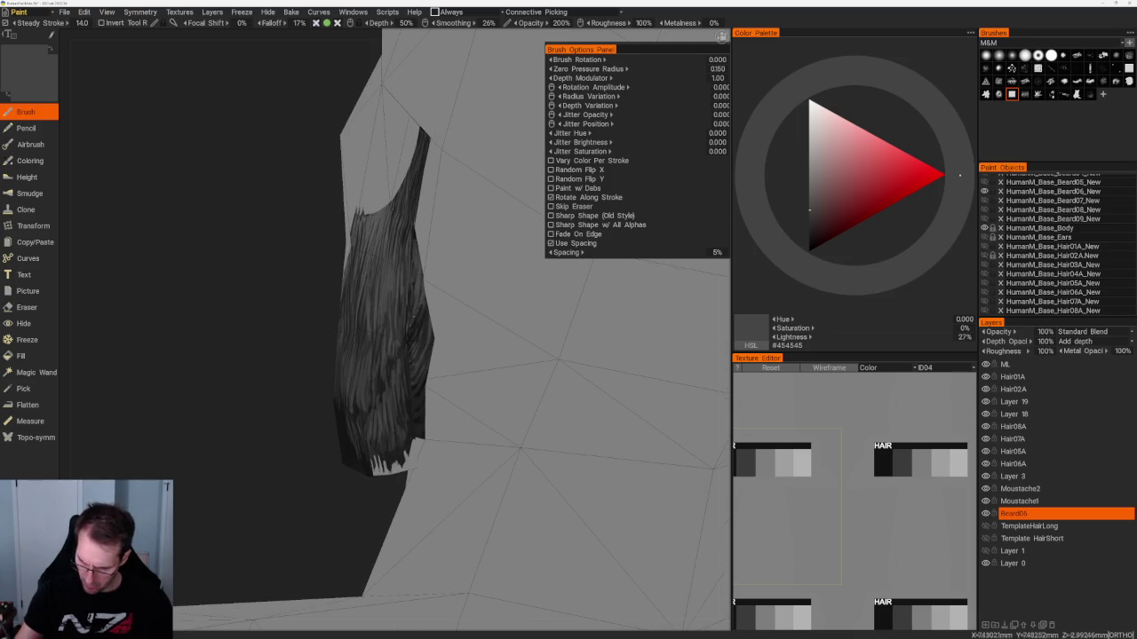
key(v)
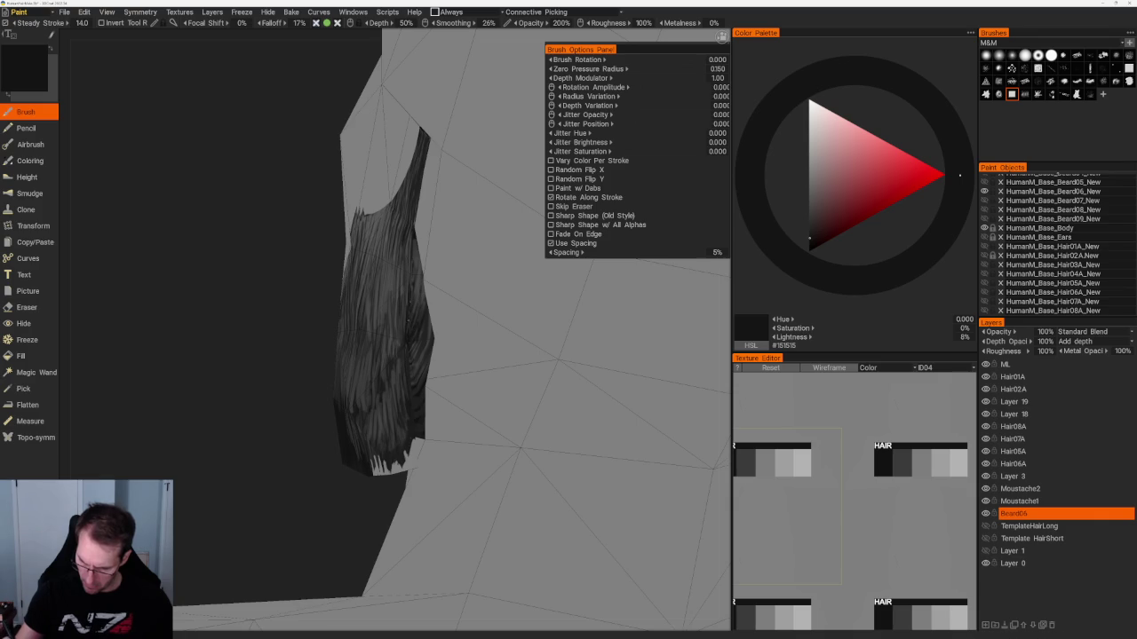
Try lighter and darker grey shades, then move in close on the beard in a dark grey.
key(v)
key(v)
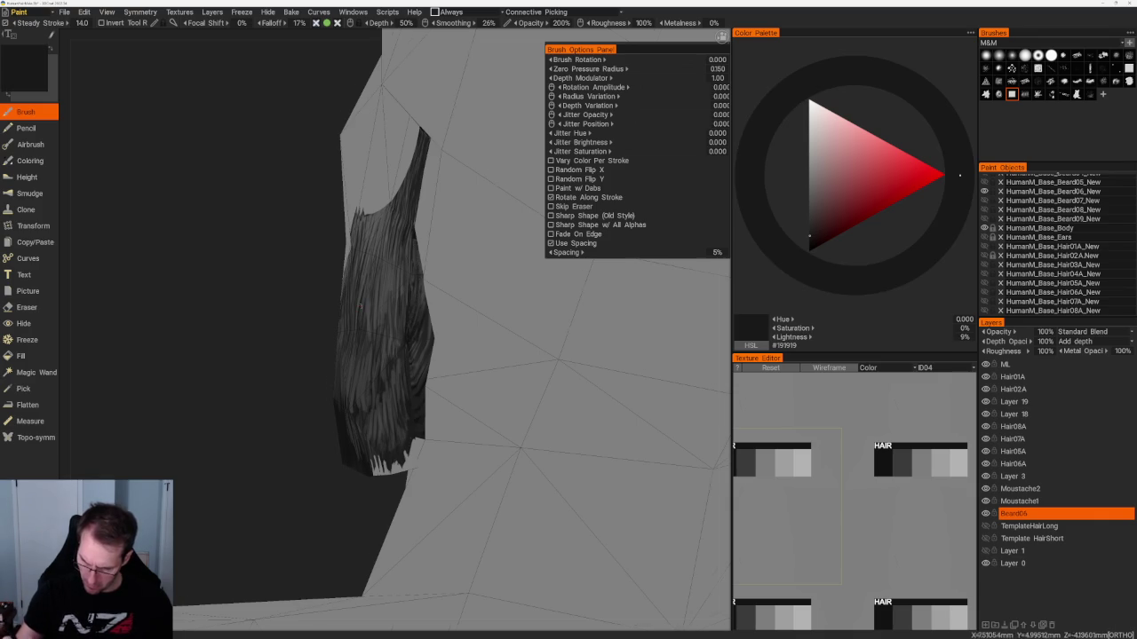
scroll(323, 214, down, 5)
mouse_move(323, 213)
mouse_down()
mouse_move(353, 170)
mouse_move(310, 172)
mouse_up()
scroll(310, 171, up, 5)
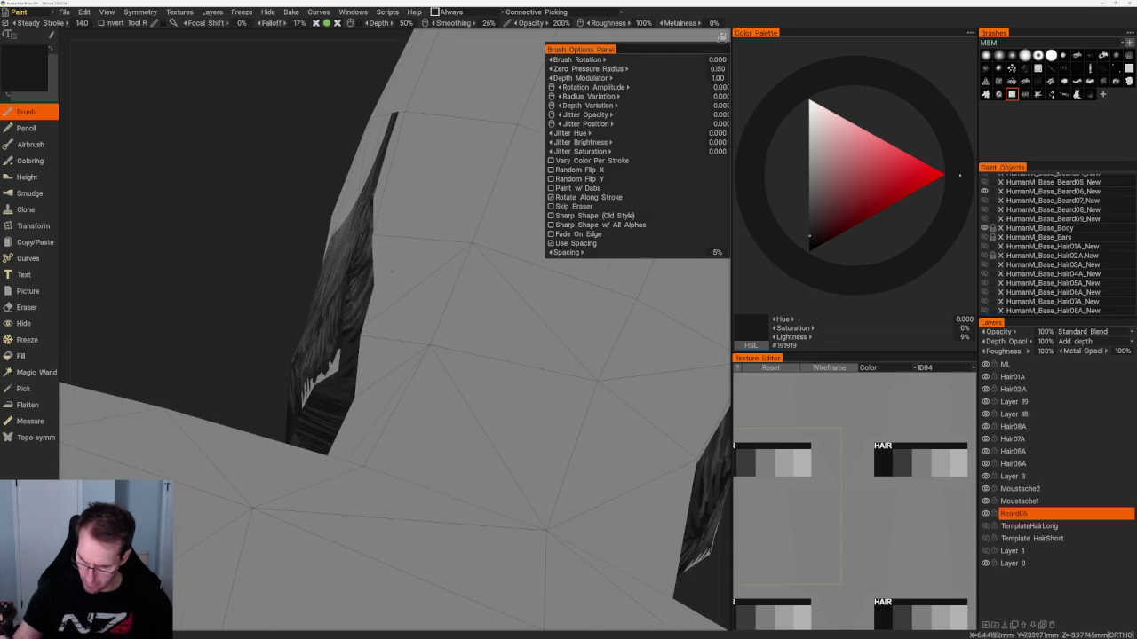
key(v)
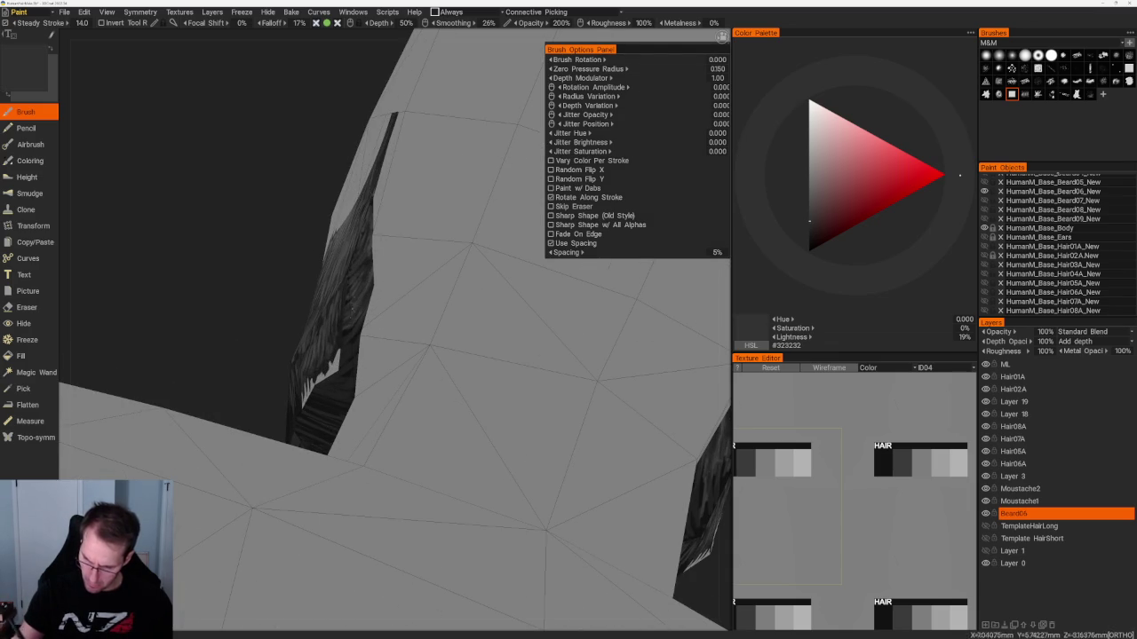
drag(356, 266, 342, 275)
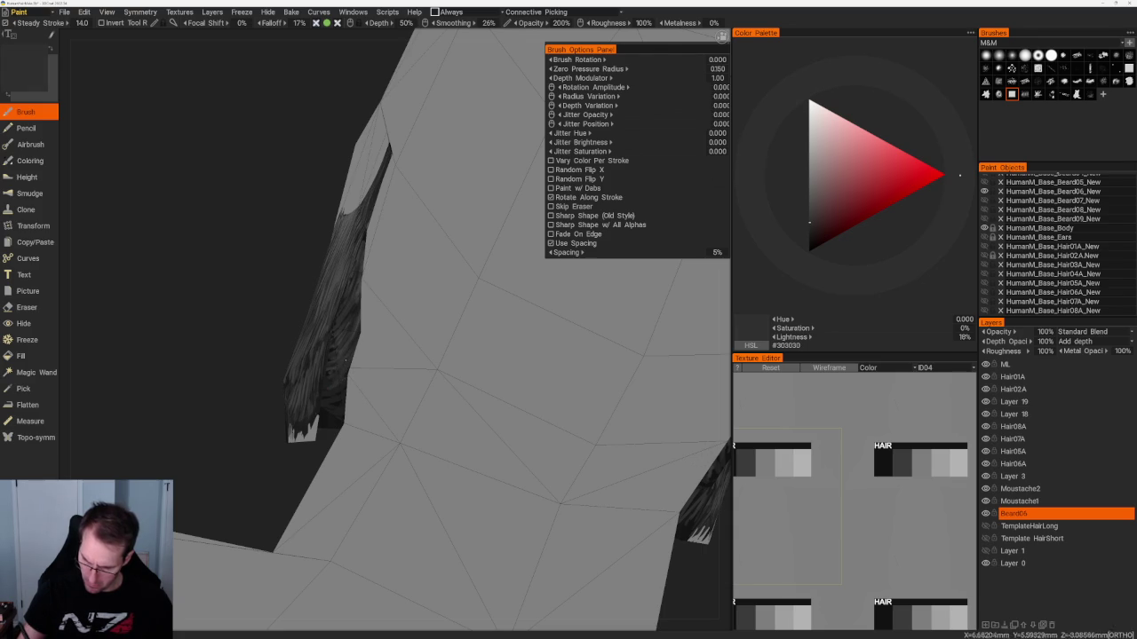
key(v)
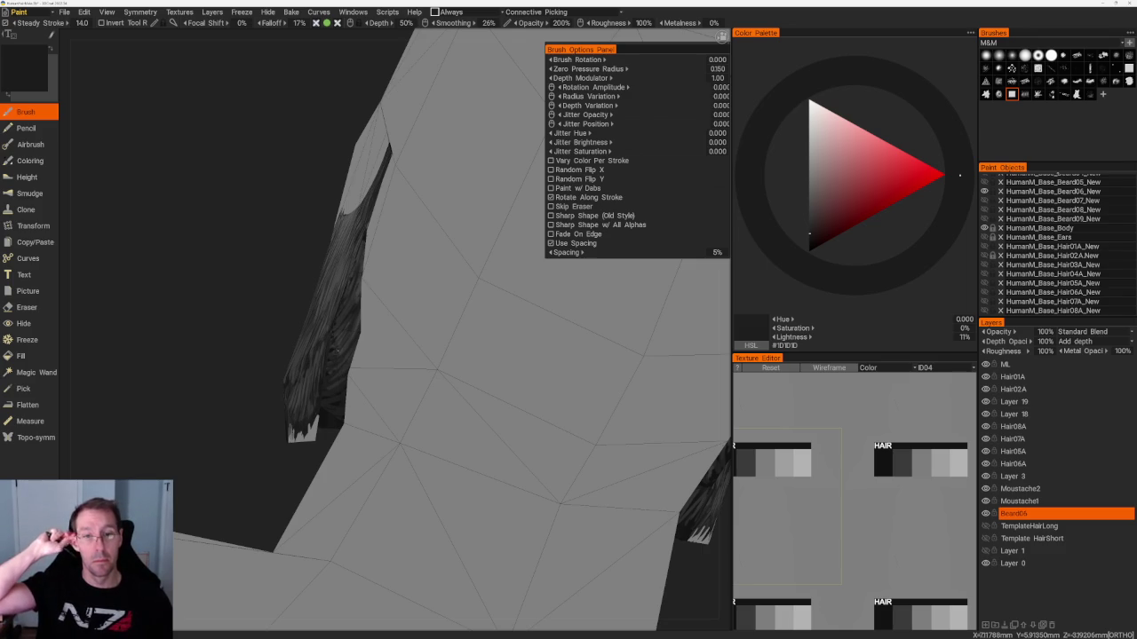
mouse_move(228, 362)
mouse_down()
mouse_move(381, 379)
mouse_move(400, 305)
mouse_up()
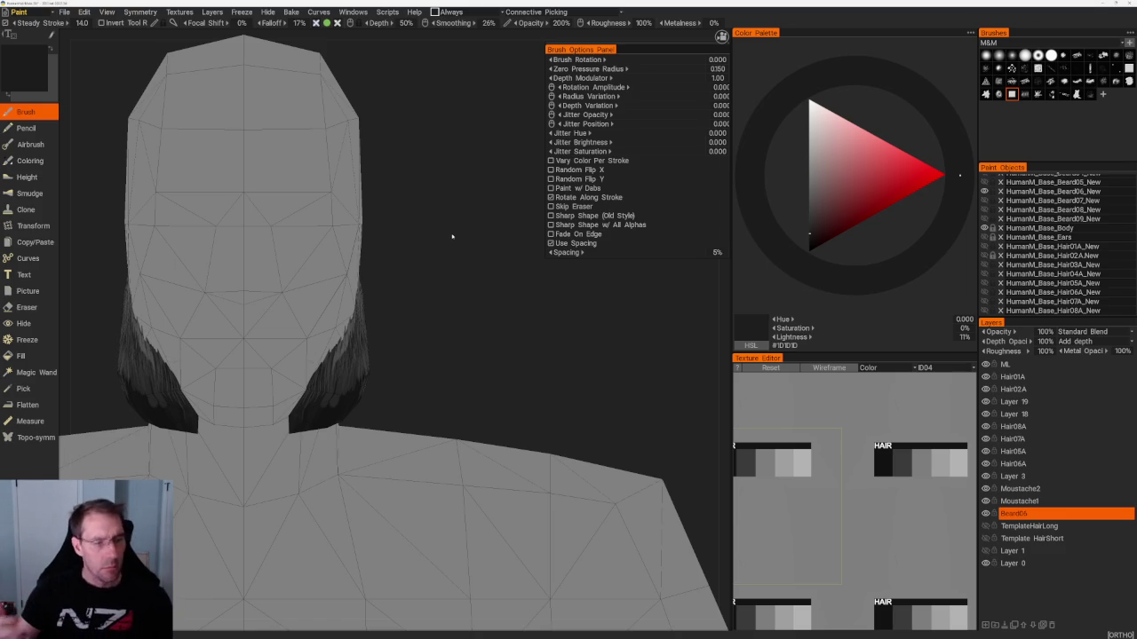
mouse_move(452, 236)
mouse_down()
mouse_move(459, 322)
mouse_move(413, 336)
mouse_up()
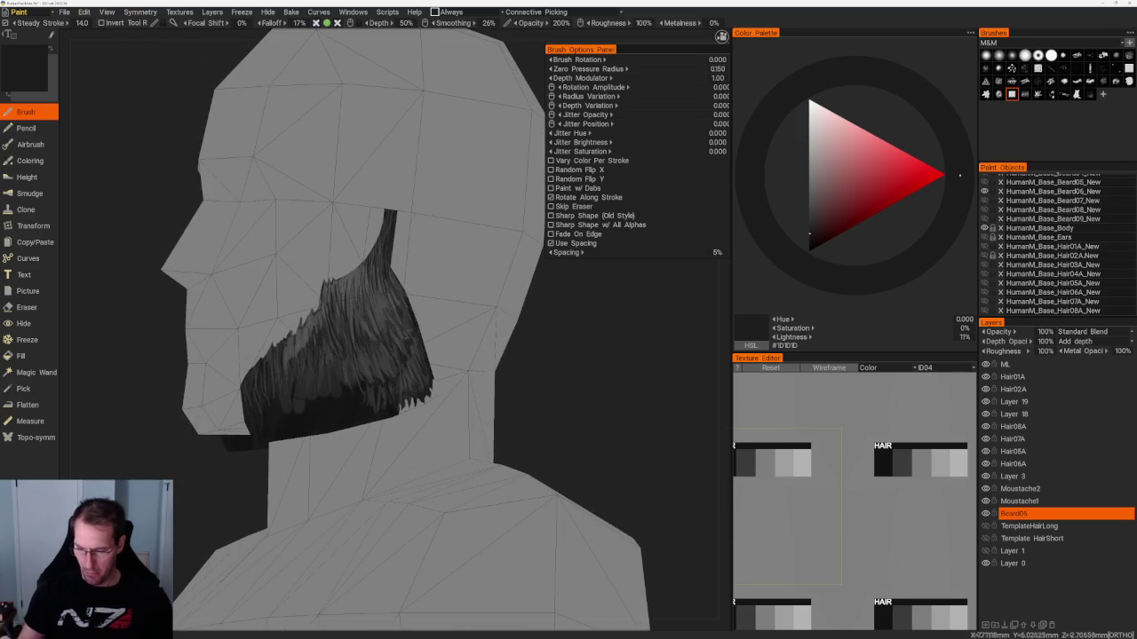
key(v)
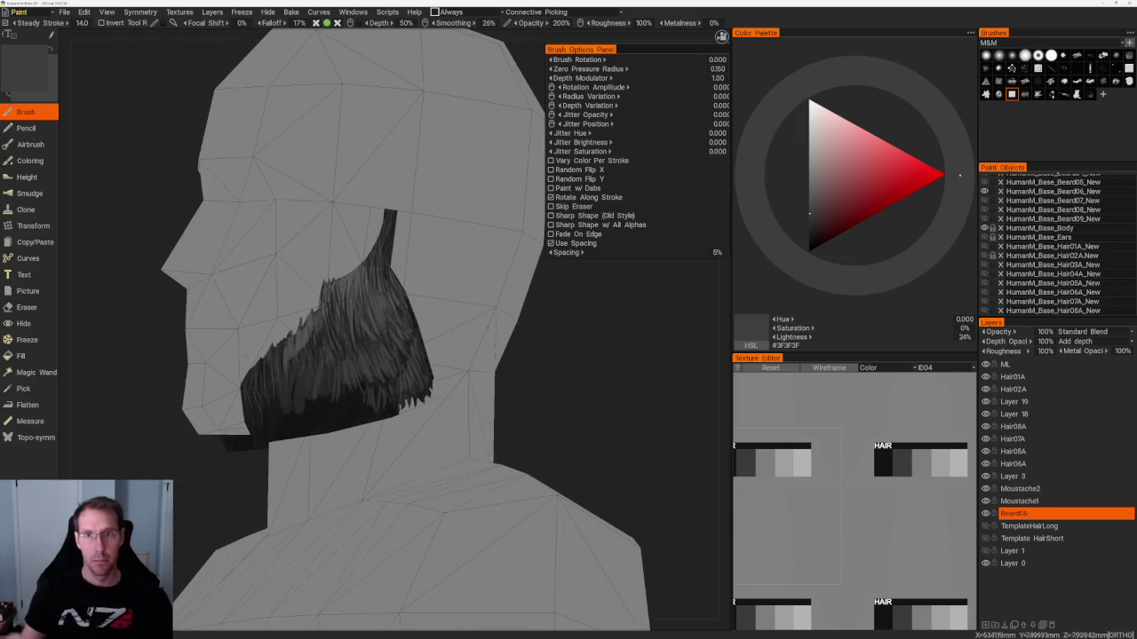
right_drag(616, 419, 241, 492)
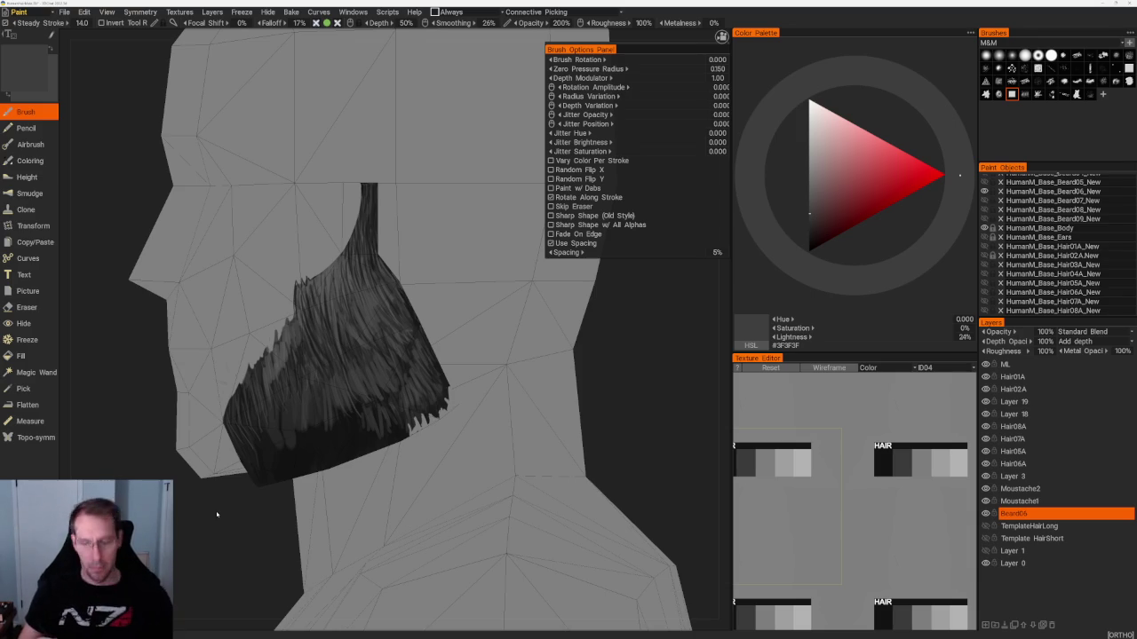
mouse_move(222, 527)
mouse_down()
mouse_move(223, 482)
mouse_move(278, 478)
mouse_move(187, 417)
mouse_move(249, 417)
mouse_up()
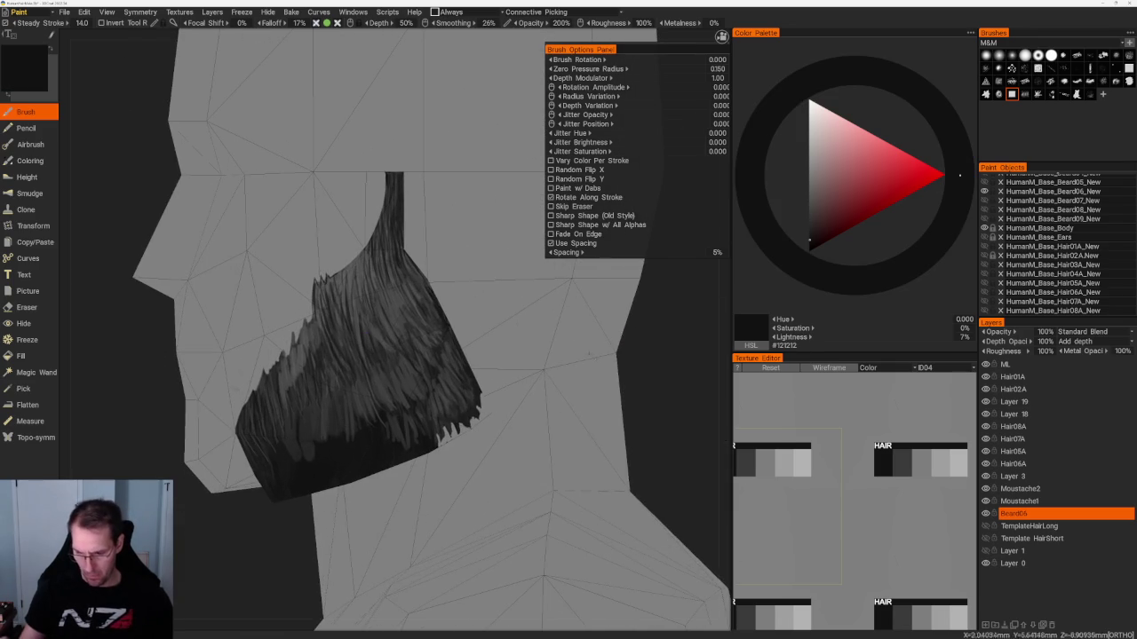
Paint dark #121212 strands down the beard card from its top to the upper-left edge.
mouse_move(387, 174)
mouse_down()
mouse_move(361, 259)
mouse_move(298, 311)
mouse_up()
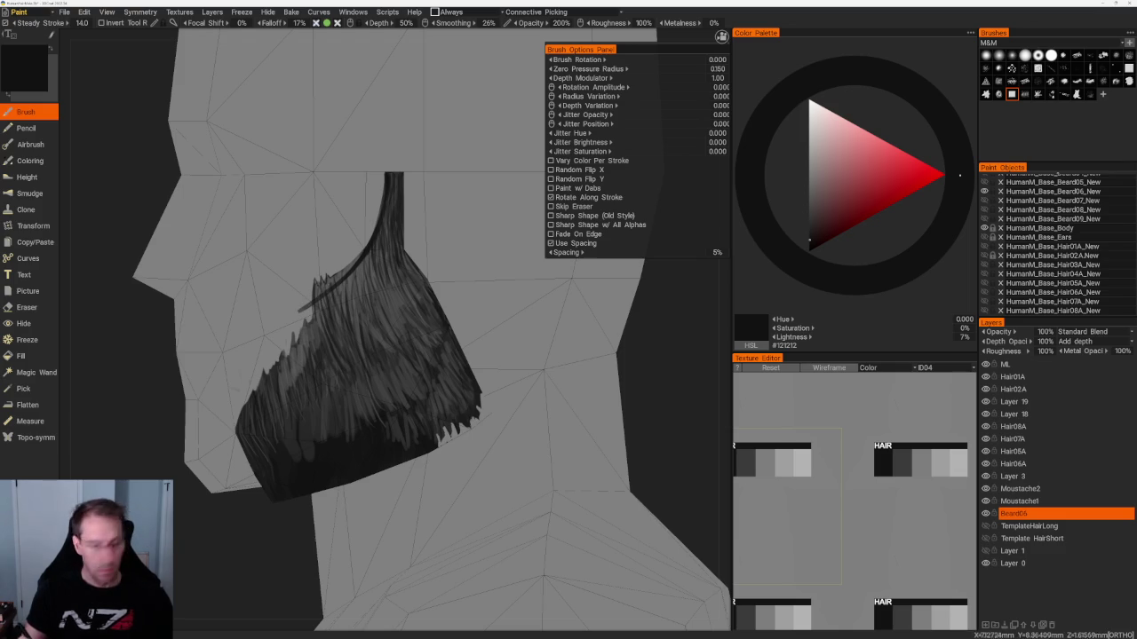
drag(343, 278, 296, 303)
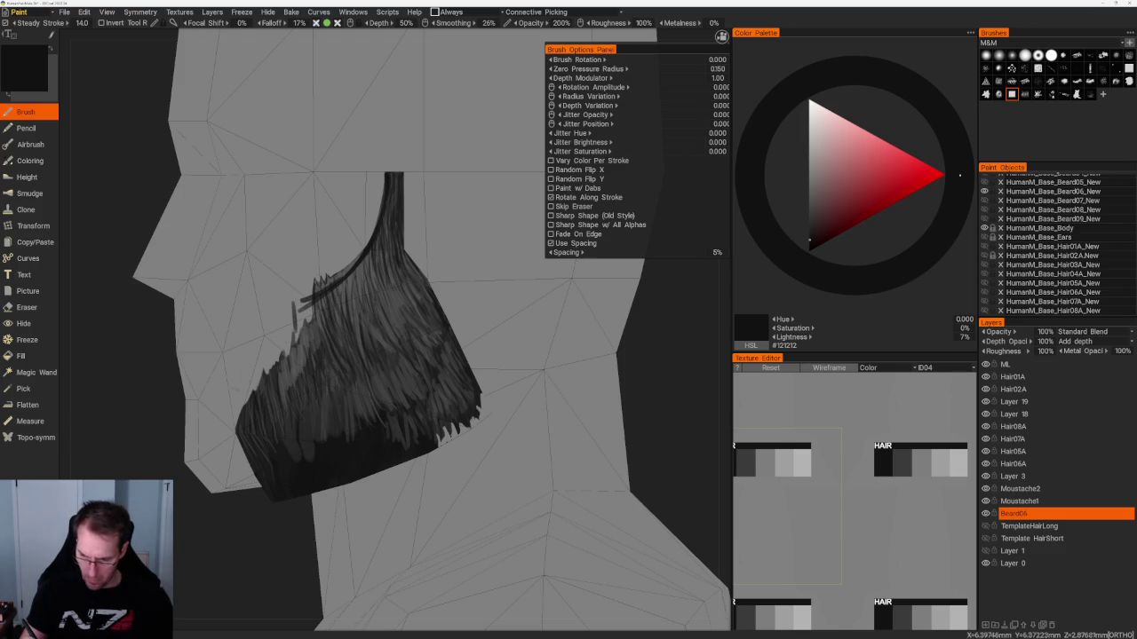
mouse_move(313, 299)
mouse_down()
mouse_move(294, 302)
mouse_move(295, 324)
mouse_up()
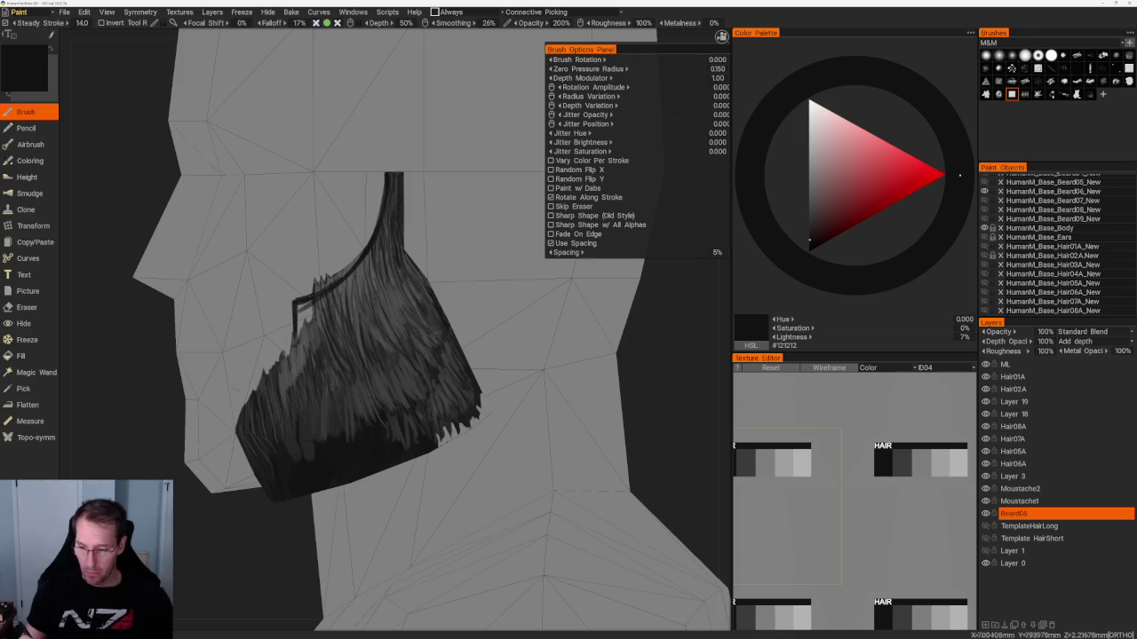
Erase the stray dark line along the beard card's upper-left edge.
key(e)
drag(317, 284, 339, 266)
drag(295, 301, 295, 346)
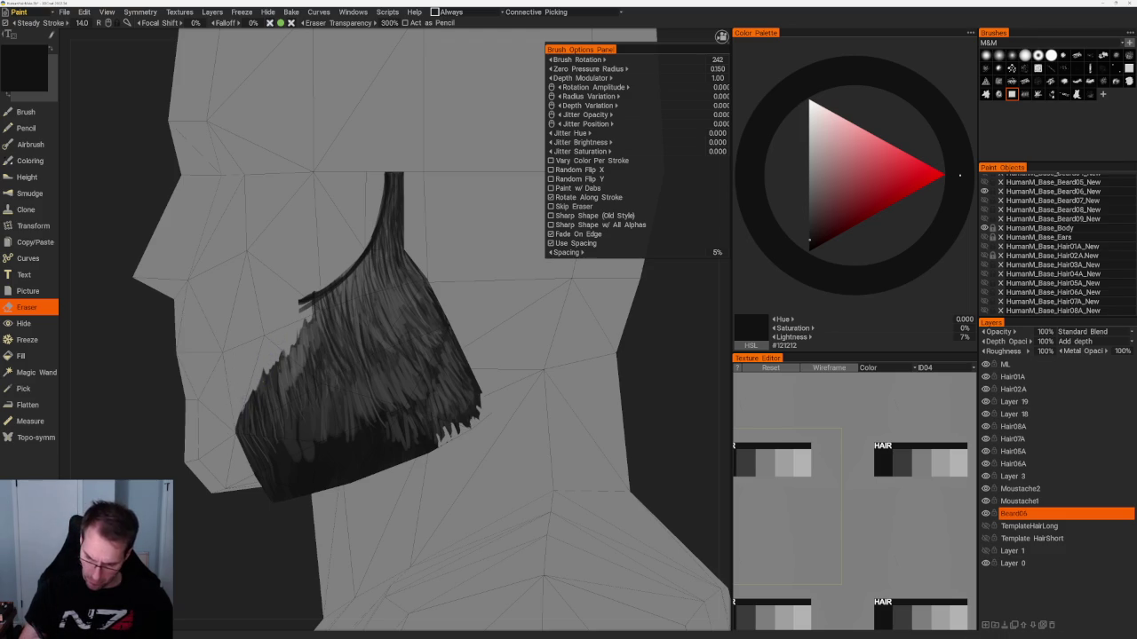
Paint short dark strands on the beard's left edge.
middle_drag(261, 533, 243, 426)
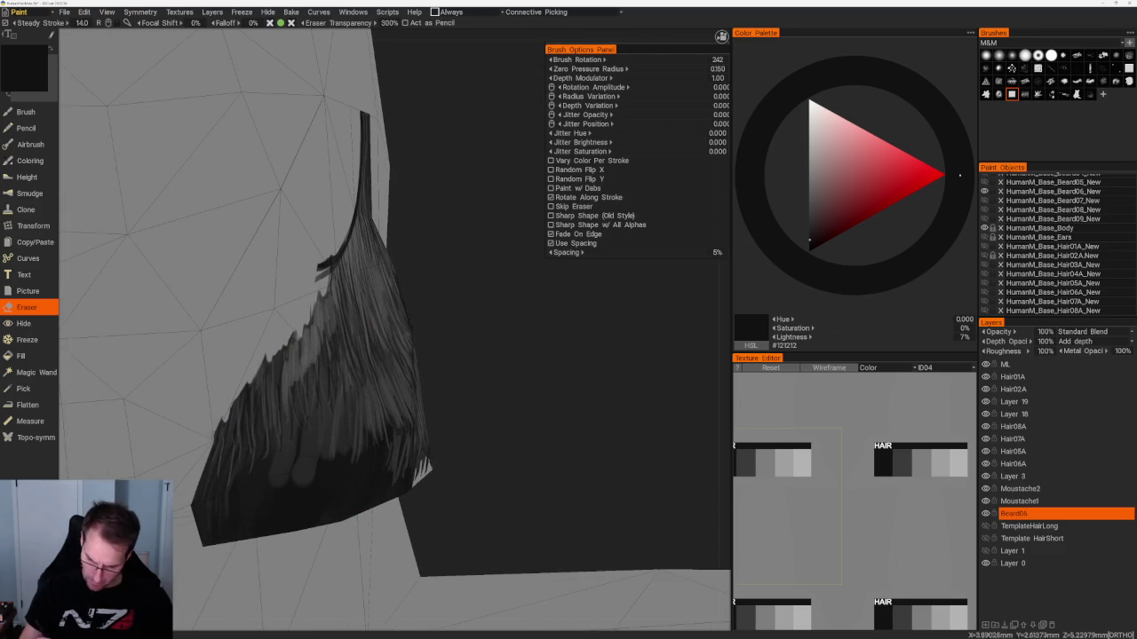
key(b)
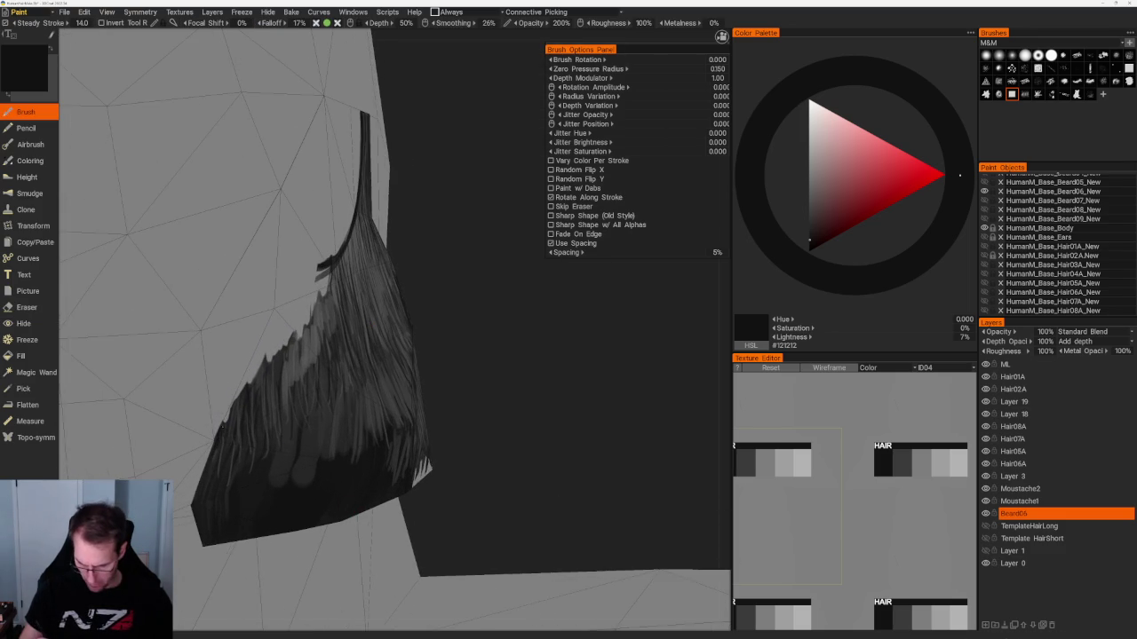
drag(216, 438, 229, 404)
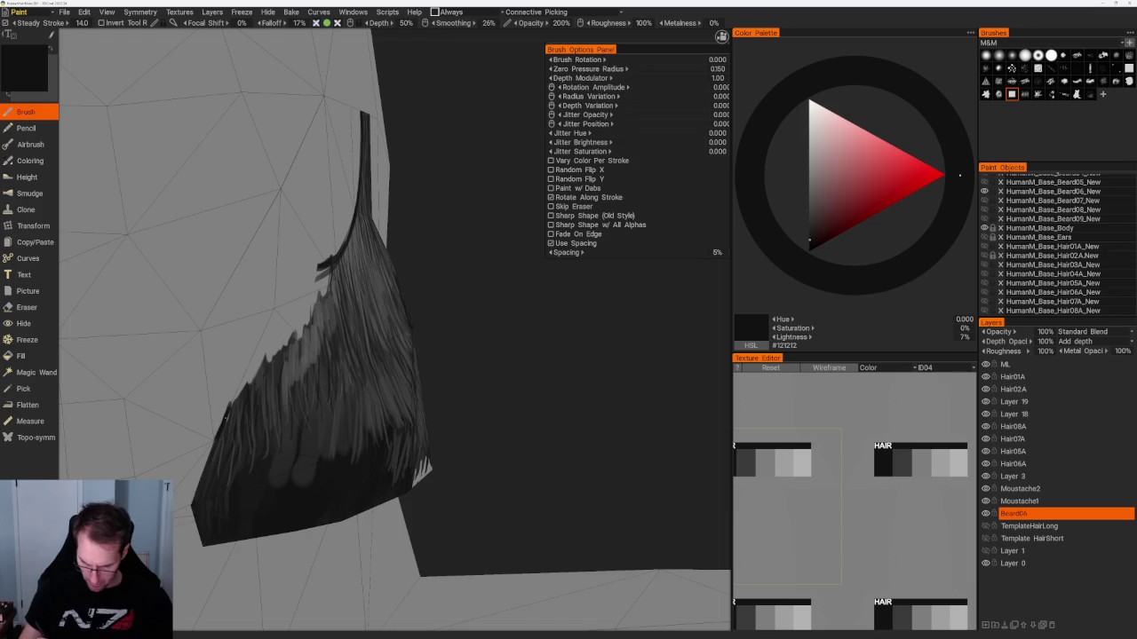
middle_drag(497, 302, 518, 282)
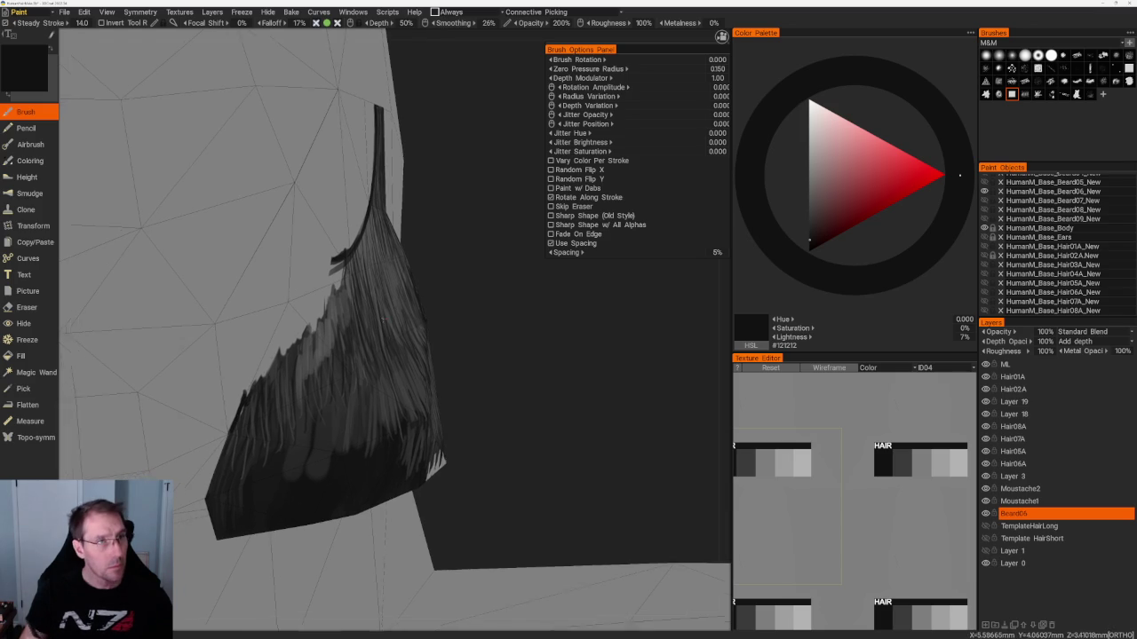
scroll(518, 282, up, 2)
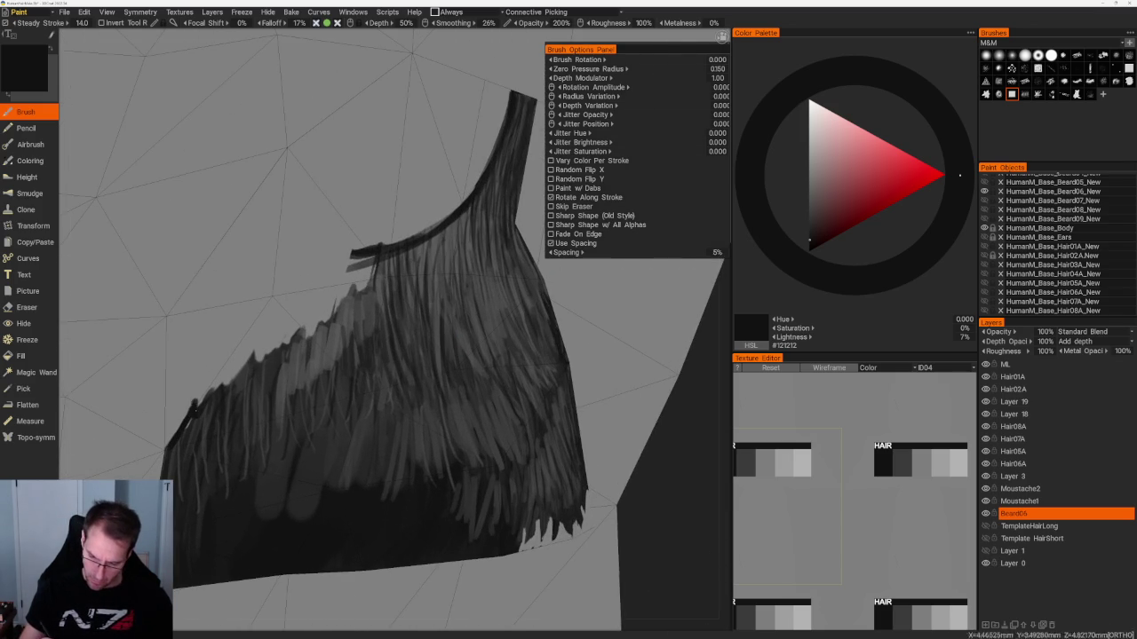
drag(232, 386, 224, 370)
Lighten the colour to mid grey #565656 and paint light strands along the lower-left edge.
key(v)
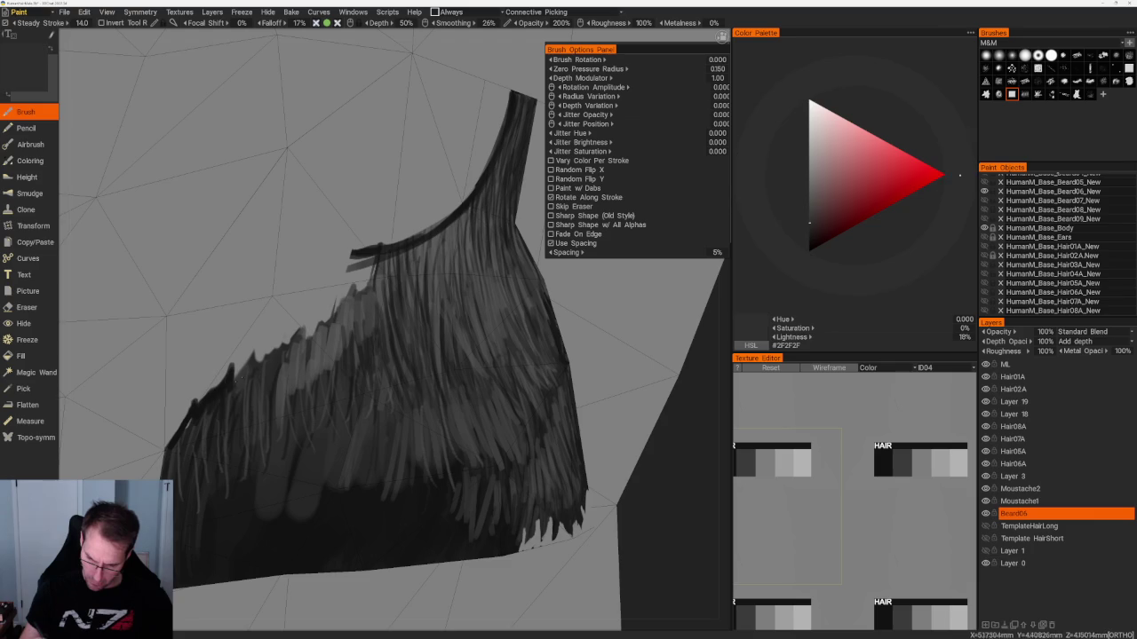
key(v)
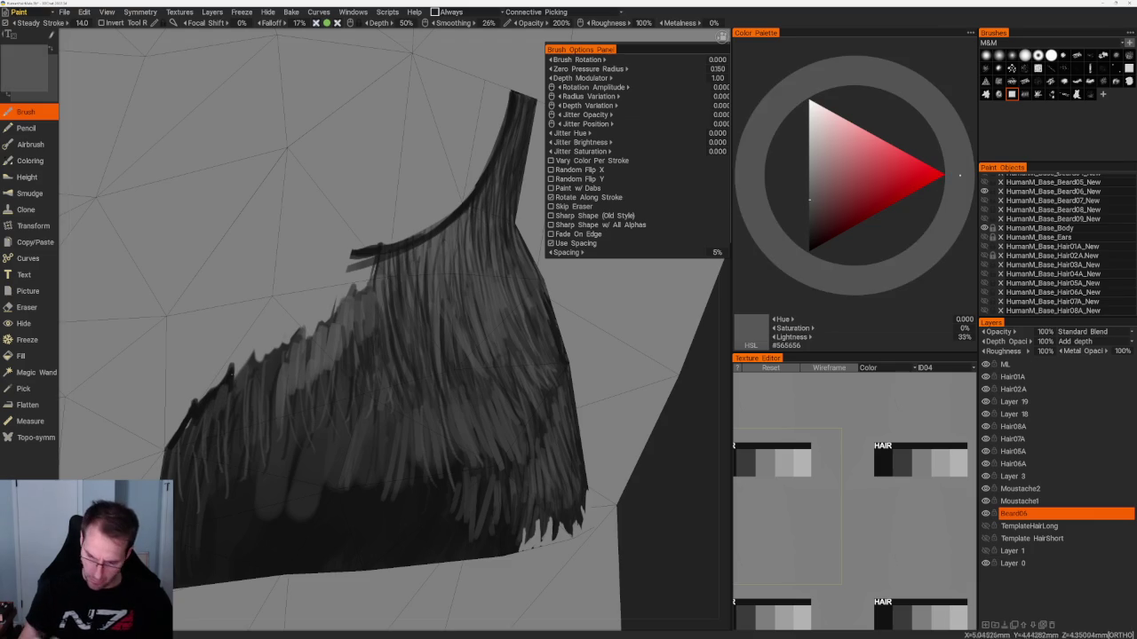
mouse_move(219, 421)
mouse_down()
mouse_move(211, 390)
mouse_move(201, 396)
mouse_up()
mouse_move(200, 439)
mouse_down()
mouse_move(185, 404)
mouse_move(180, 423)
mouse_up()
drag(178, 461, 172, 441)
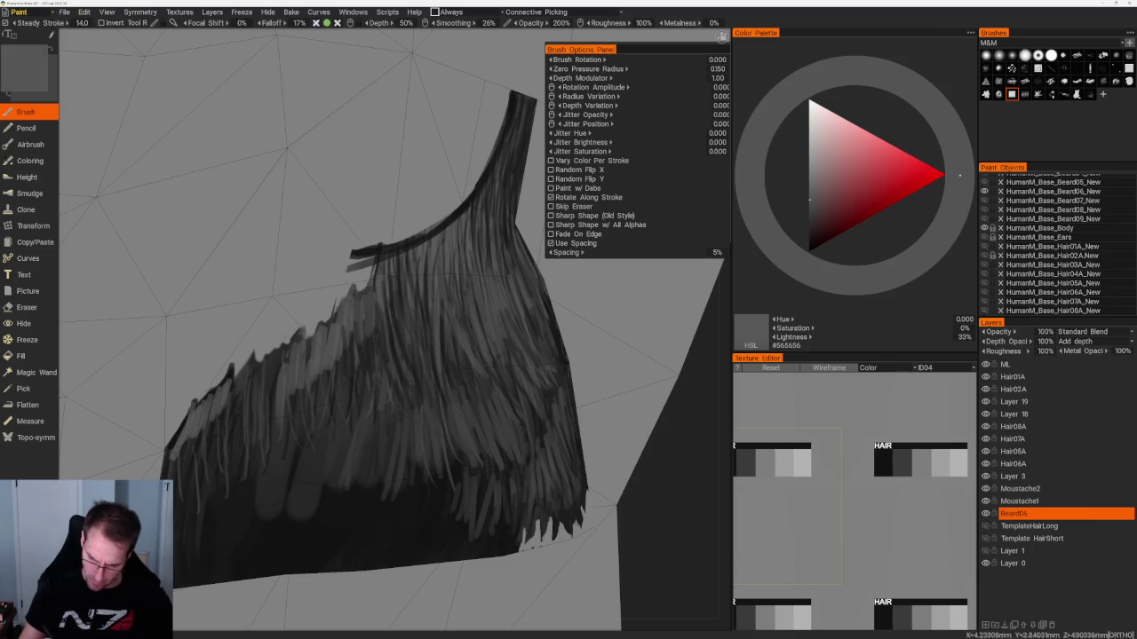
Return to near-black #141414, try a dark upper-left edge stroke, undo it, and back out.
key(v)
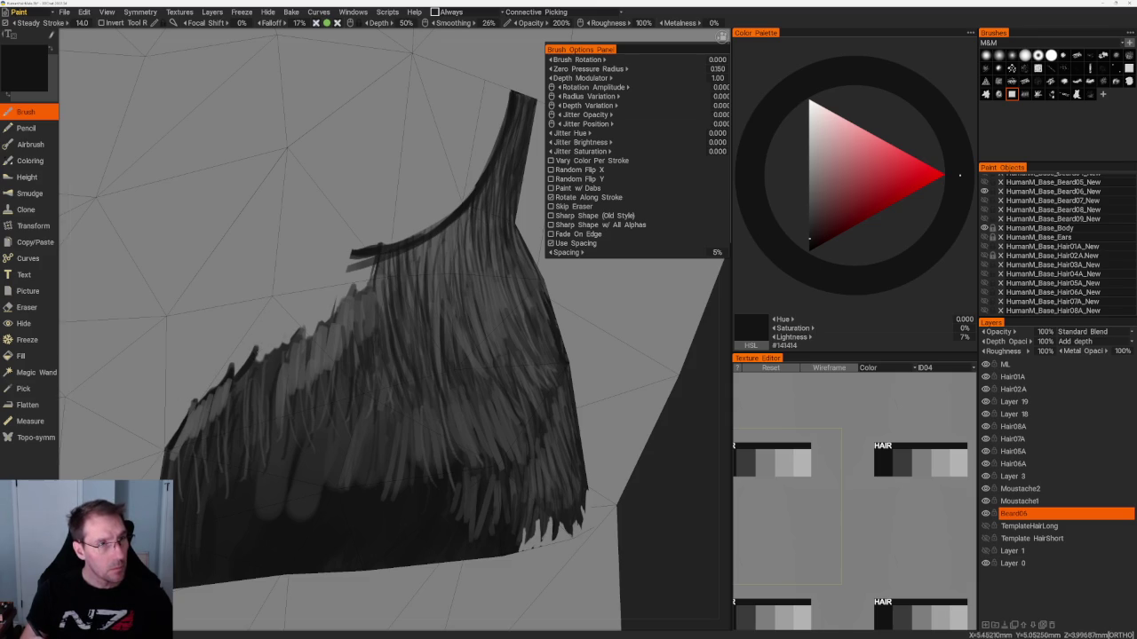
mouse_move(258, 365)
mouse_down()
mouse_move(263, 348)
mouse_move(298, 338)
mouse_move(290, 347)
mouse_up()
key(ctrl+z)
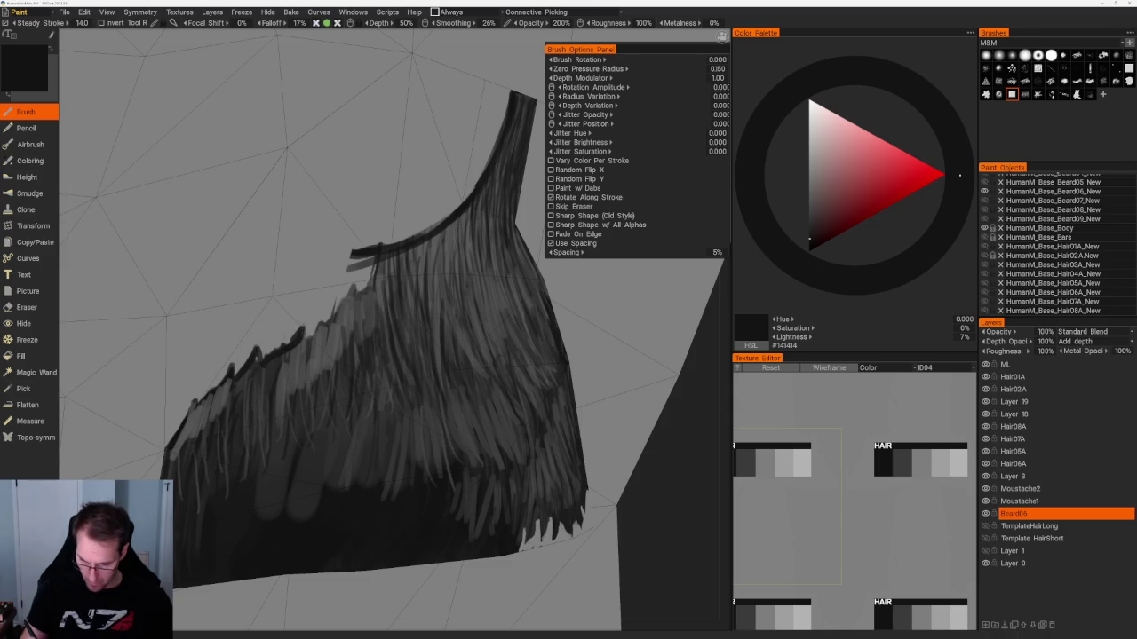
middle_drag(304, 338, 284, 187)
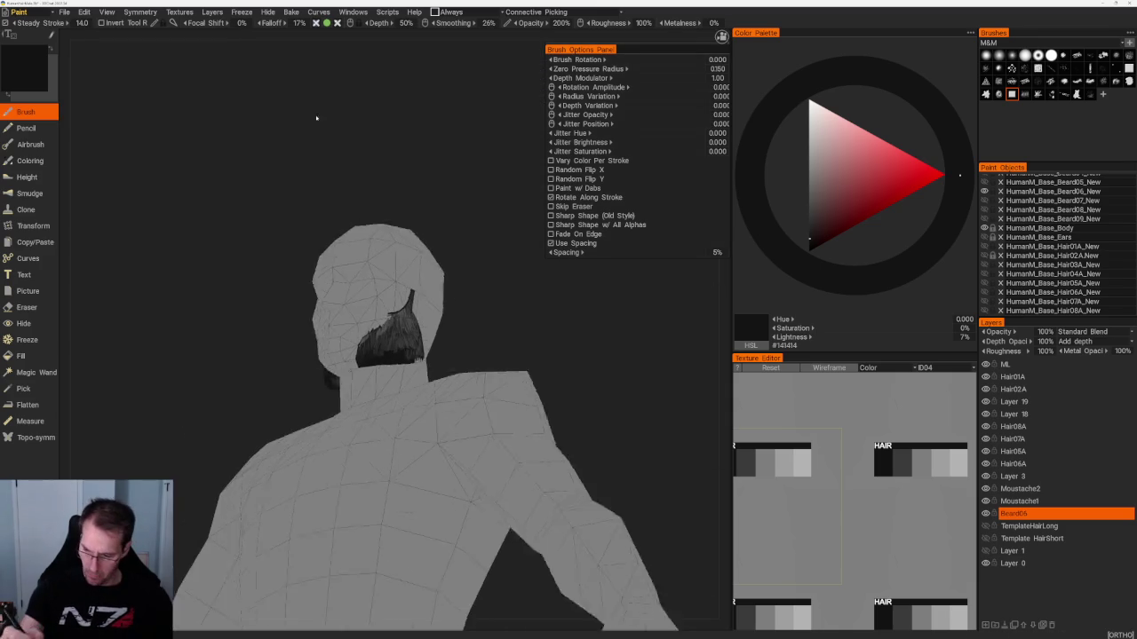
Zoom in and paint a dark stroke along the beard edge with the brush.
scroll(400, 311, up, 3)
scroll(400, 311, up, 3)
scroll(399, 311, up, 3)
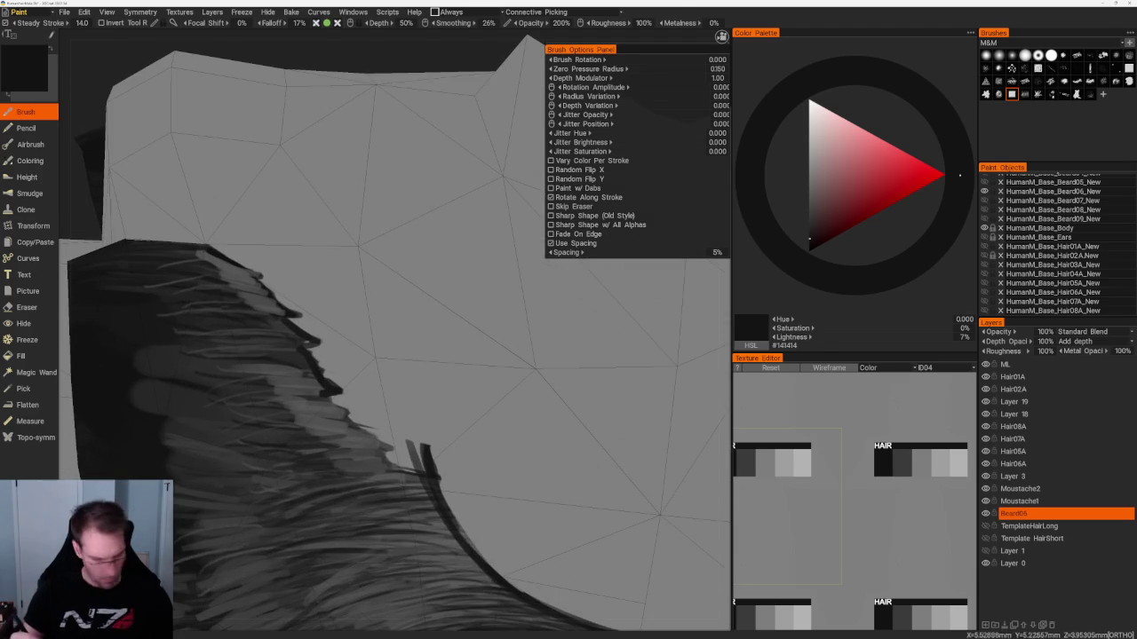
key(e)
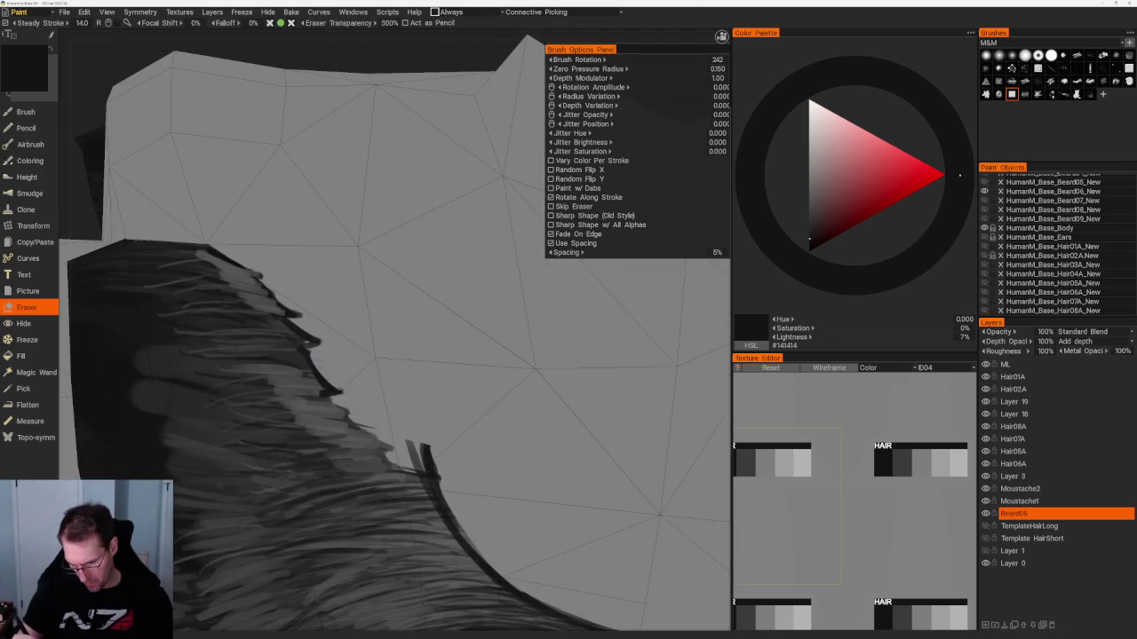
key(b)
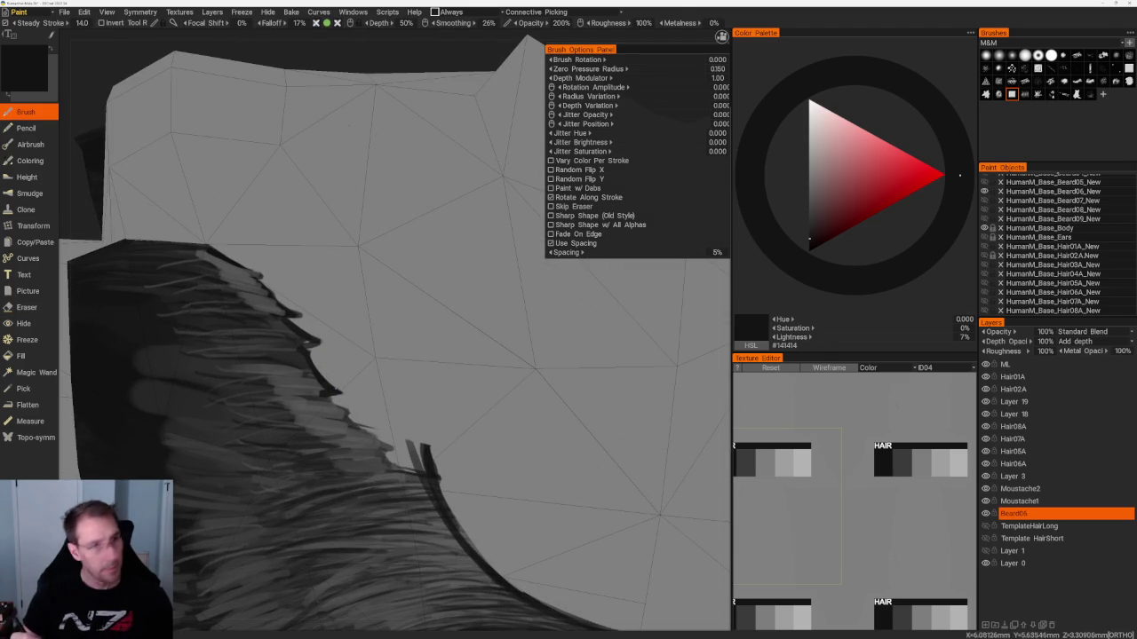
drag(324, 398, 366, 430)
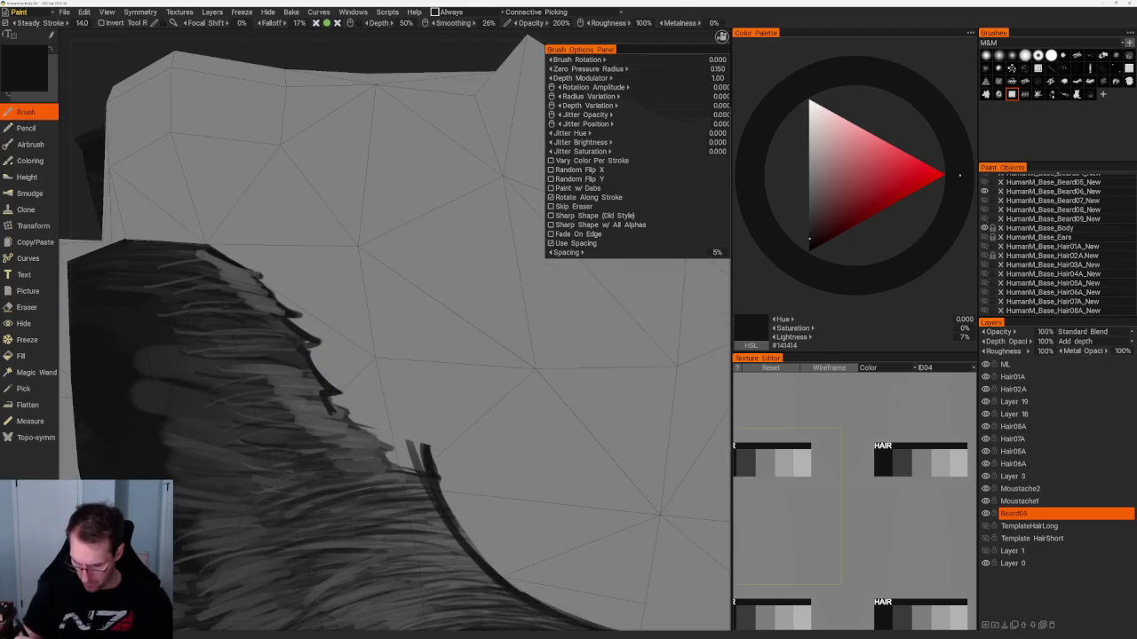
In side view, add short dark strands at the beard's left edge, undoing and redrawing some.
key(KP_3)
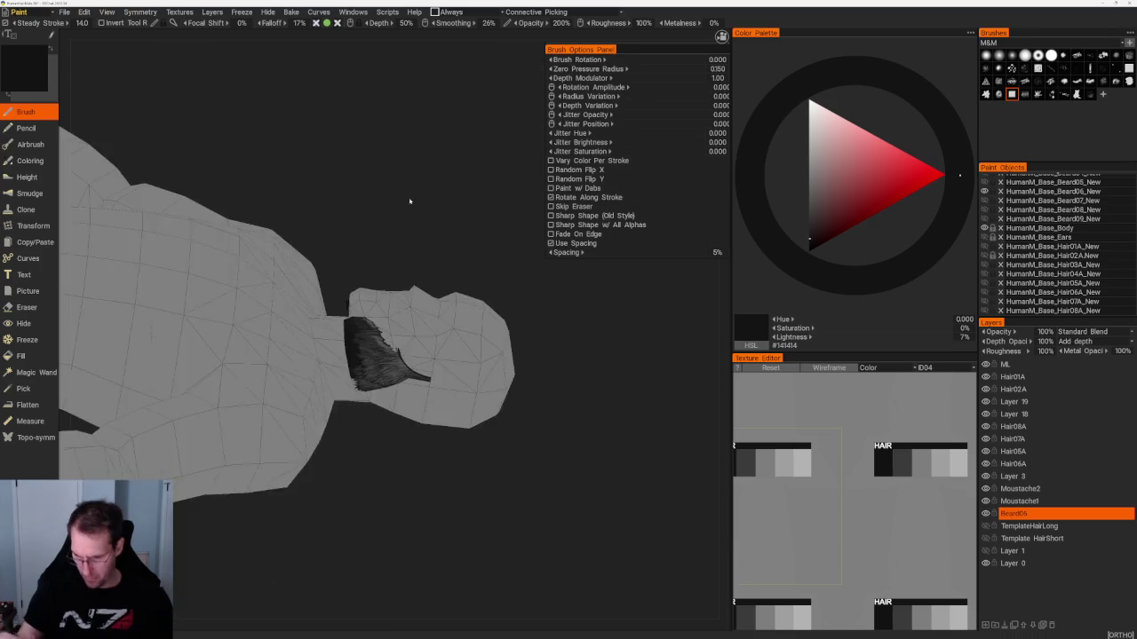
scroll(393, 332, up, 5)
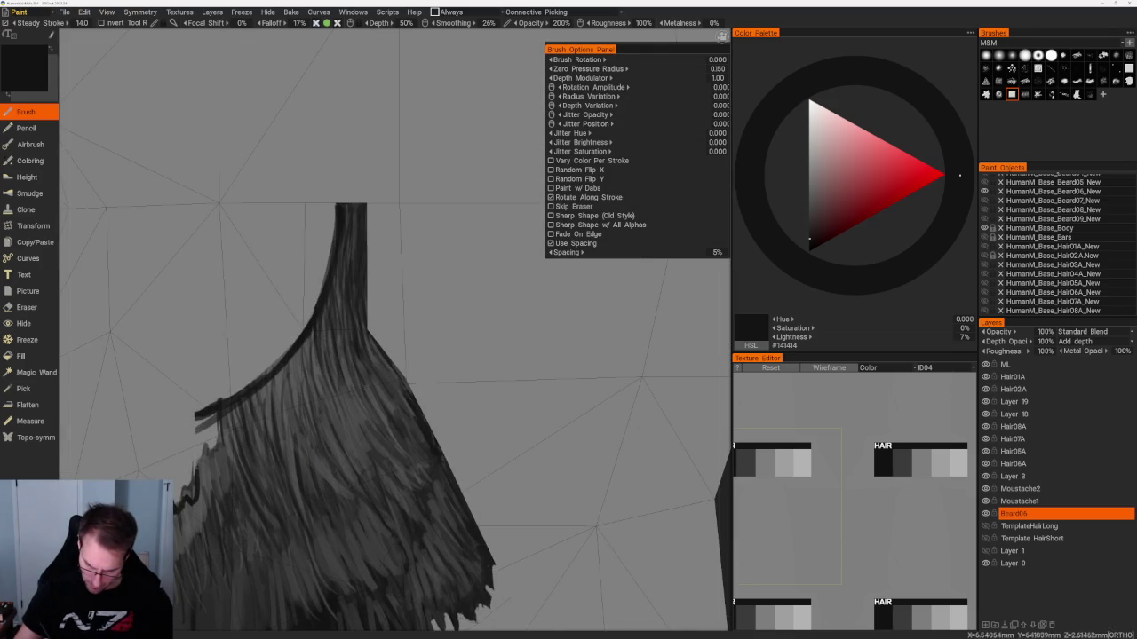
mouse_move(199, 455)
mouse_down()
mouse_move(200, 468)
mouse_move(218, 444)
mouse_up()
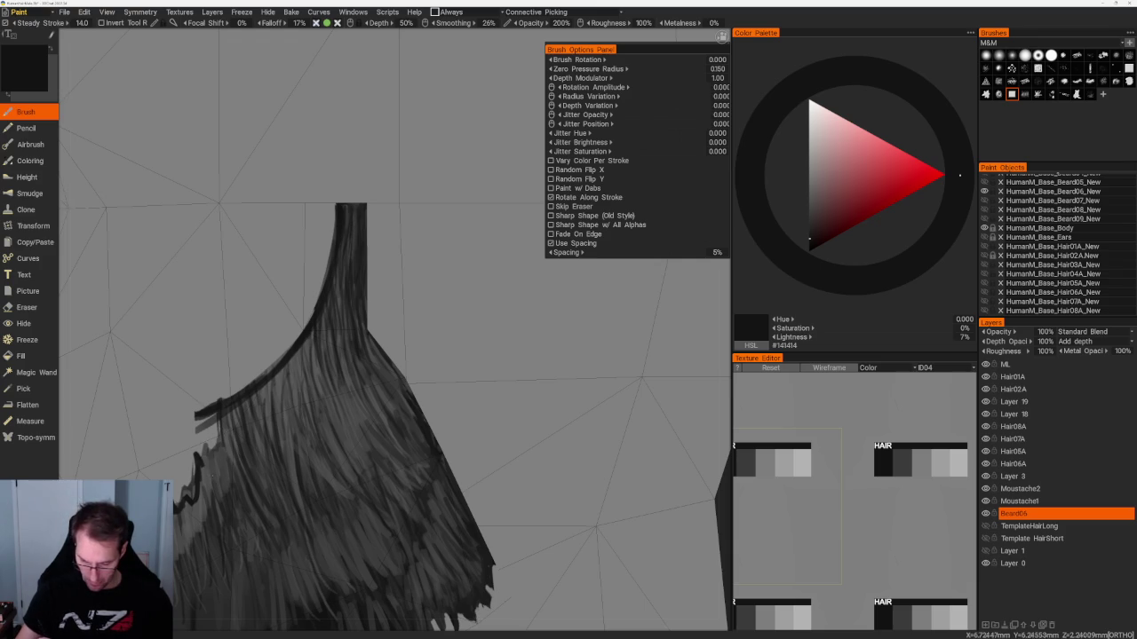
mouse_move(206, 485)
mouse_down()
mouse_move(199, 455)
mouse_move(208, 473)
mouse_move(224, 404)
mouse_move(237, 399)
mouse_up()
key(ctrl+z)
key(ctrl+z)
key(ctrl+z)
drag(244, 452, 243, 398)
key(ctrl+z)
key(ctrl+z)
mouse_move(250, 460)
mouse_down()
mouse_move(247, 419)
mouse_move(246, 447)
mouse_move(227, 447)
mouse_up()
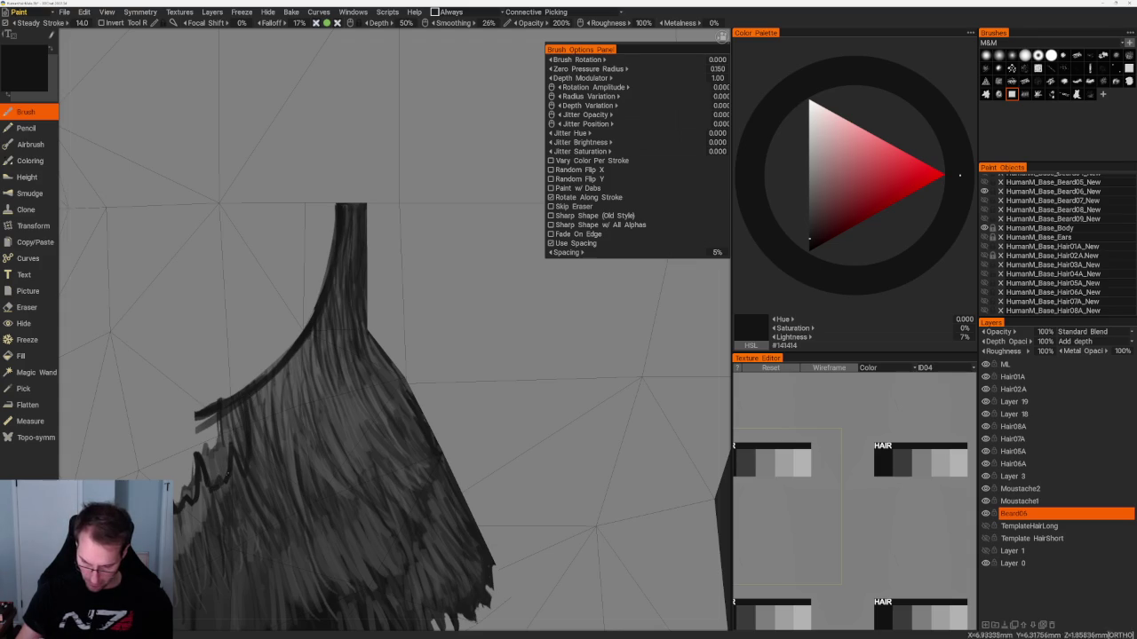
Erase the unwanted dark strokes along the beard's lower-left and upper-left edge.
key(e)
mouse_move(206, 444)
mouse_down()
mouse_move(212, 476)
mouse_move(222, 400)
mouse_move(237, 448)
mouse_move(241, 430)
mouse_move(235, 392)
mouse_up()
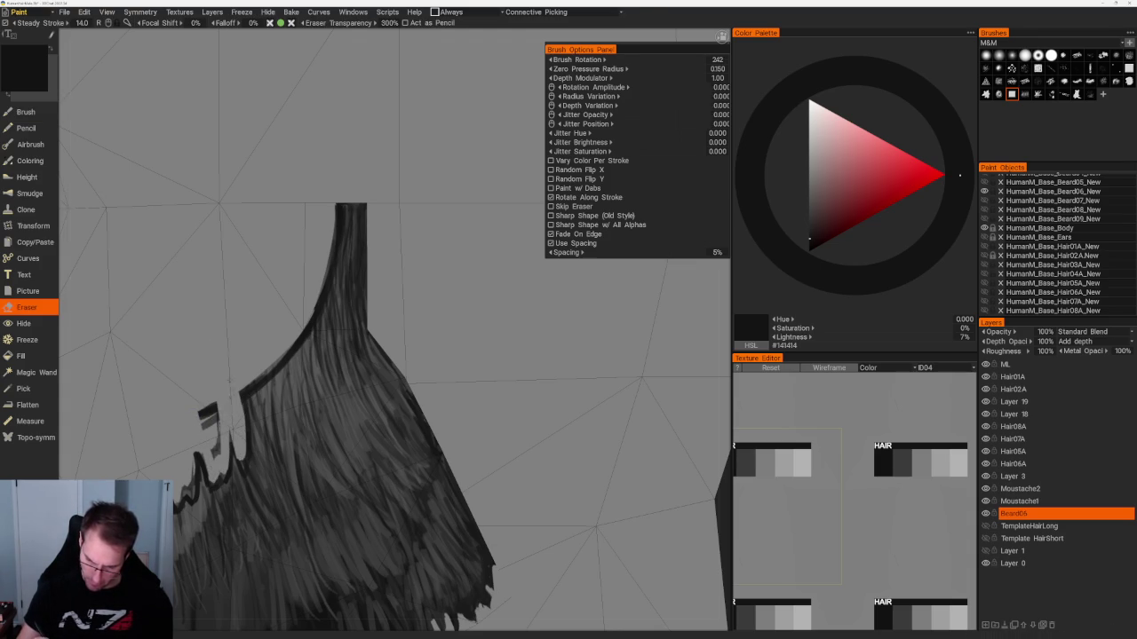
drag(217, 455, 206, 414)
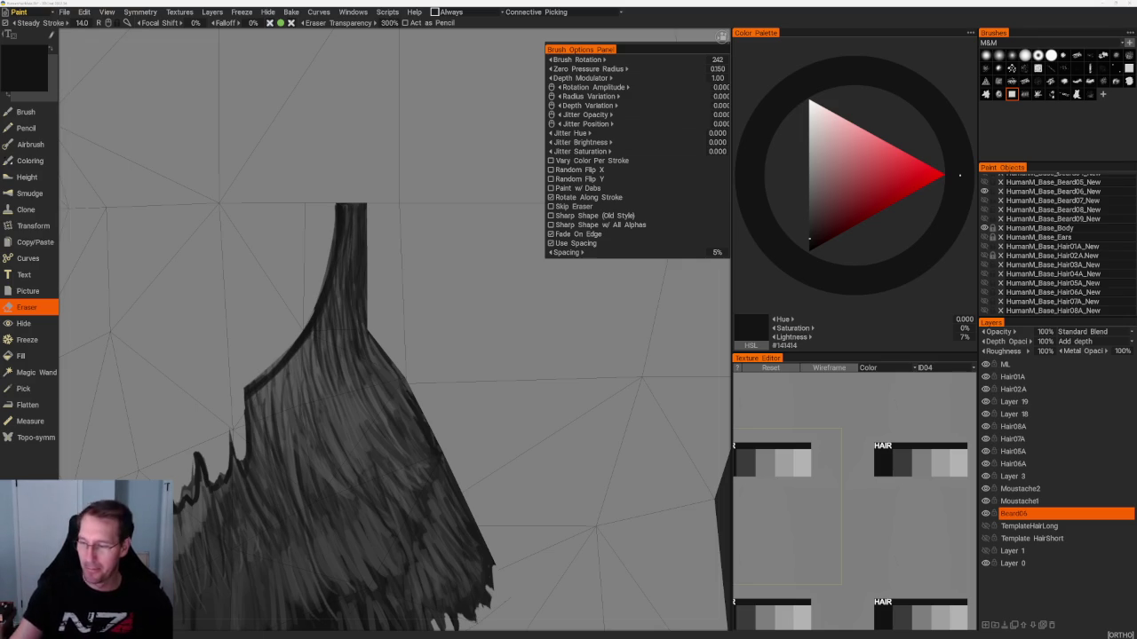
scroll(511, 319, down, 2)
scroll(511, 319, down, 4)
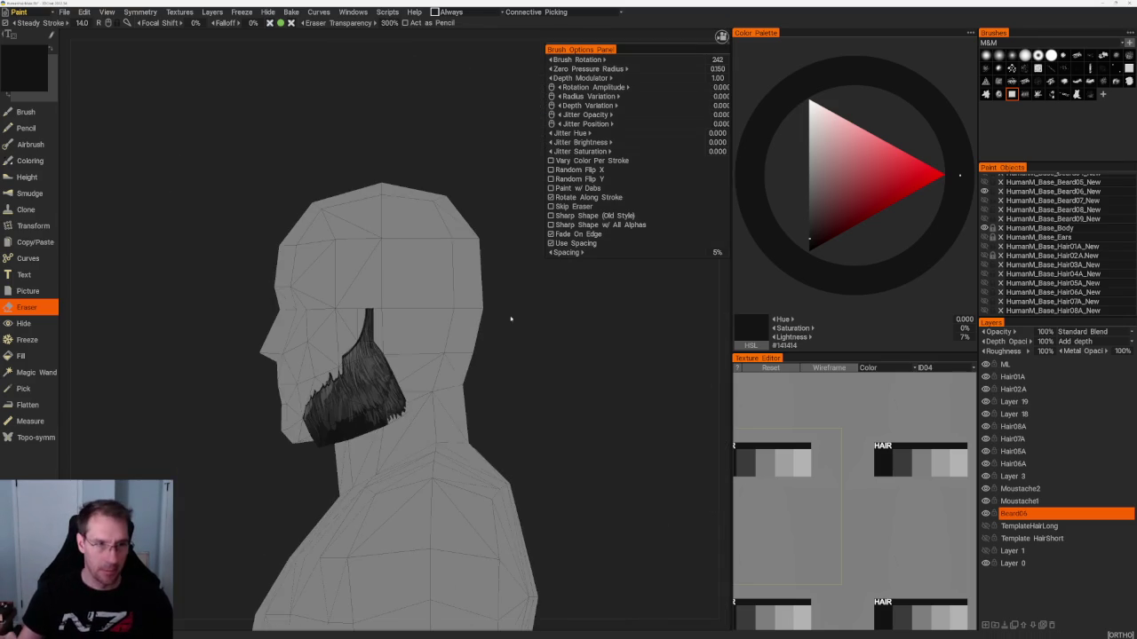
In profile, erase a notch and lighten patches along the beard's right edge.
drag(535, 379, 541, 411)
scroll(563, 456, up, 2)
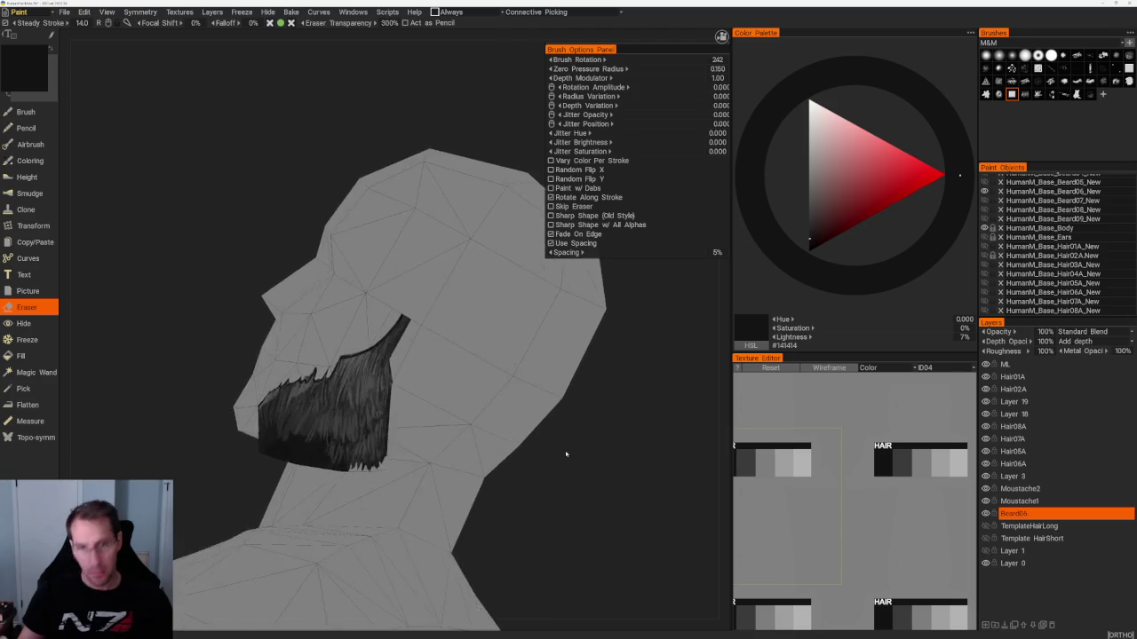
scroll(571, 423, up, 4)
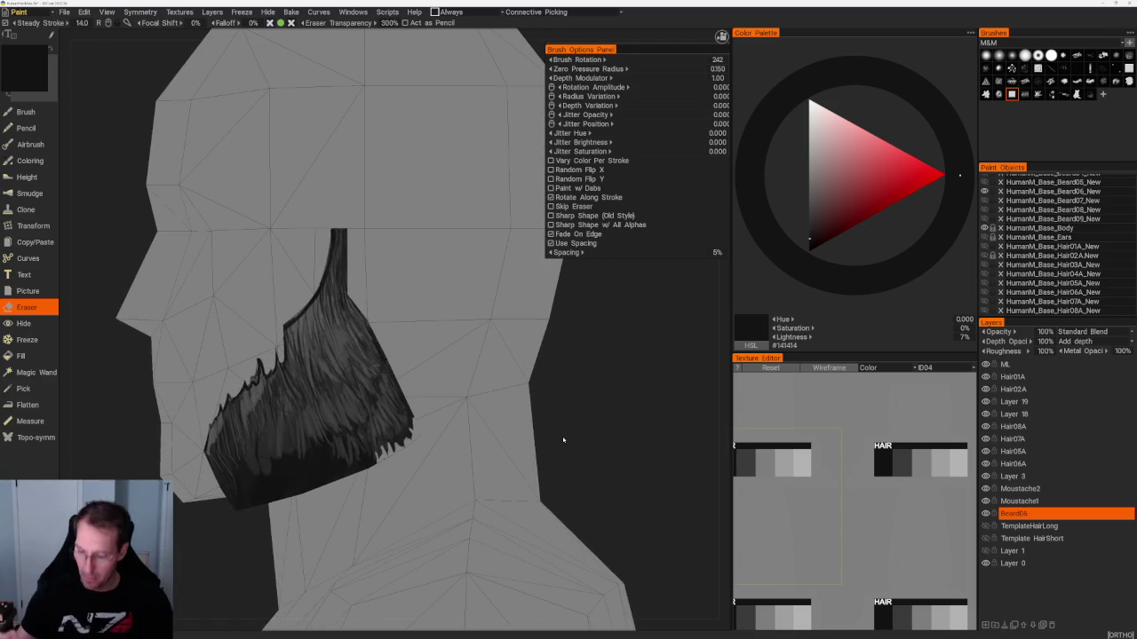
scroll(586, 400, down, 2)
scroll(596, 382, up, 2)
mouse_move(614, 414)
mouse_down()
mouse_move(520, 398)
mouse_move(541, 414)
mouse_move(579, 384)
mouse_up()
scroll(580, 384, up, 2)
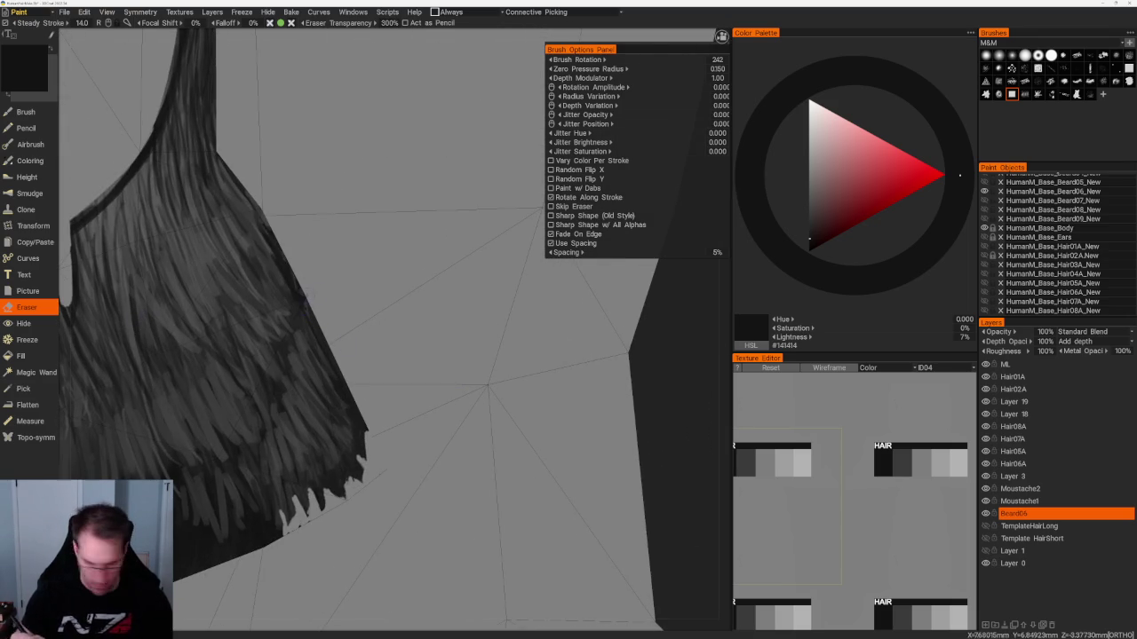
drag(322, 323, 352, 388)
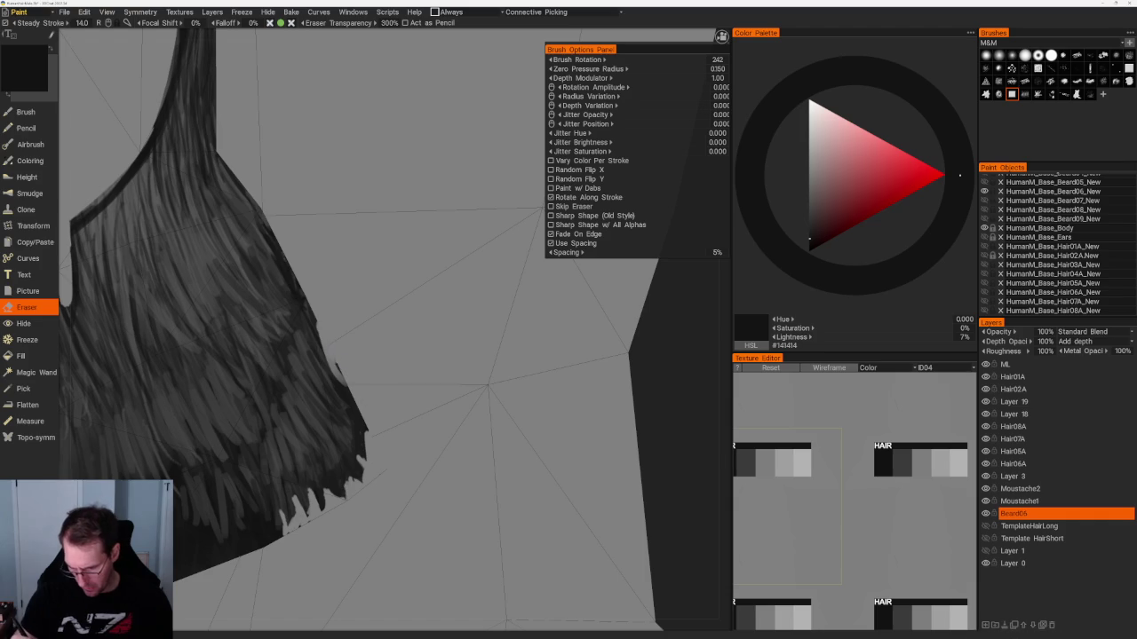
mouse_move(315, 302)
mouse_down()
mouse_move(319, 346)
mouse_move(364, 430)
mouse_up()
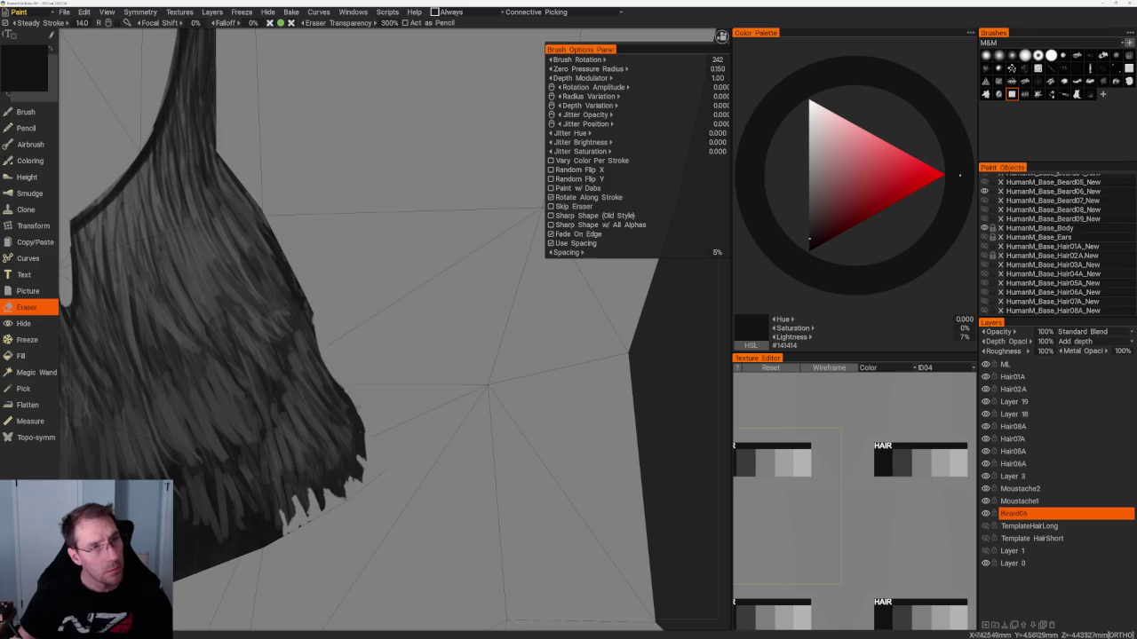
Paint dark strands along the beard's right and lower-right edge.
key(b)
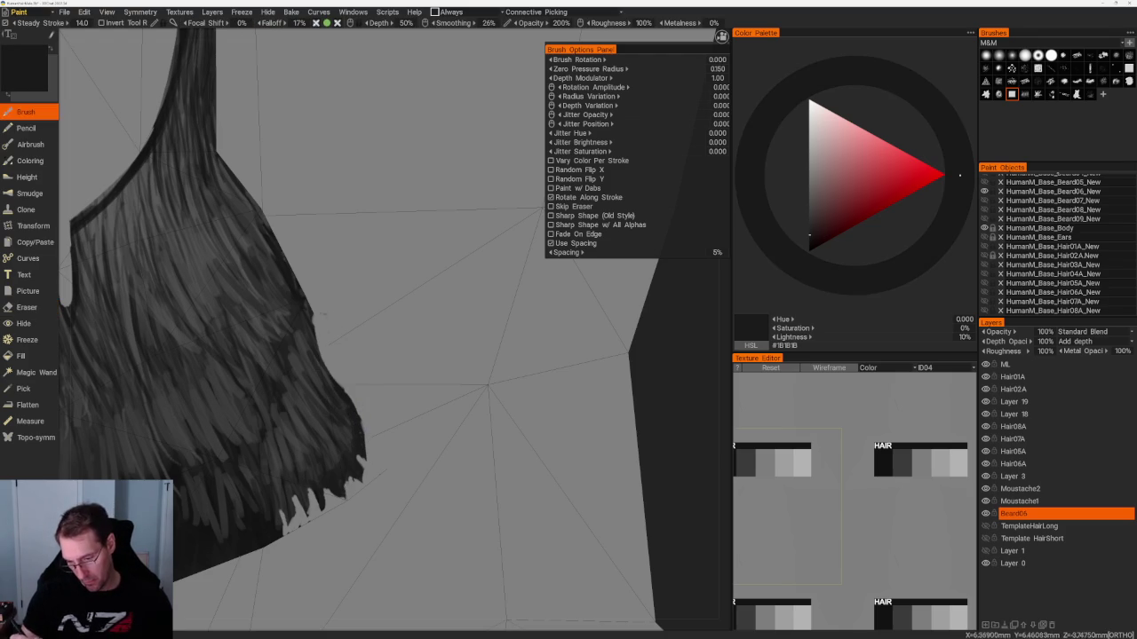
drag(310, 313, 373, 463)
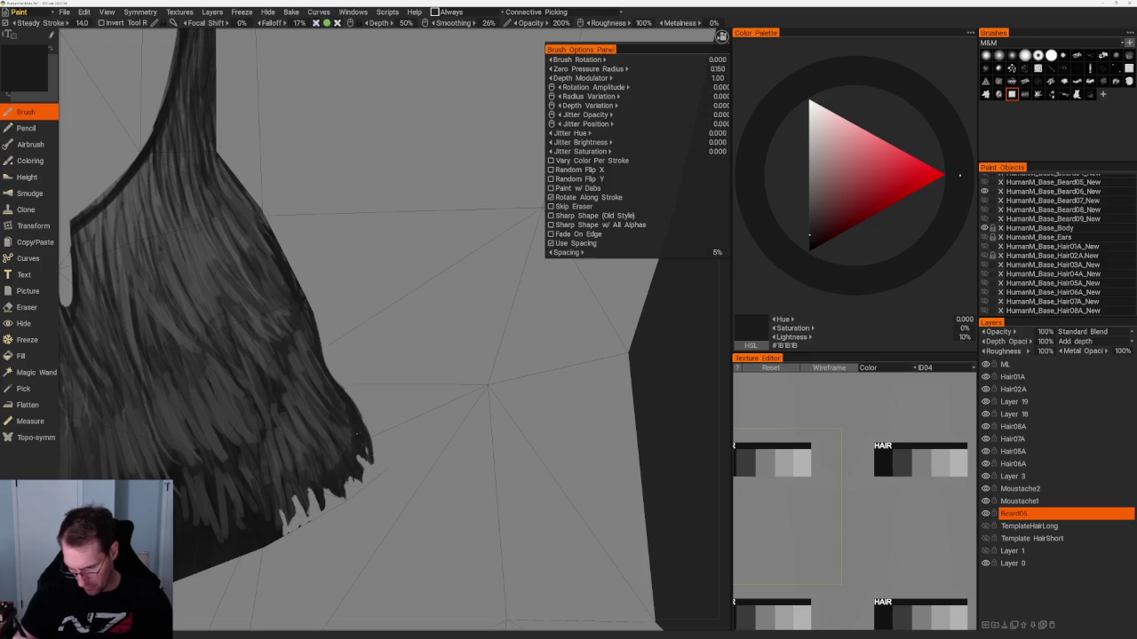
mouse_move(364, 424)
mouse_down()
mouse_move(370, 440)
mouse_move(366, 428)
mouse_up()
scroll(323, 195, down, 5)
mouse_move(520, 317)
mouse_down()
mouse_move(477, 296)
mouse_move(446, 299)
mouse_move(520, 363)
mouse_up()
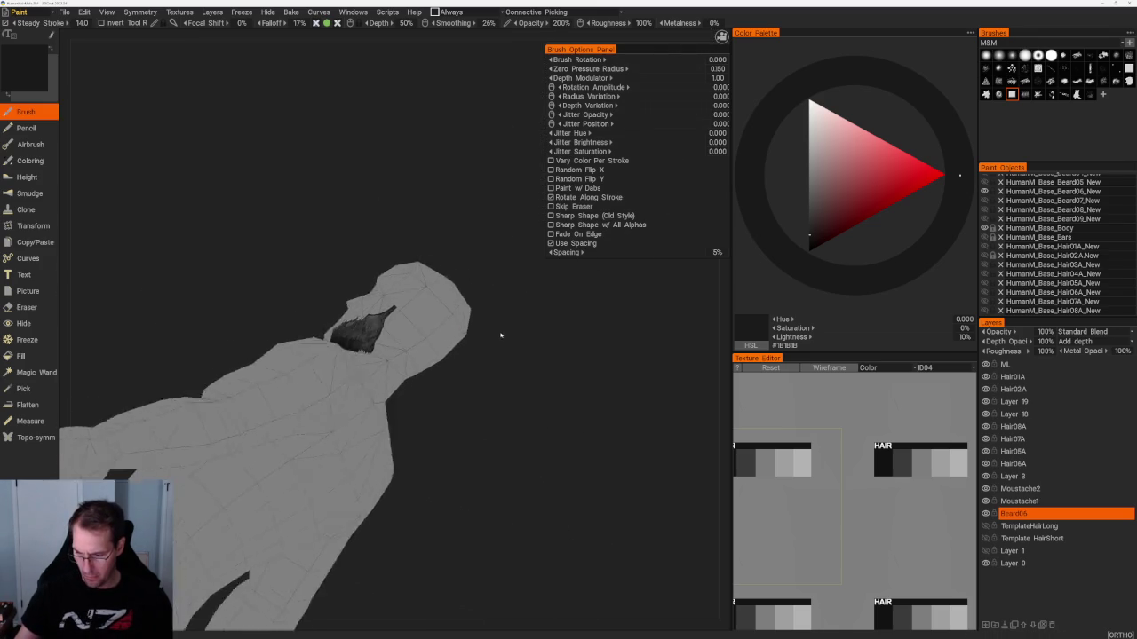
scroll(520, 363, up, 4)
scroll(556, 444, up, 2)
scroll(563, 373, up, 1)
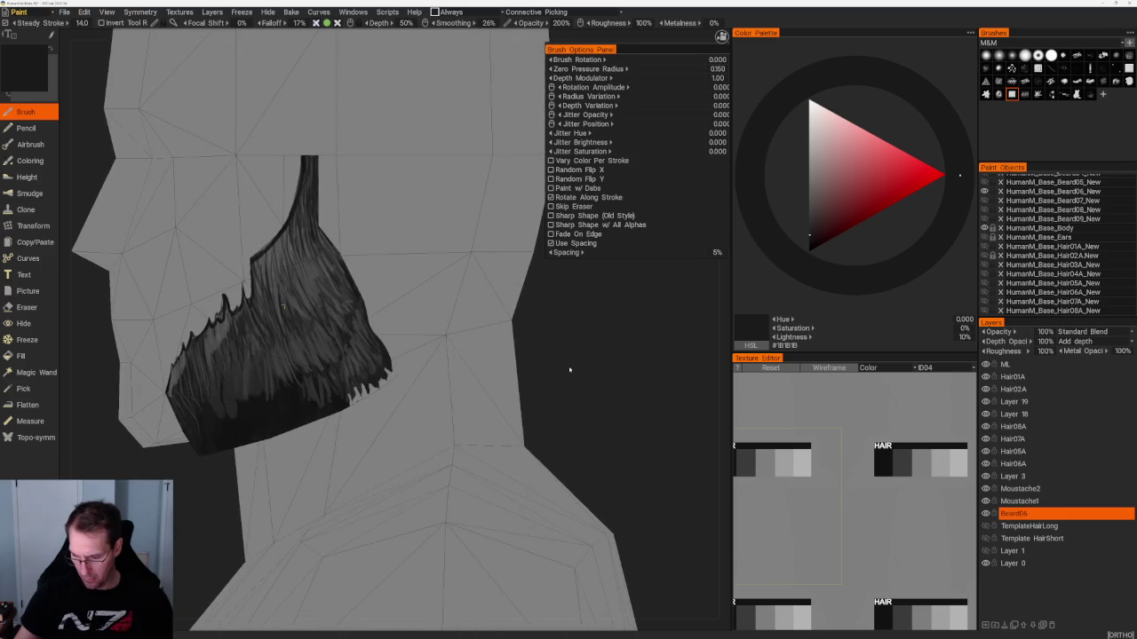
scroll(568, 417, up, 3)
Add and undo a small dark mark, then erase small dark patches to carve pointed tips.
key(e)
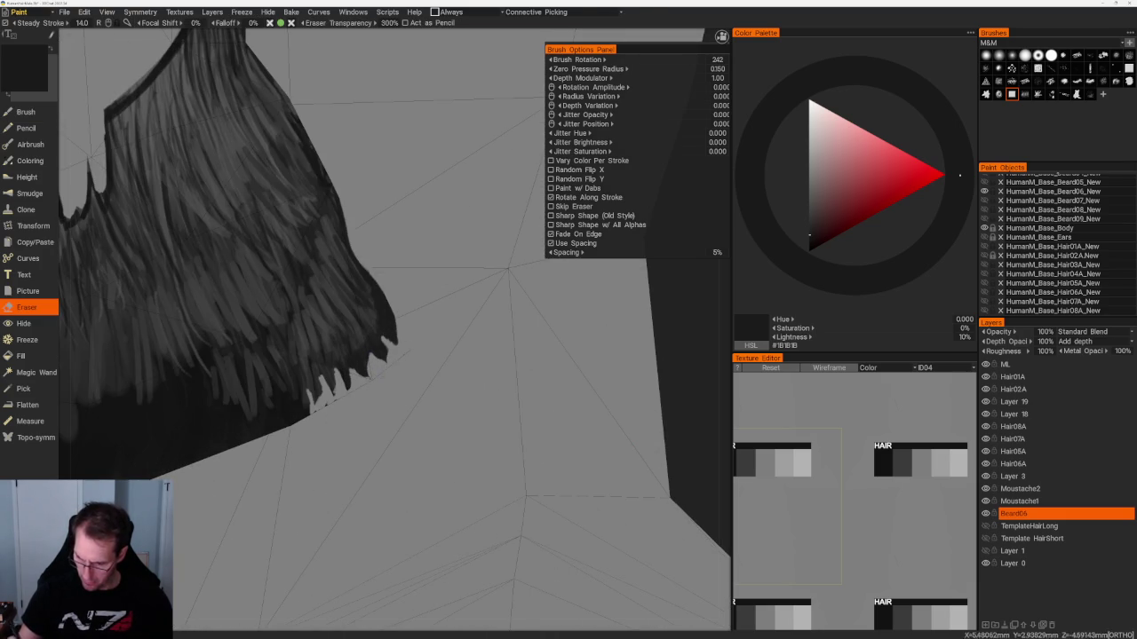
scroll(174, 207, up, 2)
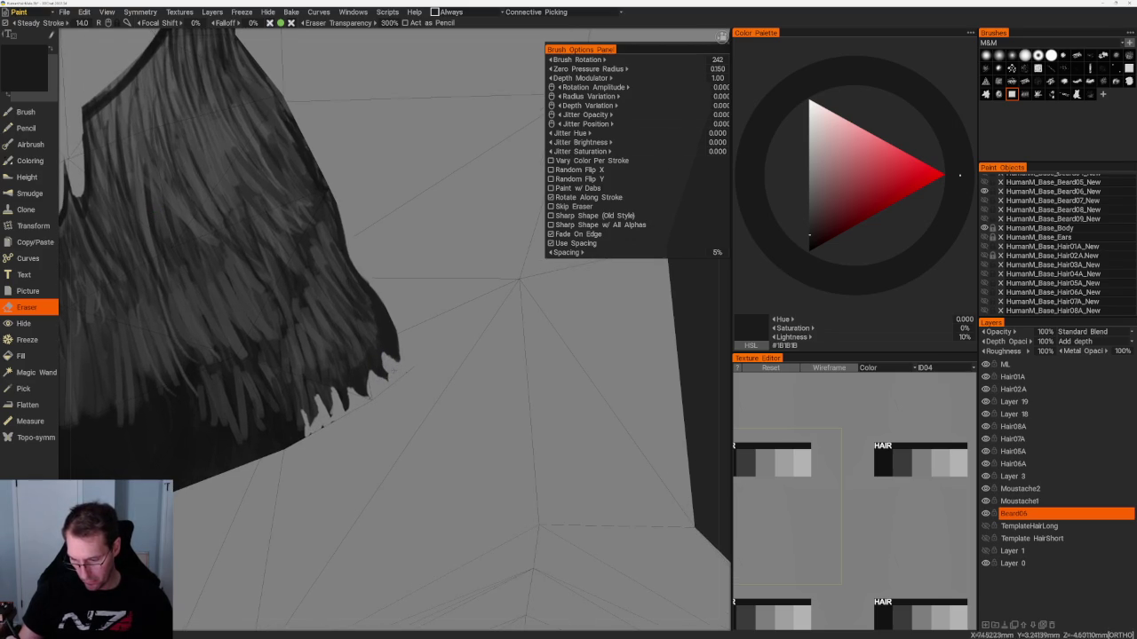
key(b)
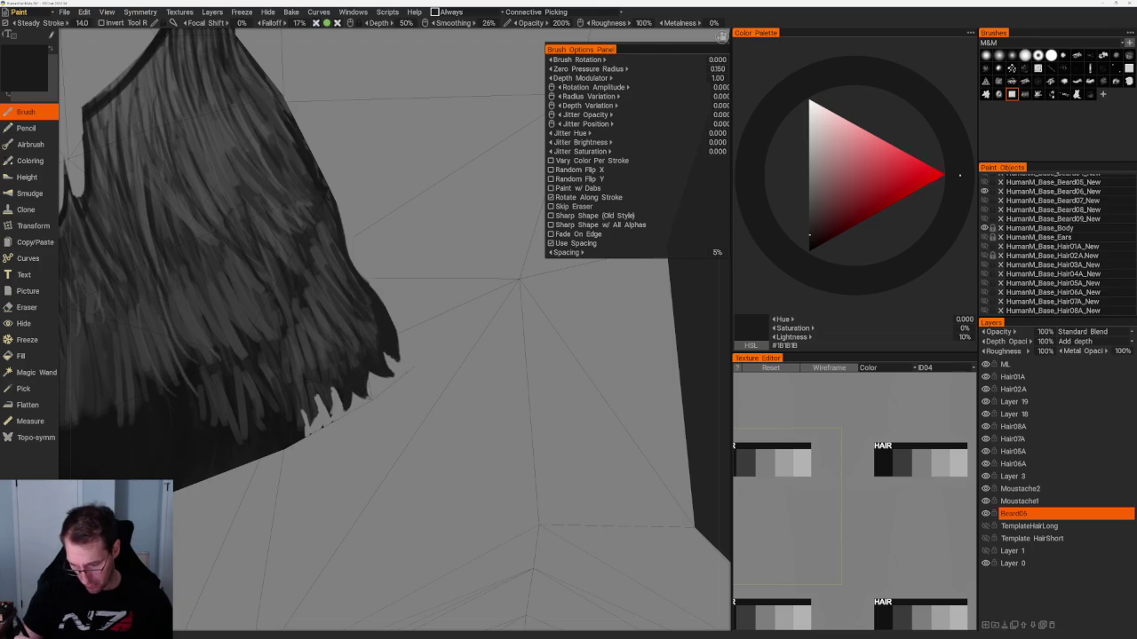
key(e)
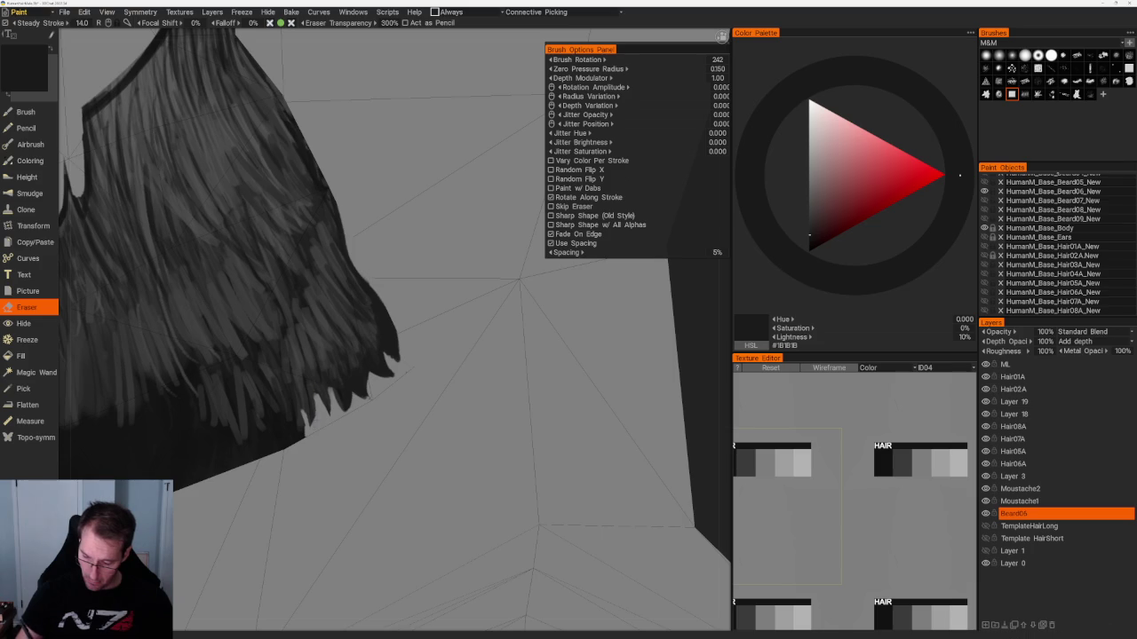
key(b)
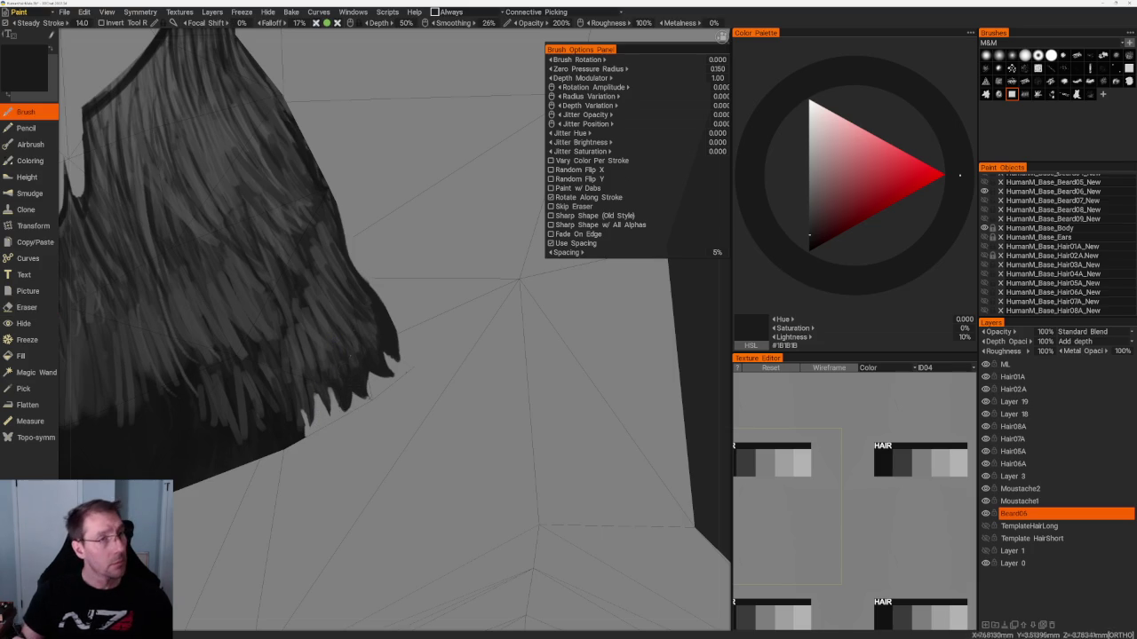
drag(337, 389, 329, 404)
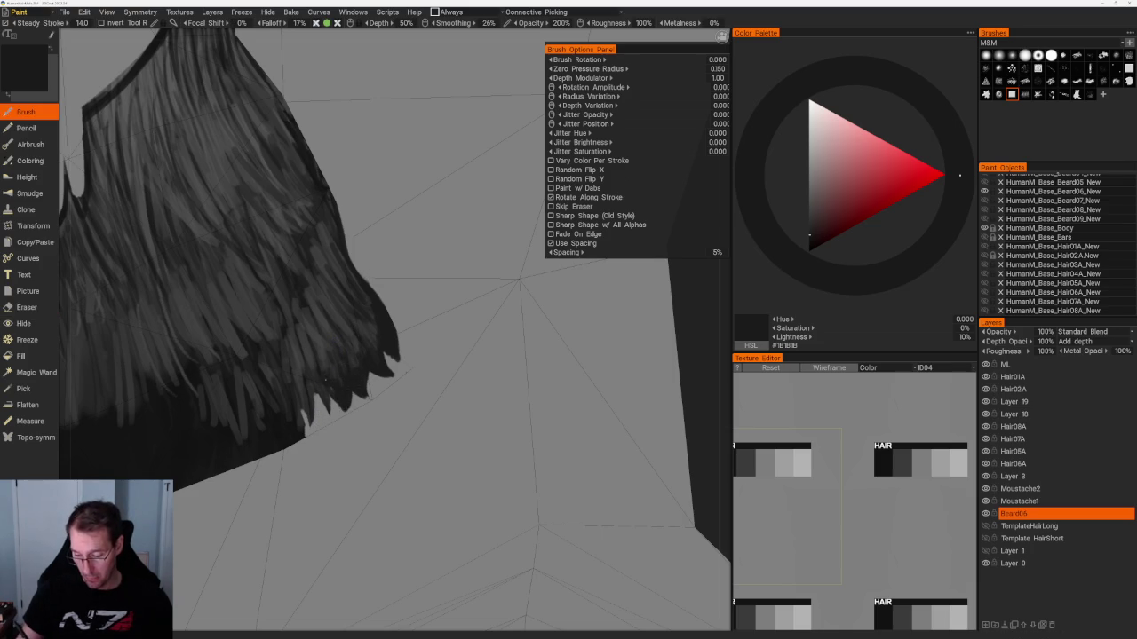
key(e)
key(ctrl+z)
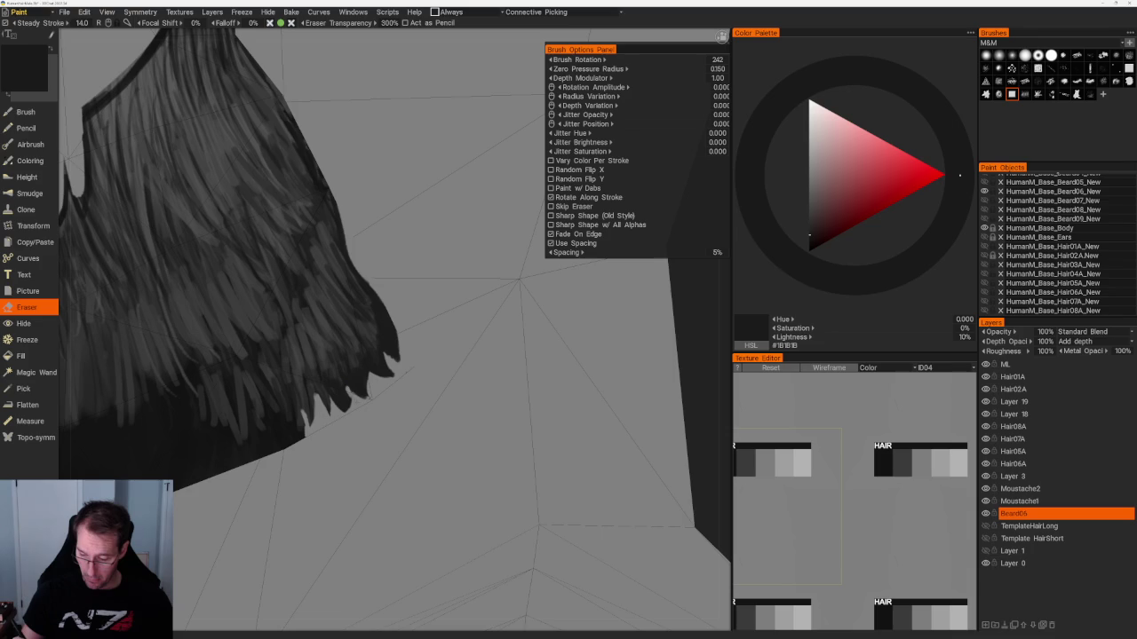
drag(348, 396, 348, 417)
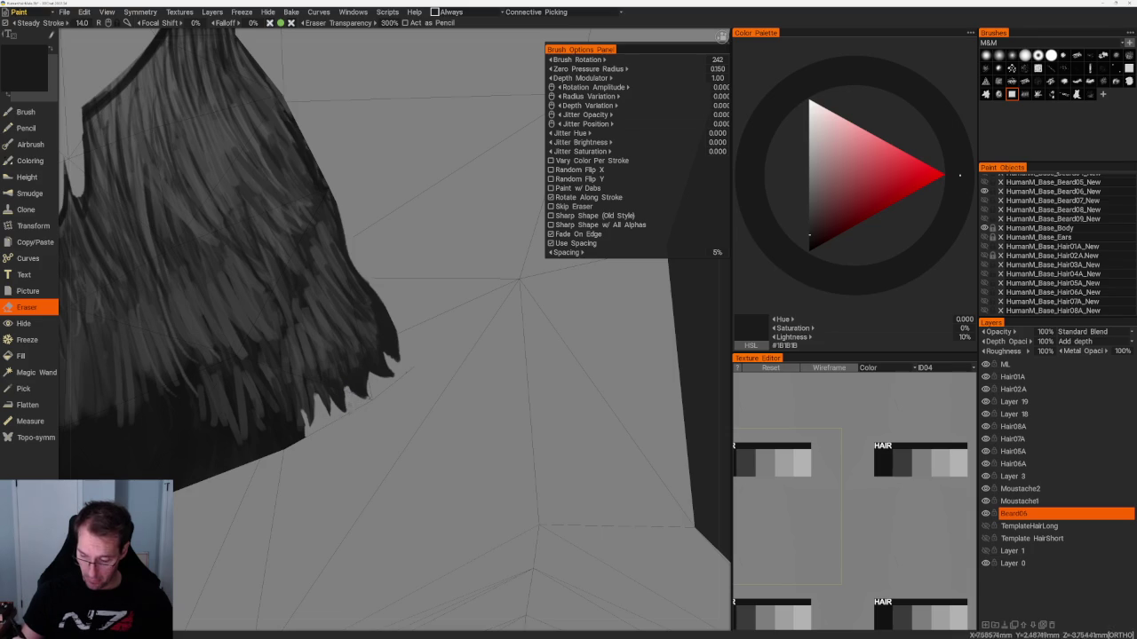
click(355, 395)
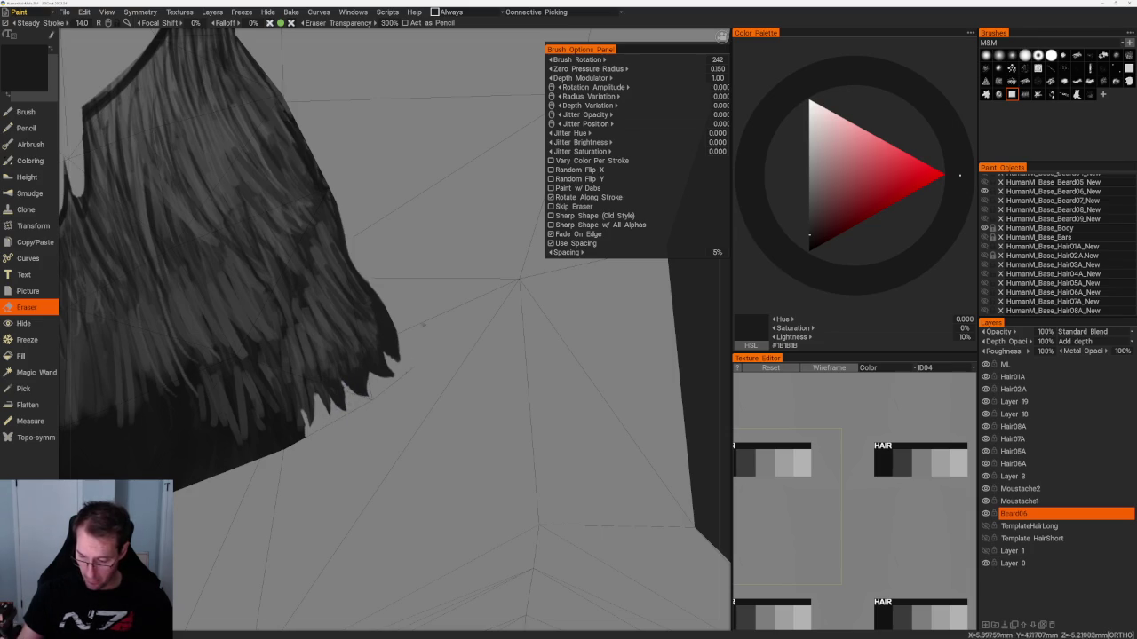
drag(377, 367, 371, 366)
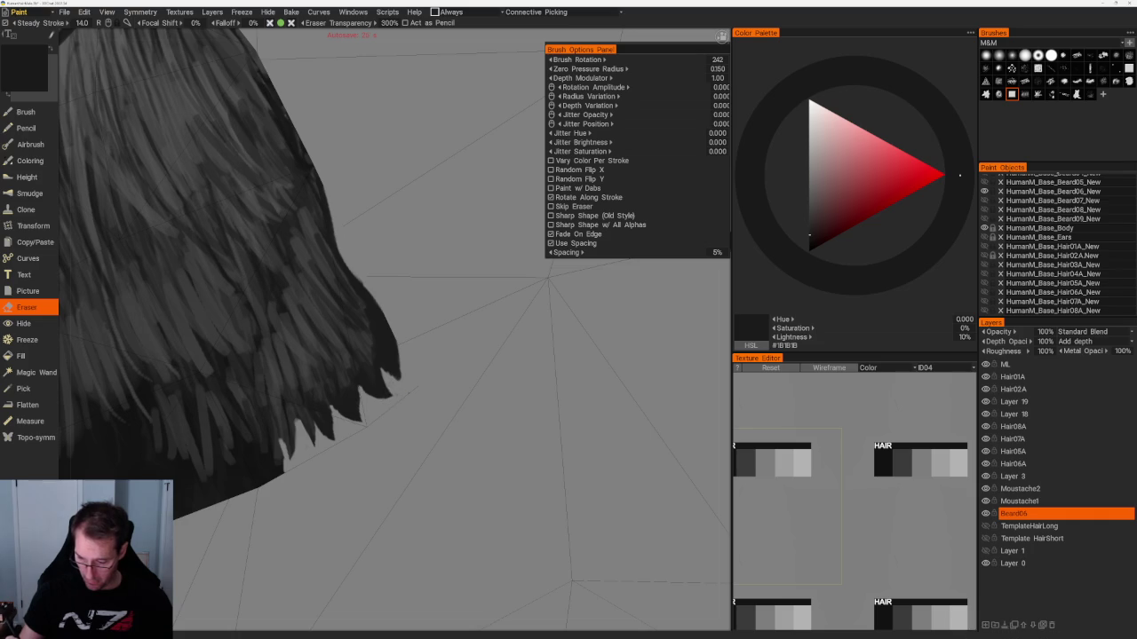
key(b)
middle_drag(365, 382, 353, 373)
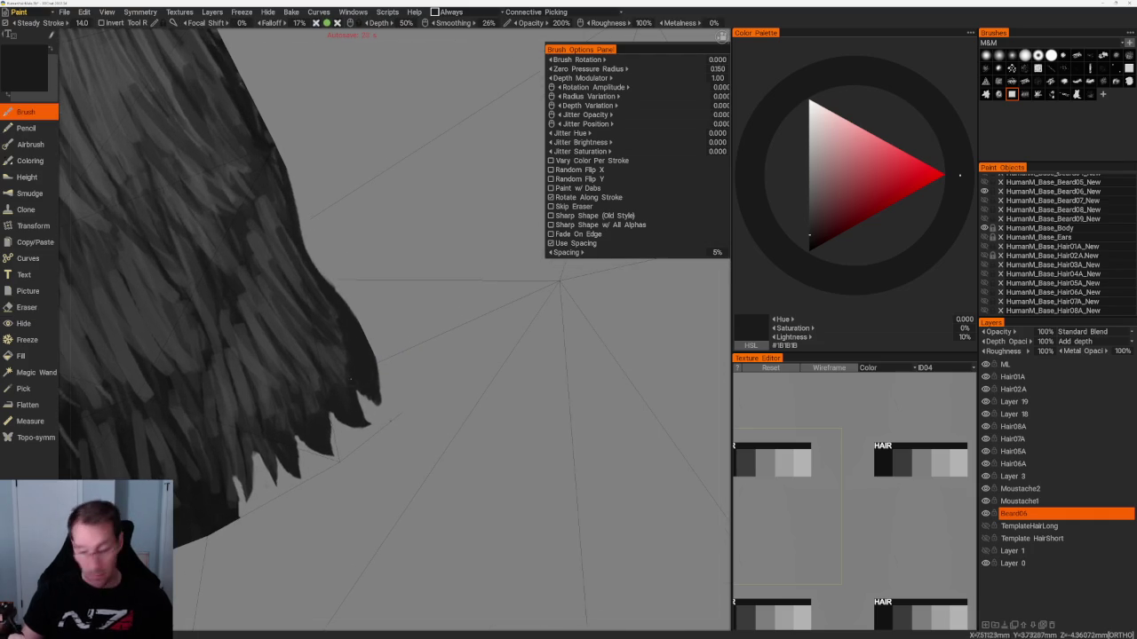
Paint dark strands onto the beard tips and pull back to a side view of the head.
drag(360, 402, 379, 430)
middle_drag(377, 424, 496, 325)
scroll(497, 324, up, 3)
scroll(512, 327, up, 2)
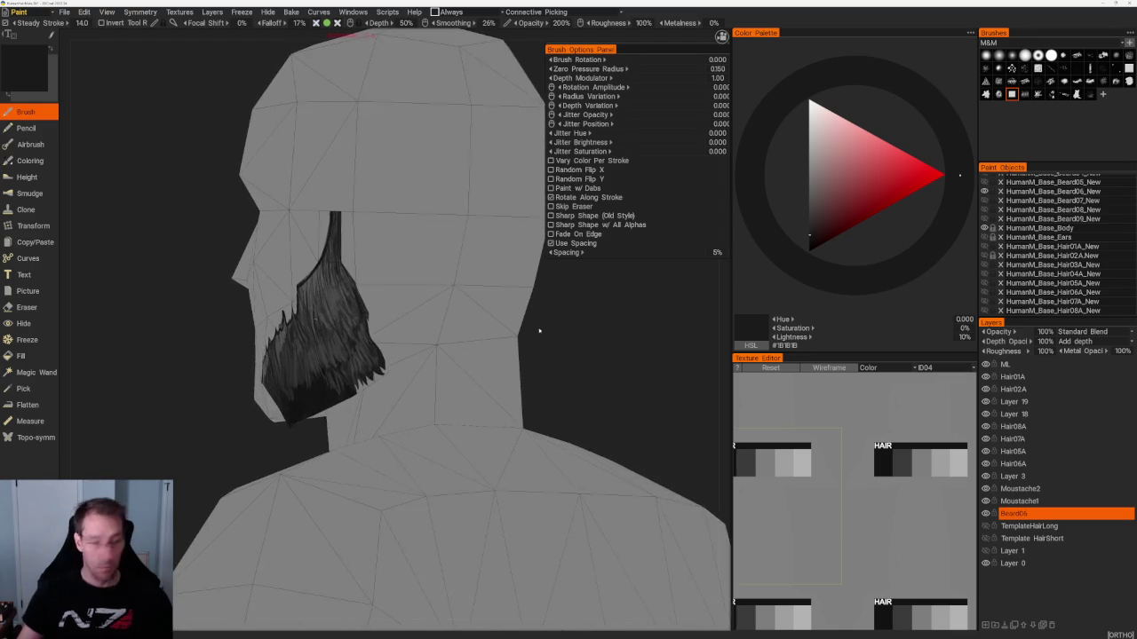
scroll(584, 335, up, 5)
scroll(480, 417, up, 2)
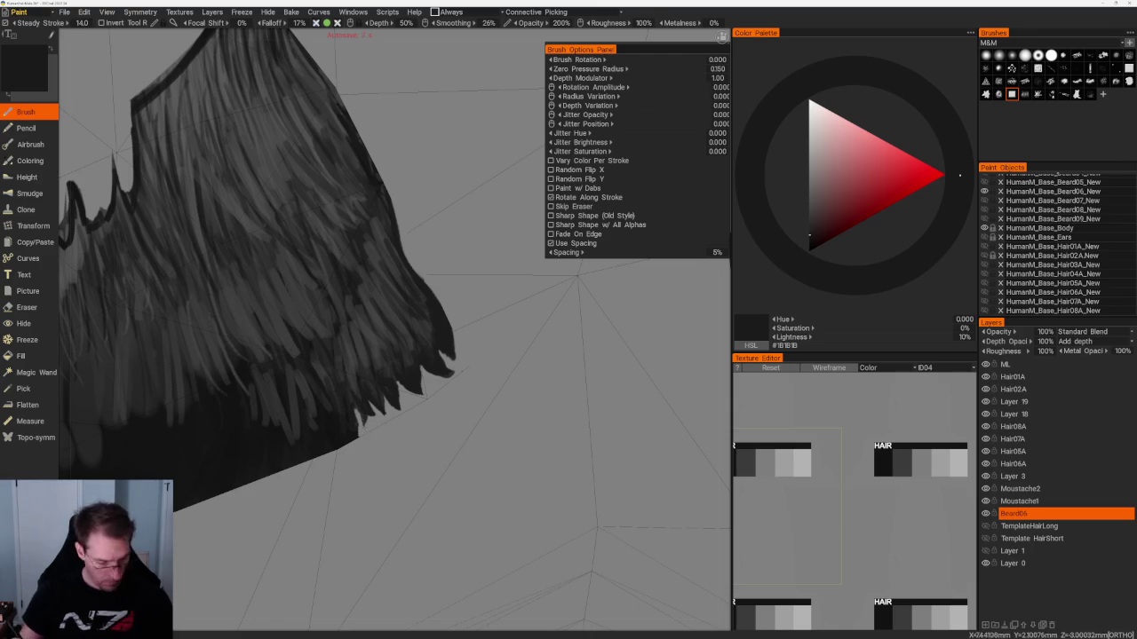
With the eraser active, orbit the head from three-quarter to side profile to inspect the beard.
key(e)
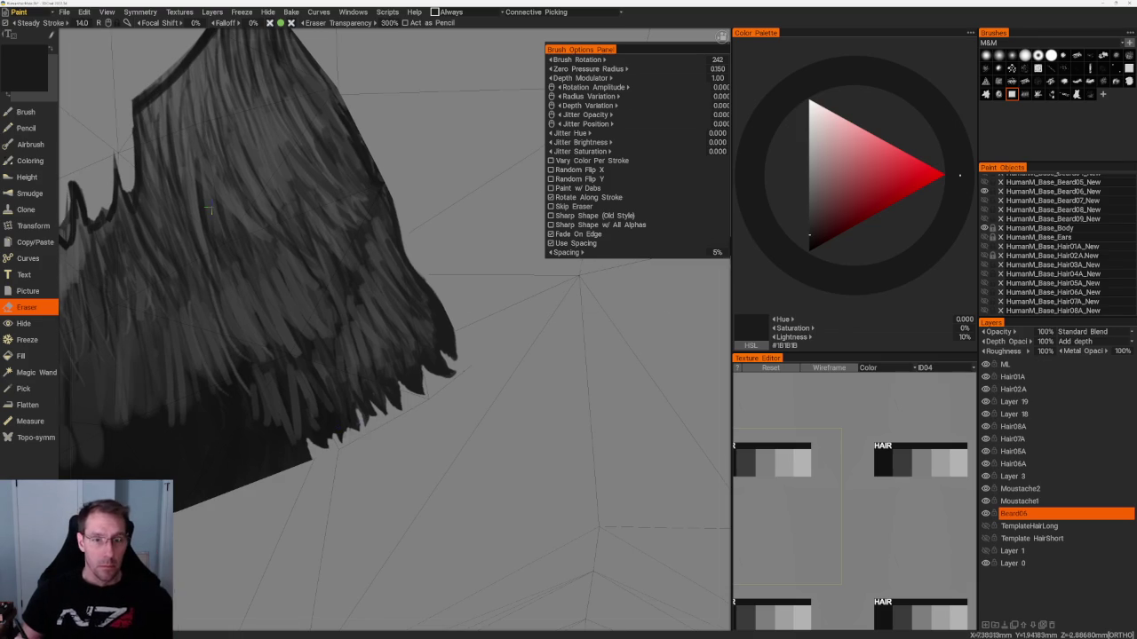
scroll(360, 308, down, 5)
mouse_move(520, 342)
middle_down()
mouse_move(578, 381)
mouse_move(523, 347)
mouse_move(510, 419)
middle_up()
scroll(524, 328, up, 2)
middle_drag(524, 327, 556, 330)
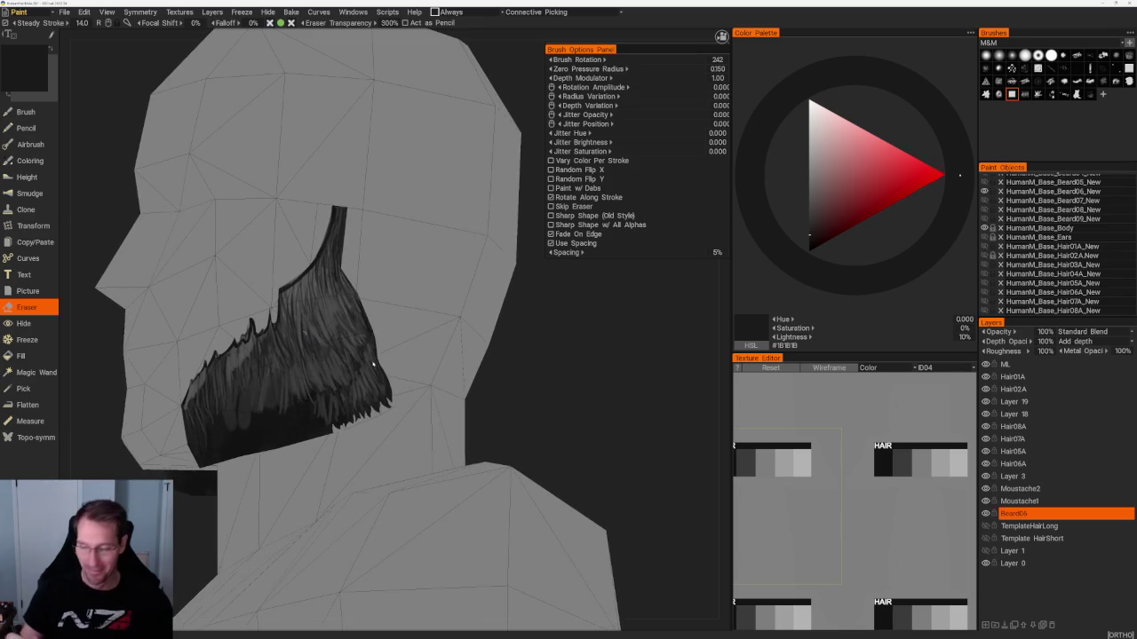
Trim the beard's lower tip with the eraser and orbit to a three-quarter view.
scroll(510, 325, up, 3)
scroll(509, 325, up, 3)
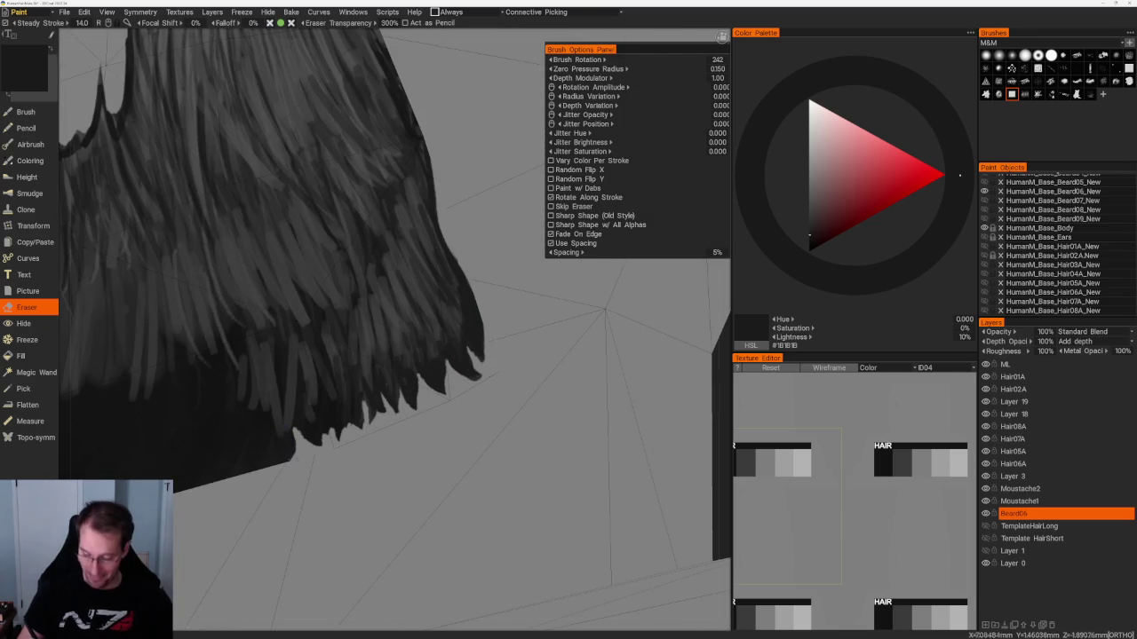
mouse_move(281, 444)
mouse_down()
mouse_move(294, 460)
mouse_move(261, 469)
mouse_up()
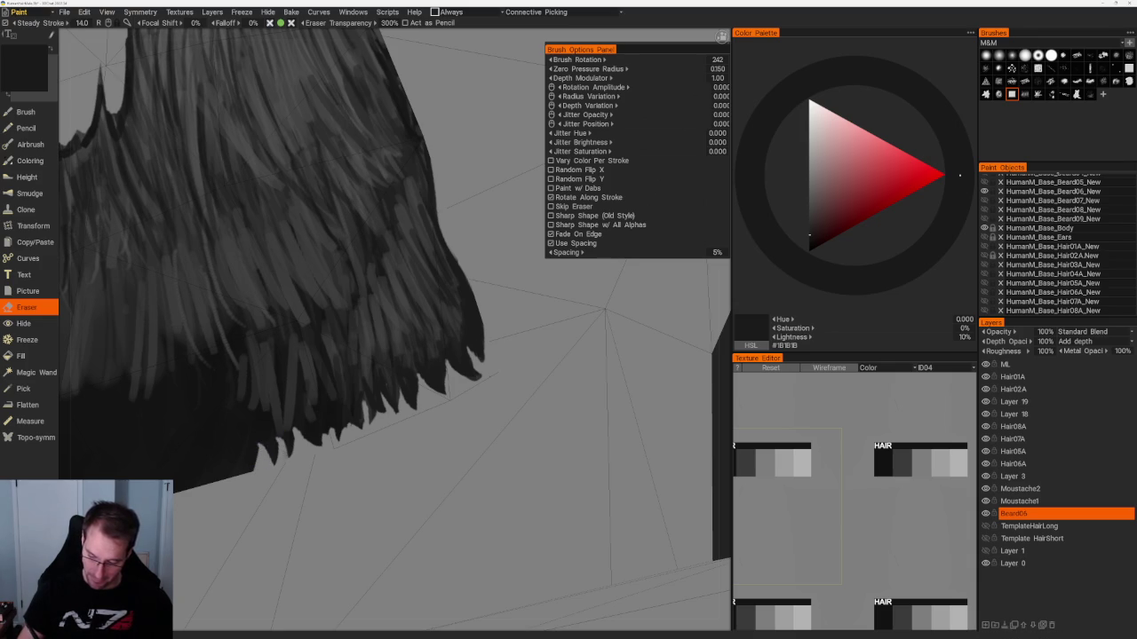
scroll(419, 436, down, 5)
drag(293, 151, 317, 131)
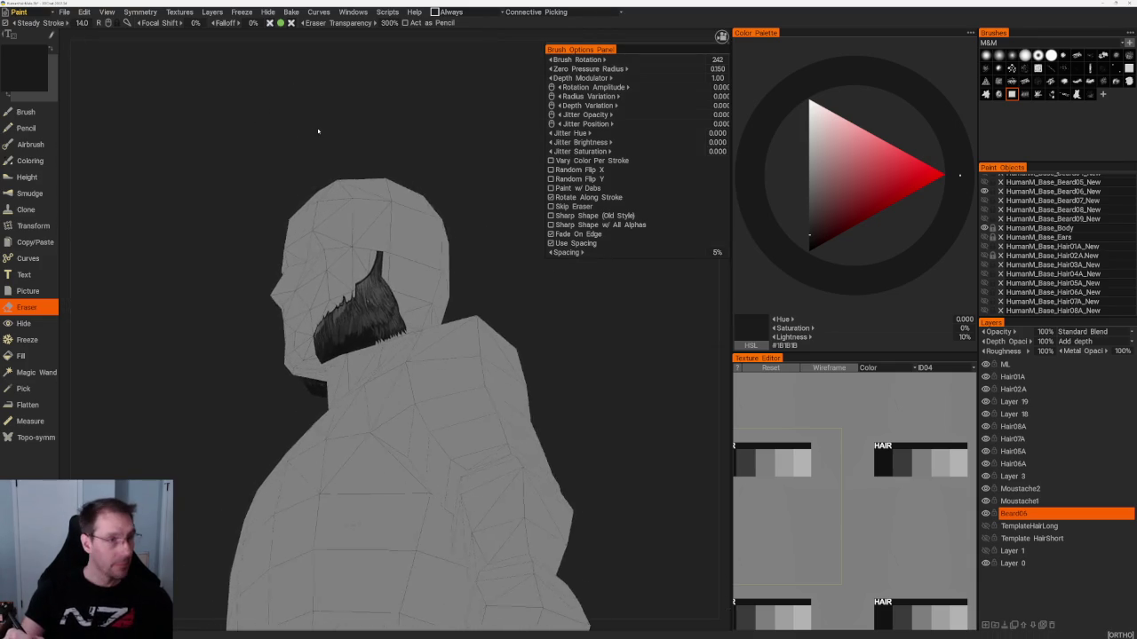
scroll(350, 198, up, 2)
scroll(335, 414, up, 3)
scroll(336, 414, up, 2)
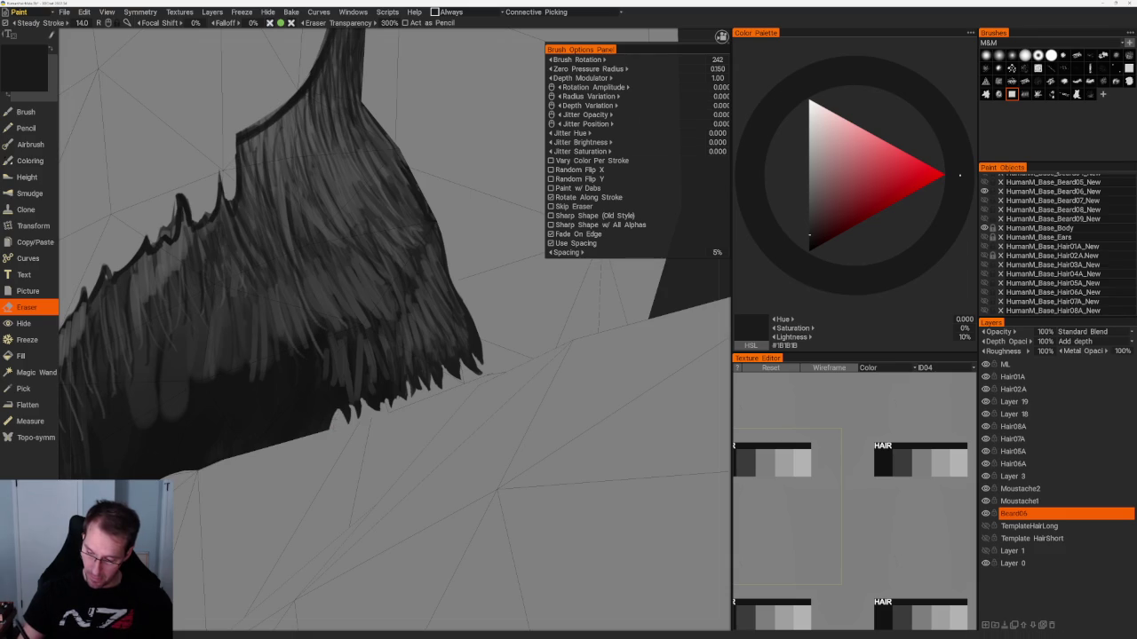
Erase the beard's lower edge into thin spikes, check in profile, and reselect the Beard04 layer.
drag(324, 423, 316, 421)
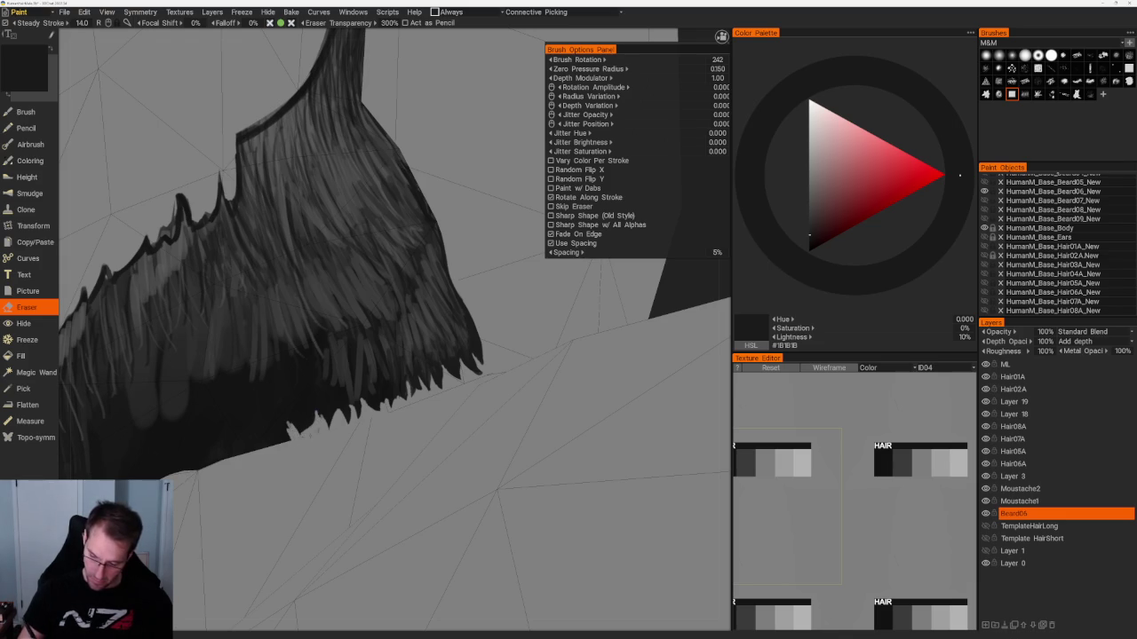
scroll(275, 182, down, 10)
drag(274, 183, 370, 186)
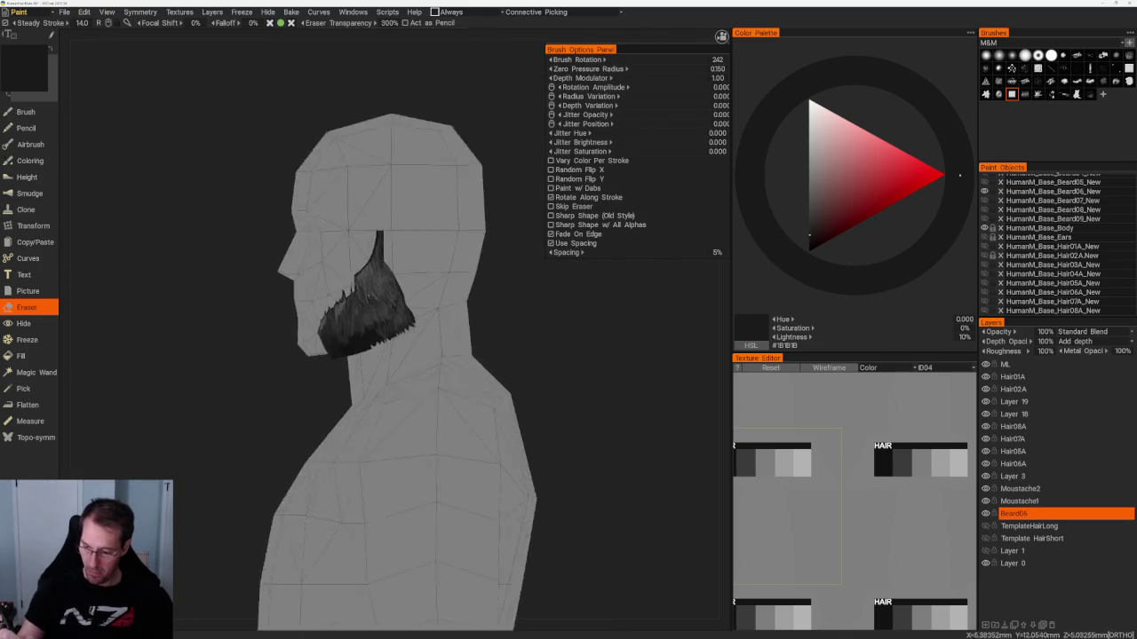
scroll(373, 188, up, 8)
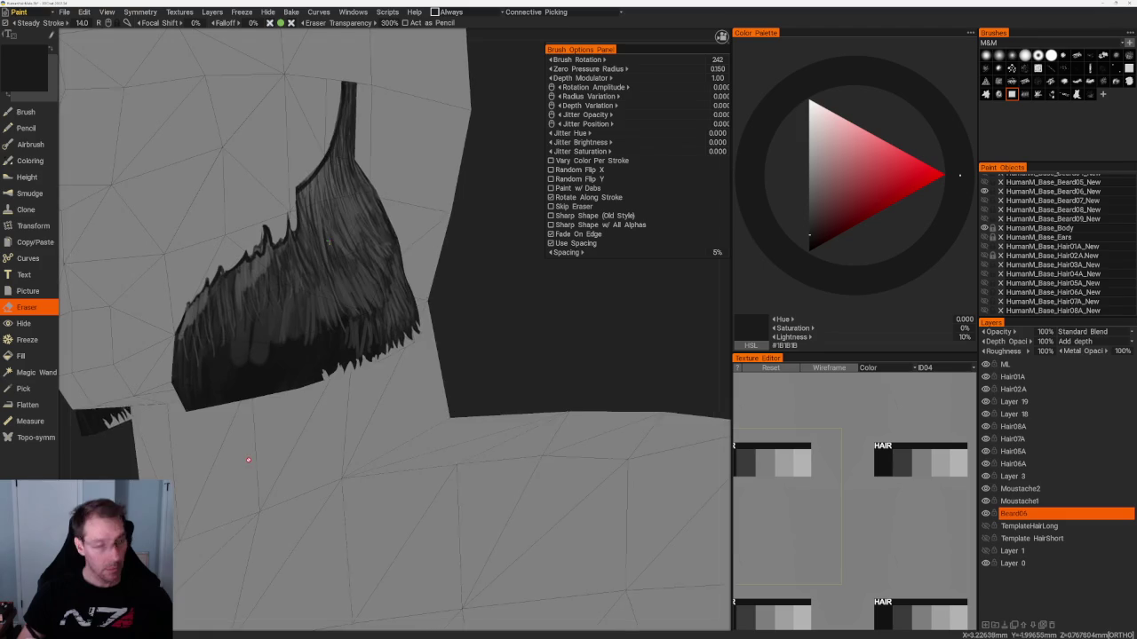
scroll(206, 472, up, 5)
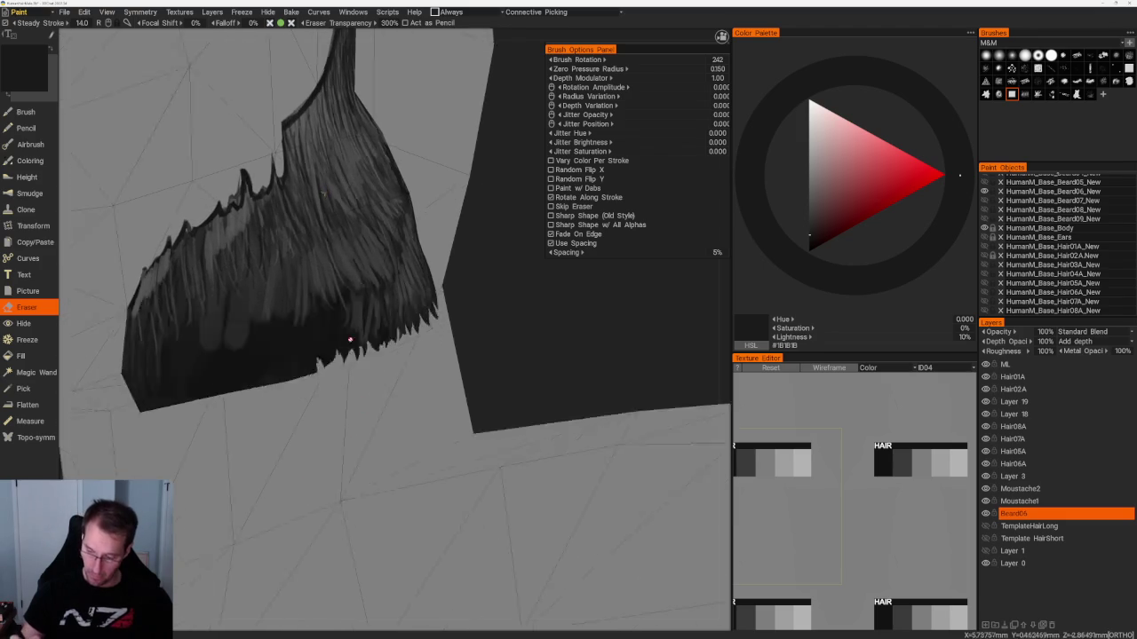
scroll(462, 324, down, 6)
scroll(463, 324, up, 4)
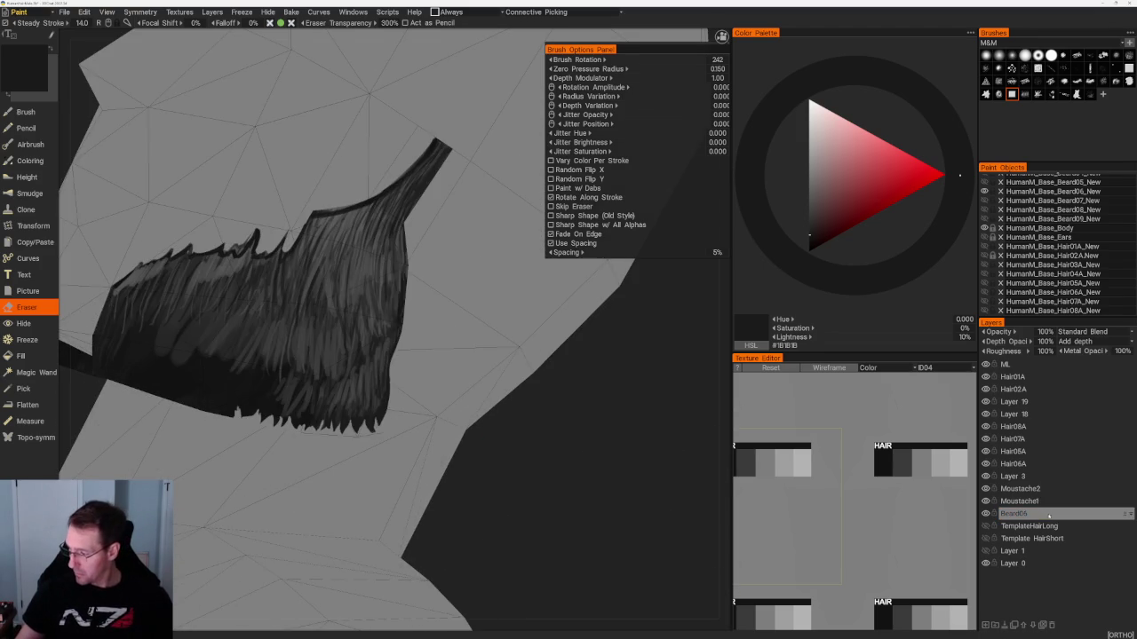
click(1013, 514)
Switch to the brush, choose a different hair strand brush, and sample a dark grey from the beard.
alt+drag(563, 477, 533, 444)
key(b)
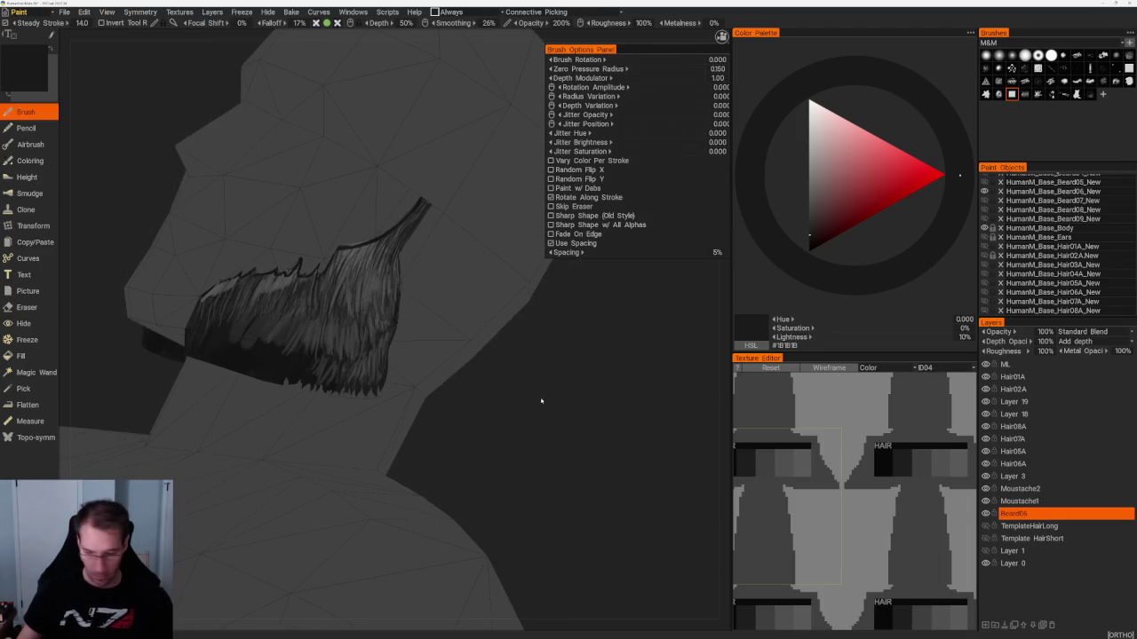
scroll(611, 419, up, 2)
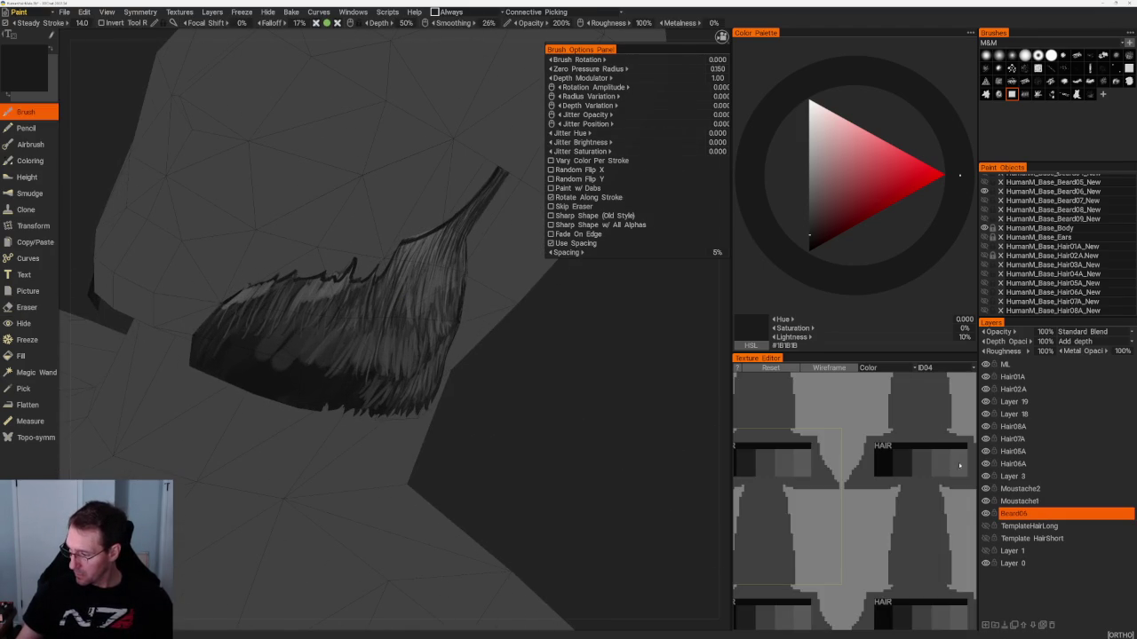
key(v)
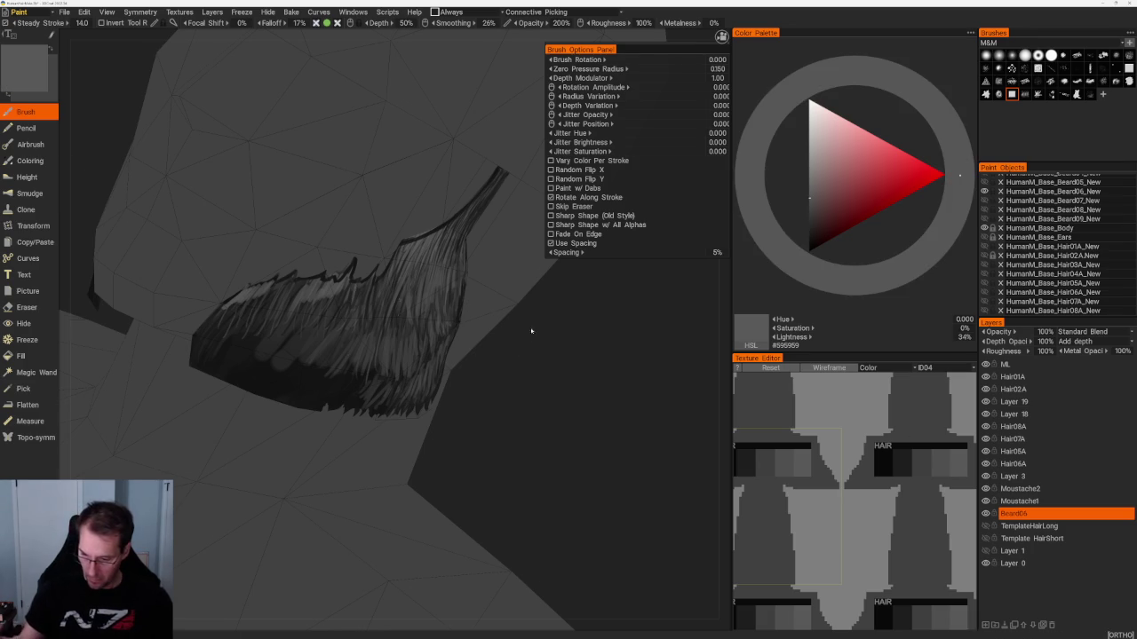
alt+drag(525, 328, 484, 333)
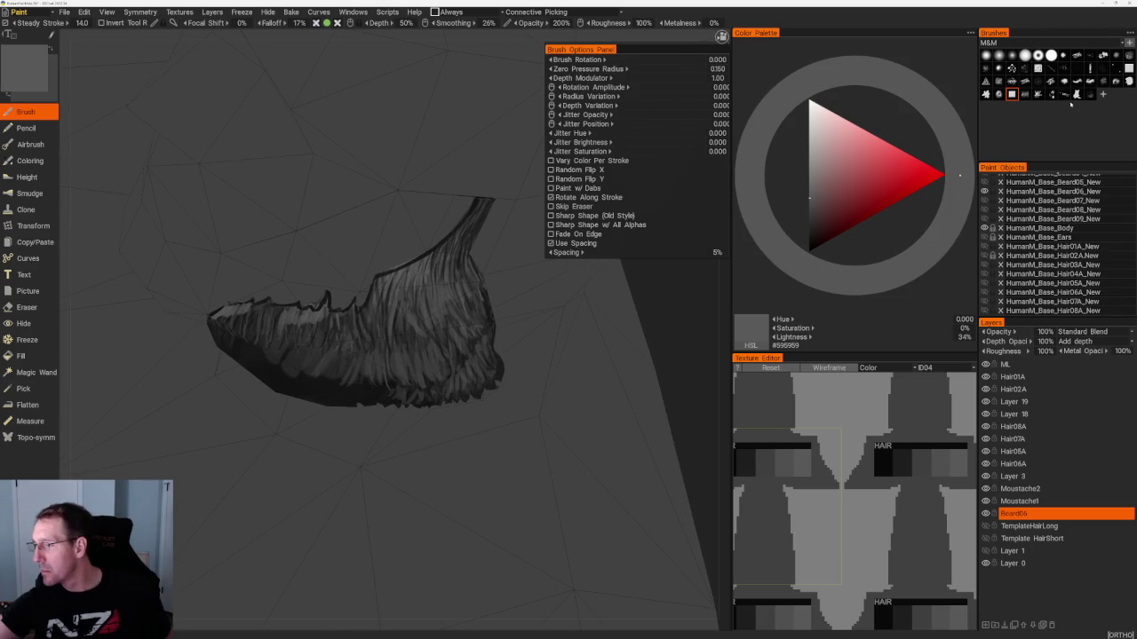
click(1025, 93)
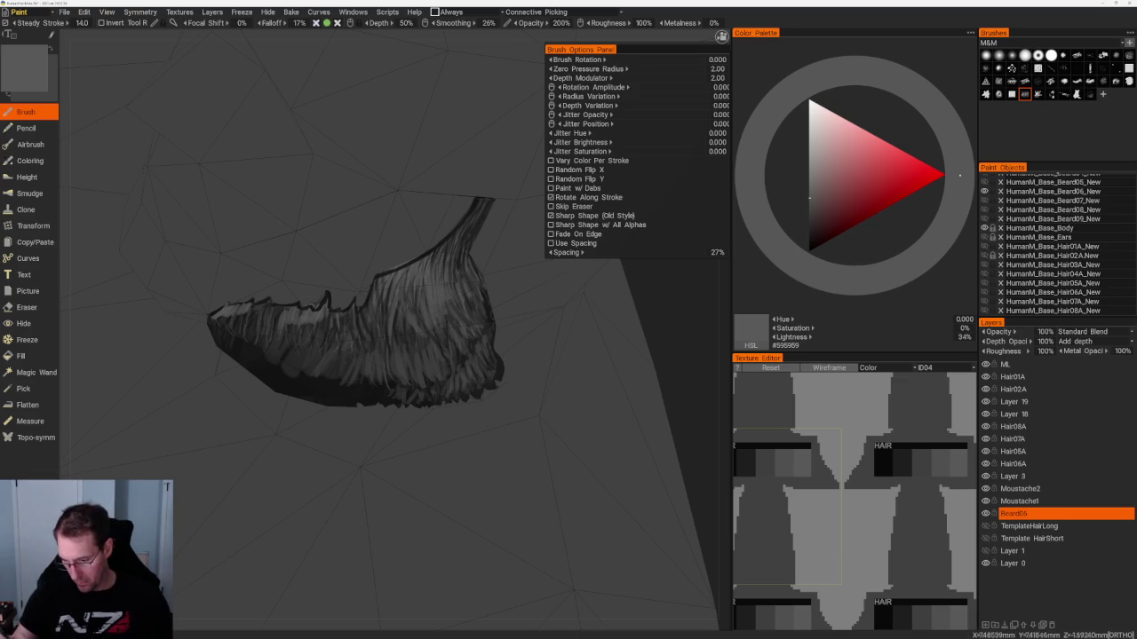
scroll(435, 275, up, 3)
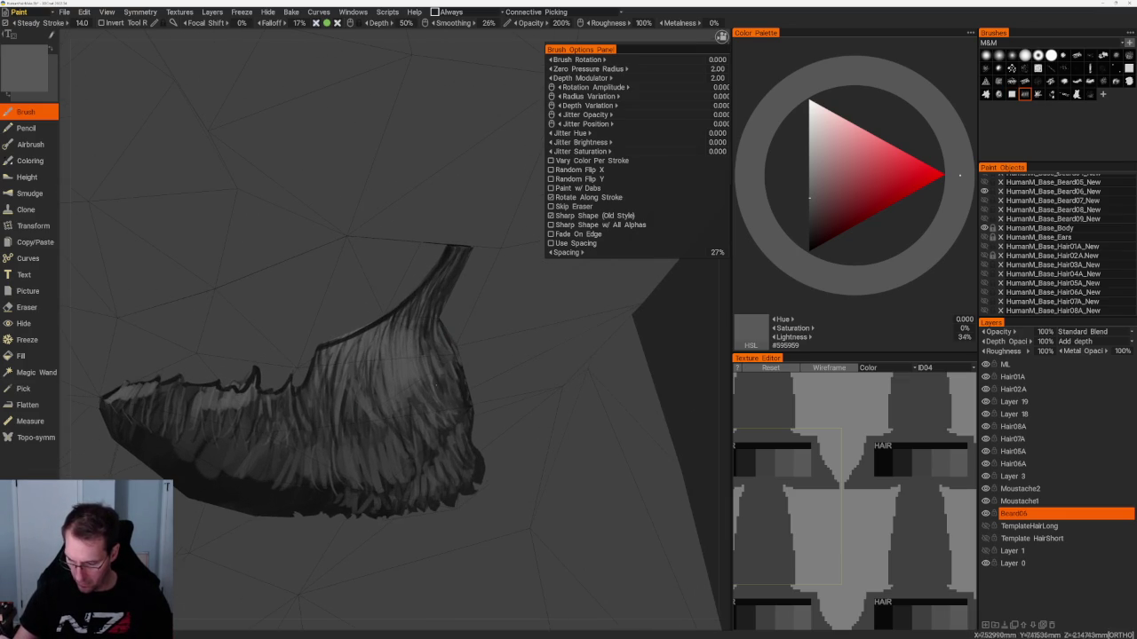
key(v)
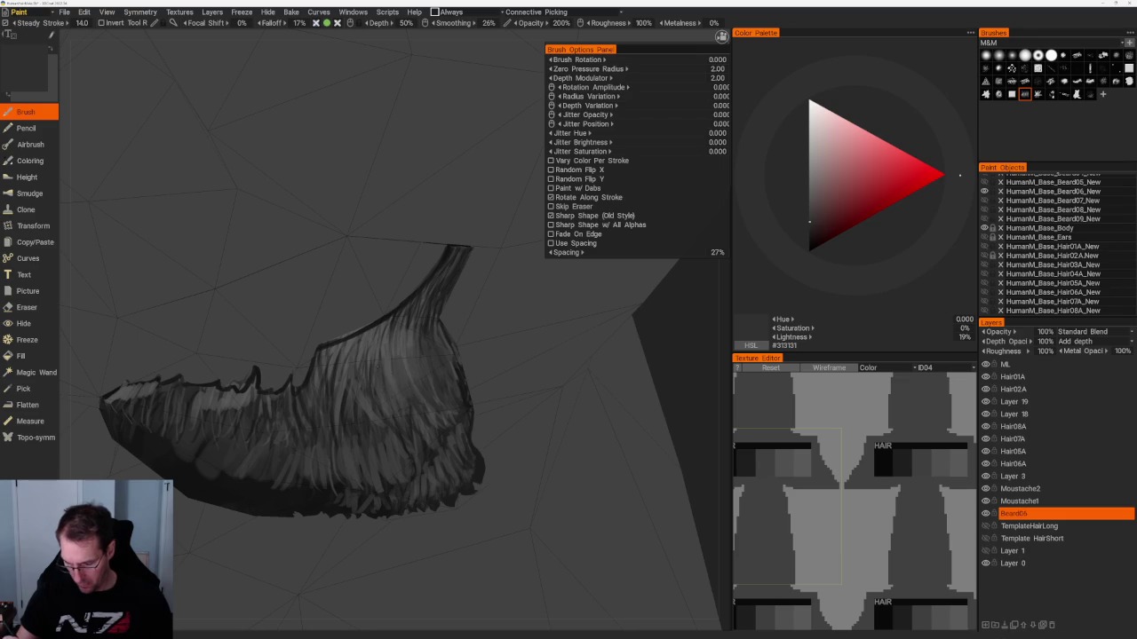
Paint thin dark strands on the beard, then layer lighter grey strands over them.
drag(373, 389, 359, 419)
drag(347, 363, 336, 403)
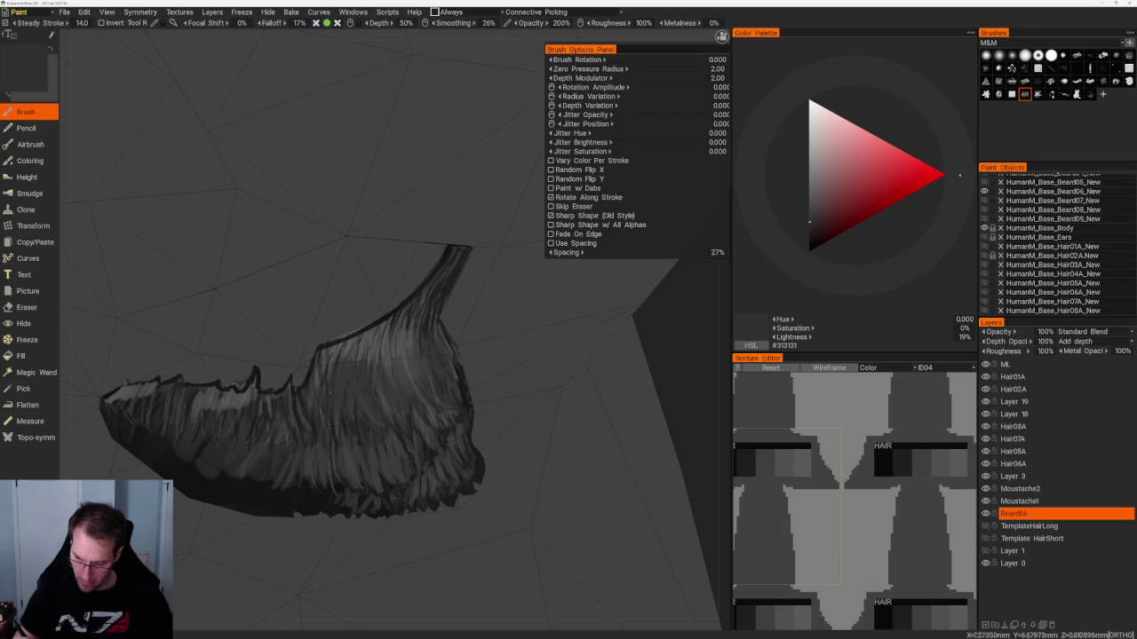
key(v)
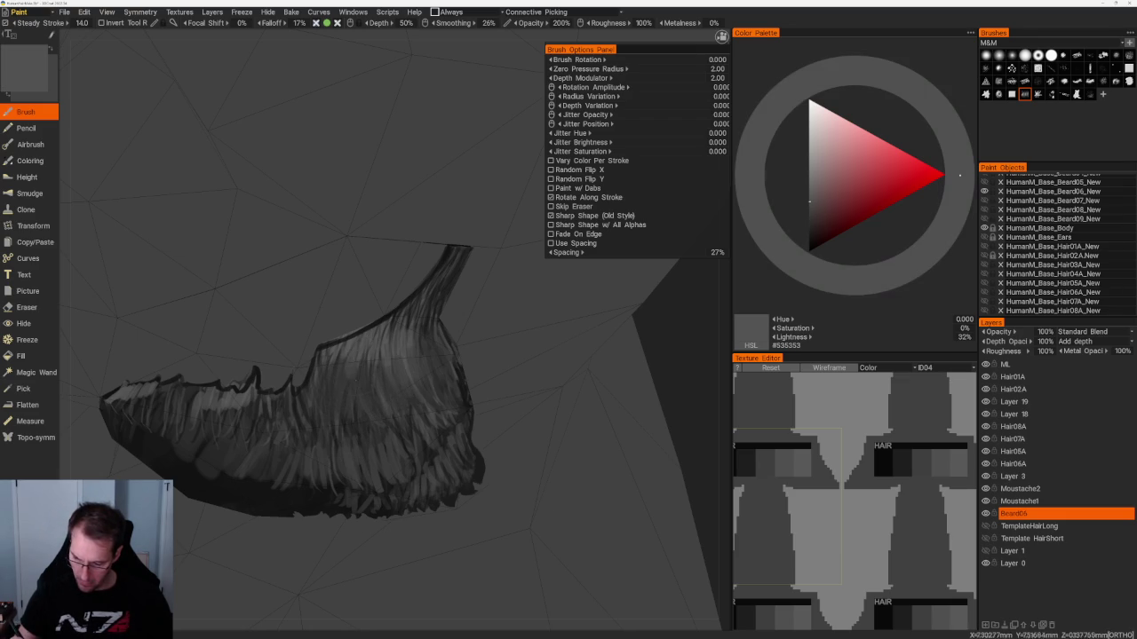
drag(336, 360, 323, 397)
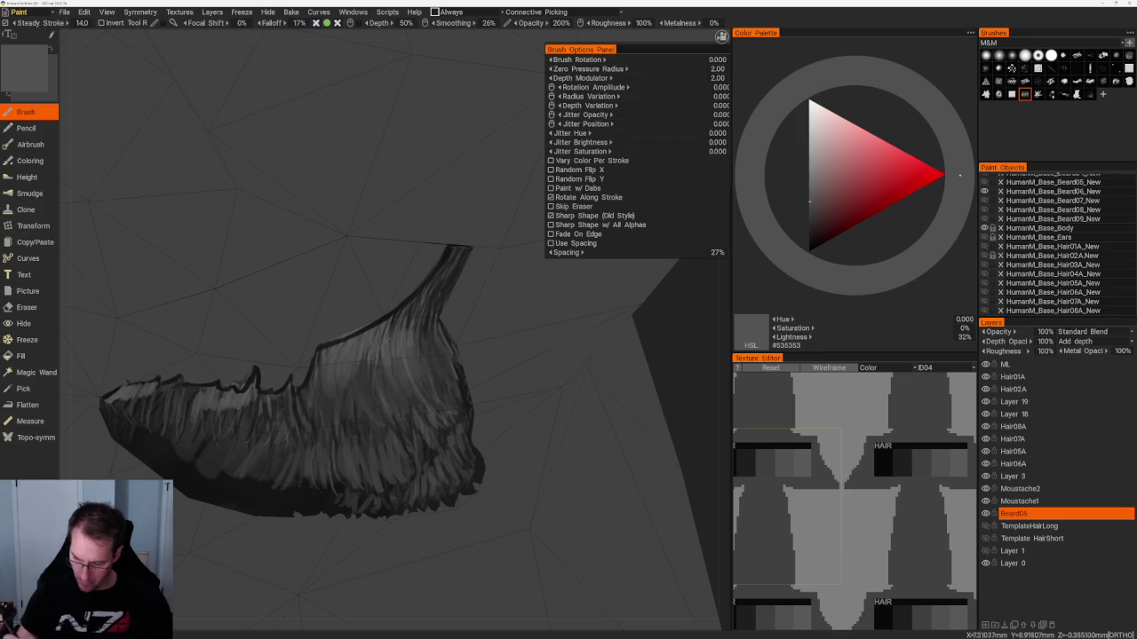
drag(390, 360, 371, 395)
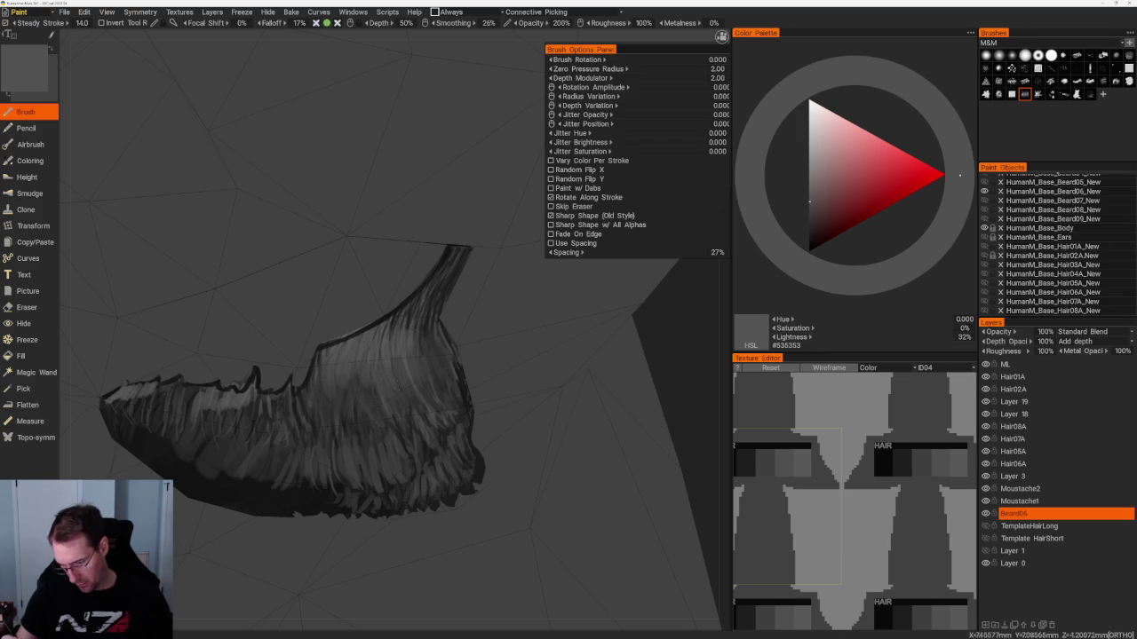
drag(407, 311, 429, 359)
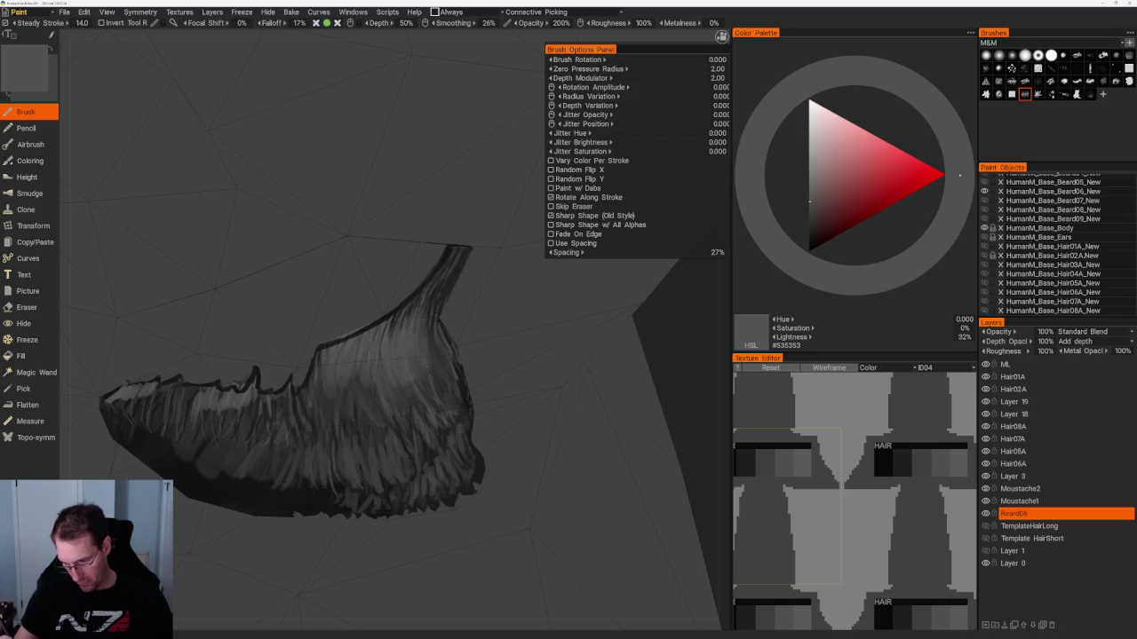
Add dark strands on the beard's right side and mid-grey #4D4D4D highlights near its top.
key(v)
mouse_move(423, 318)
mouse_down()
mouse_move(415, 347)
mouse_move(402, 343)
mouse_up()
key(v)
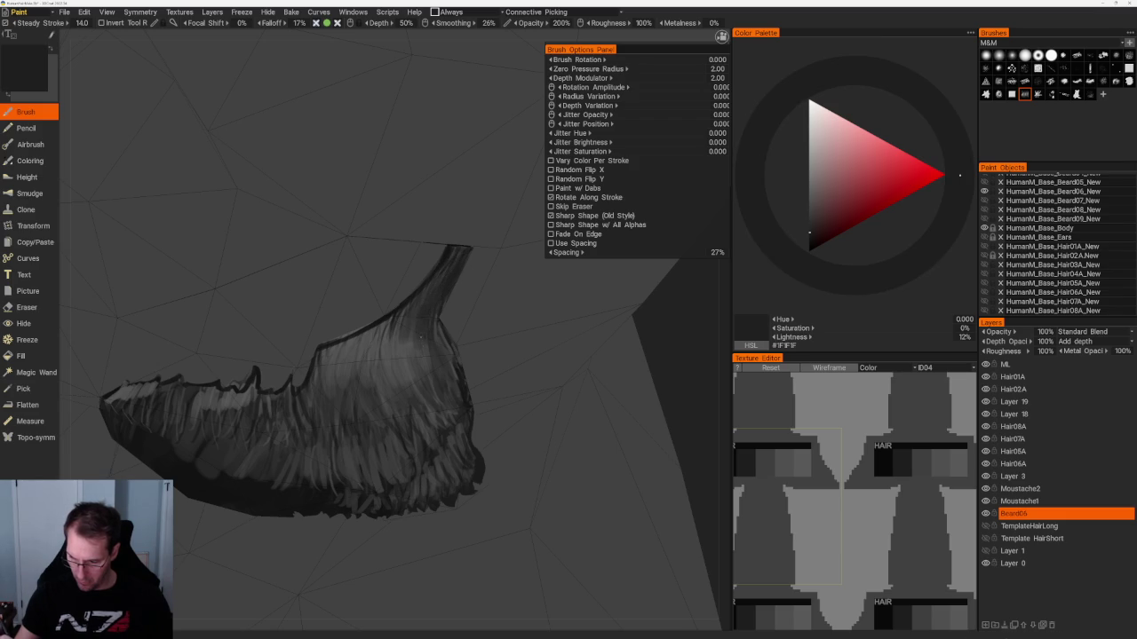
key(v)
drag(431, 294, 430, 325)
drag(444, 278, 439, 305)
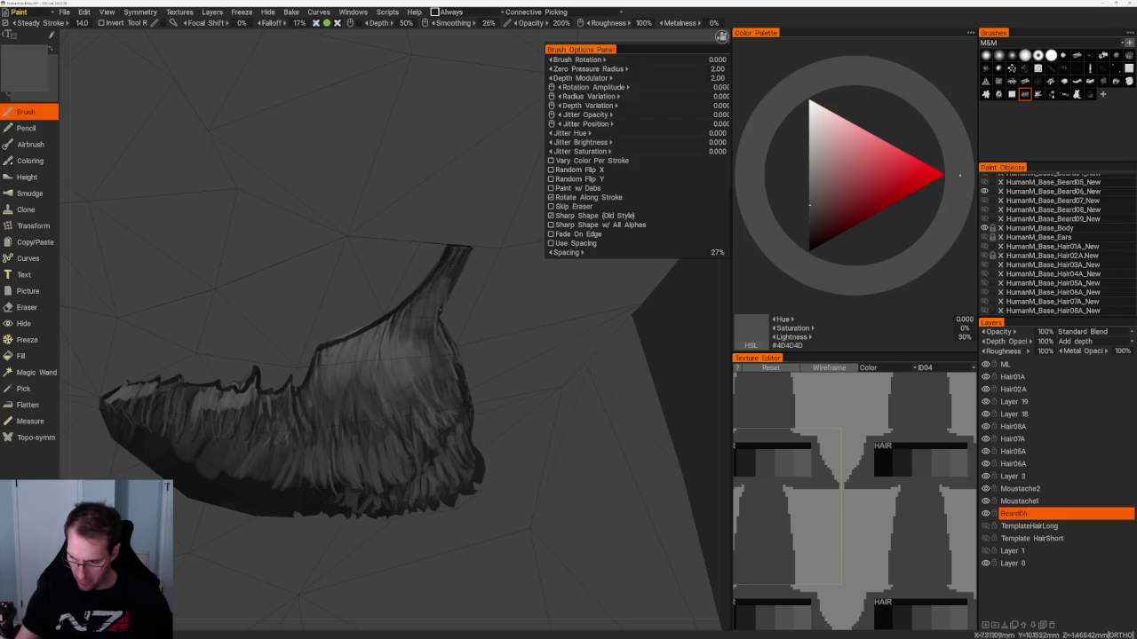
right_drag(452, 330, 328, 259)
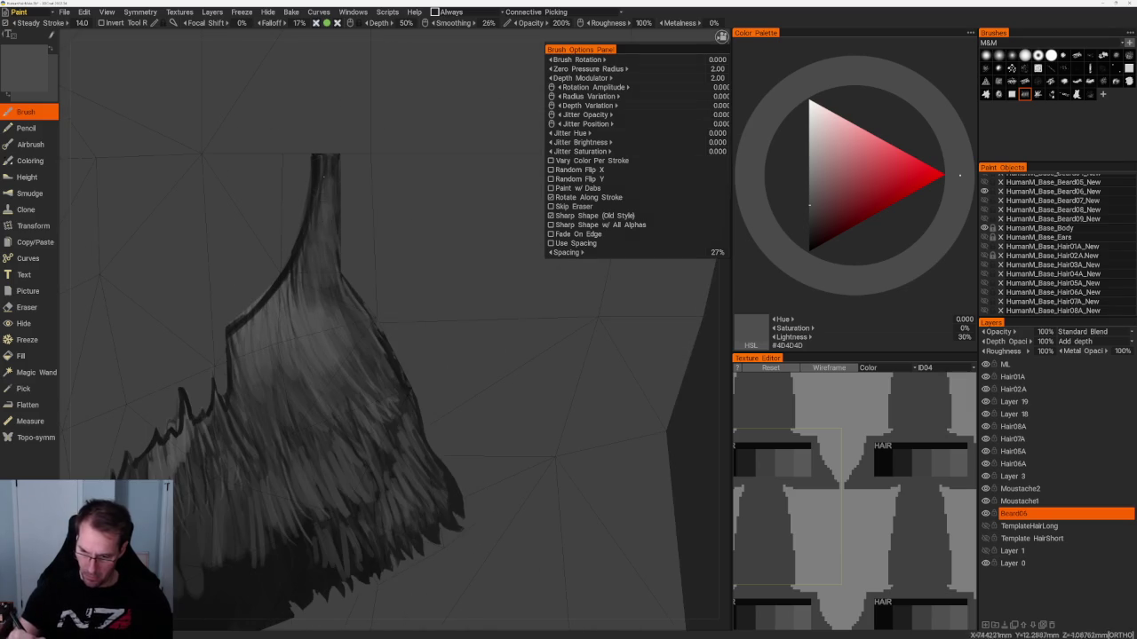
Paint alternating light and near-black strands over the beard's neck area, left edge and top.
drag(321, 183, 302, 263)
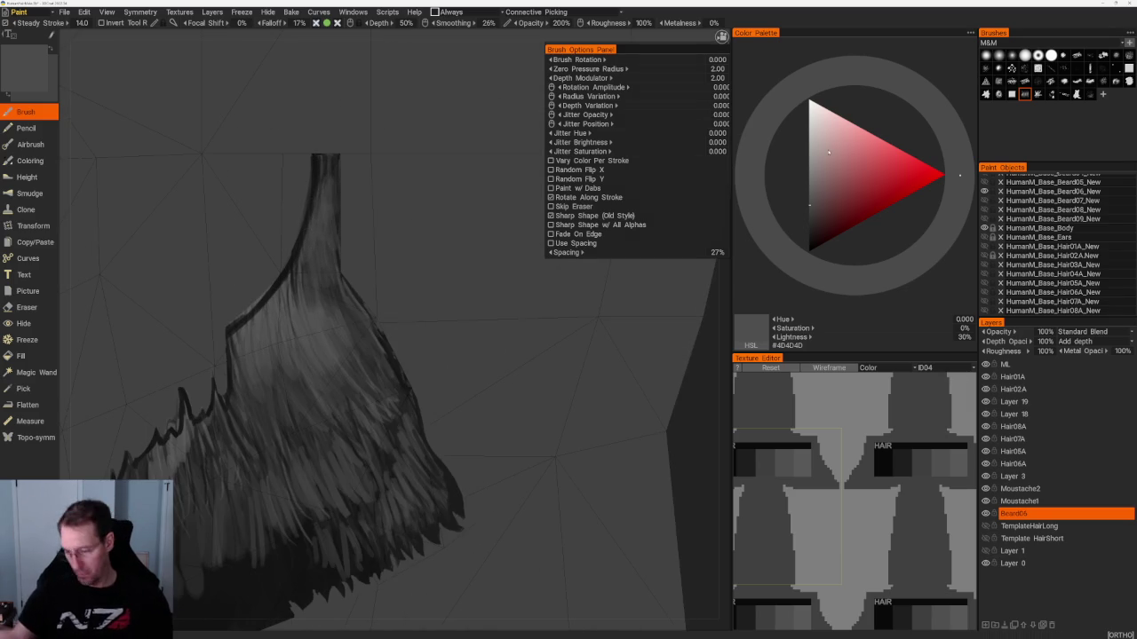
key(v)
mouse_move(291, 274)
mouse_down()
mouse_move(278, 317)
mouse_move(249, 348)
mouse_move(229, 350)
mouse_up()
drag(258, 314, 253, 347)
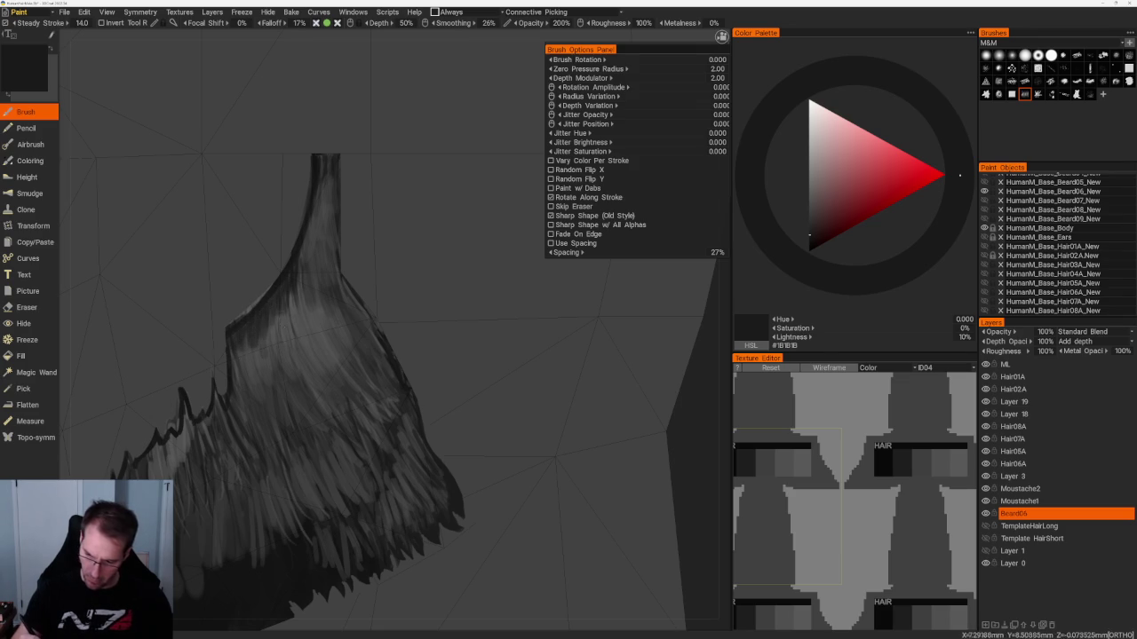
key(v)
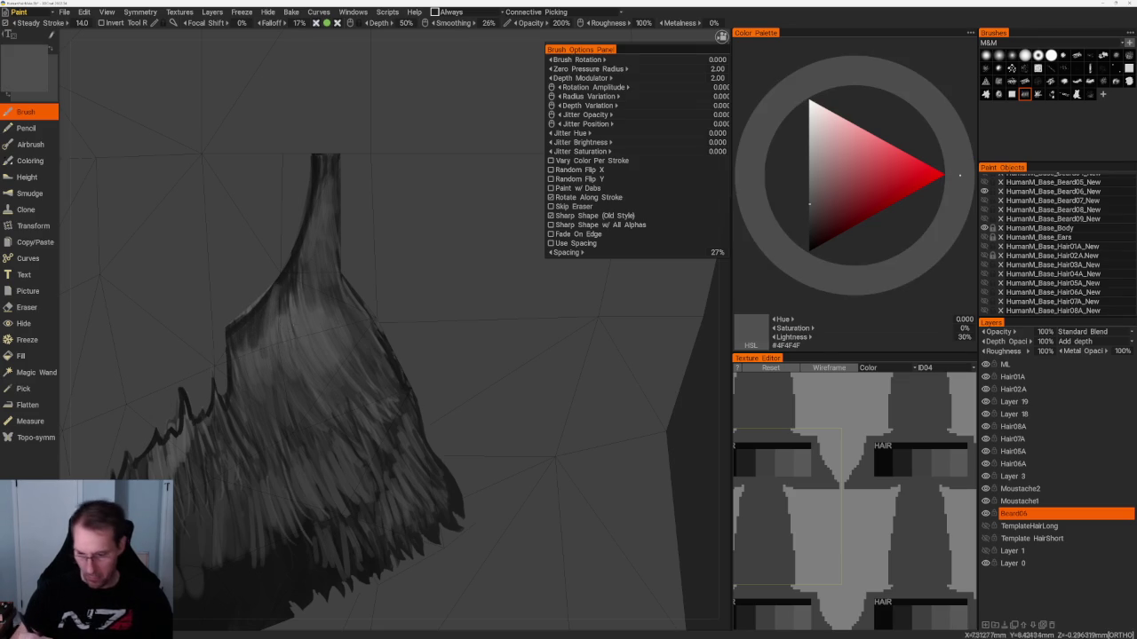
mouse_move(294, 266)
mouse_down()
mouse_move(293, 300)
mouse_move(296, 274)
mouse_move(306, 290)
mouse_up()
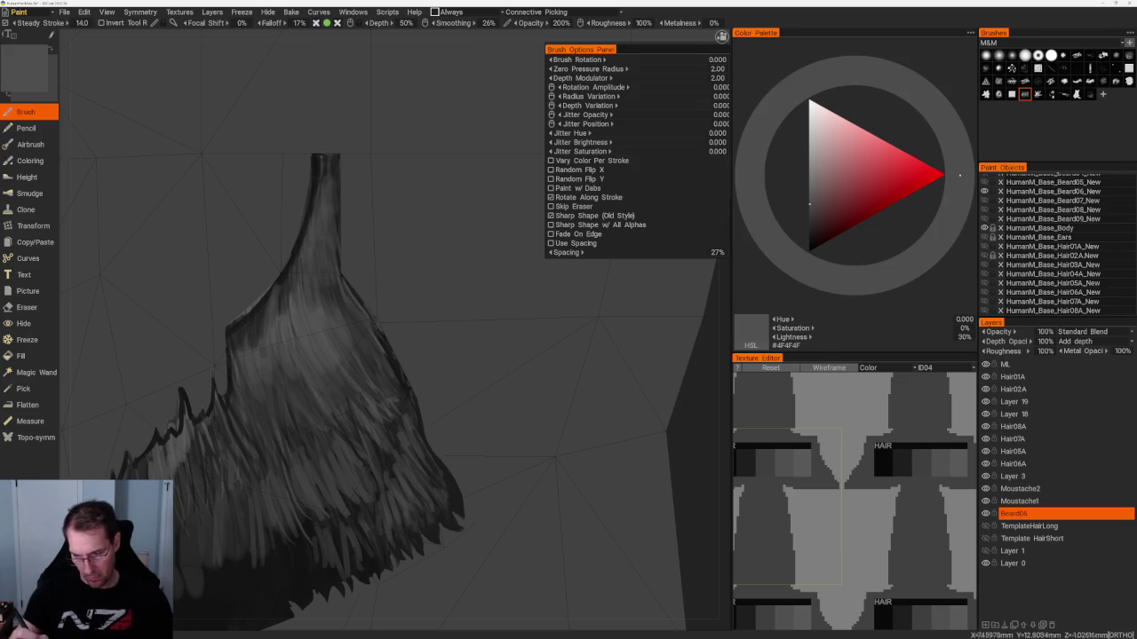
mouse_move(317, 160)
mouse_down()
mouse_move(317, 194)
mouse_move(331, 190)
mouse_up()
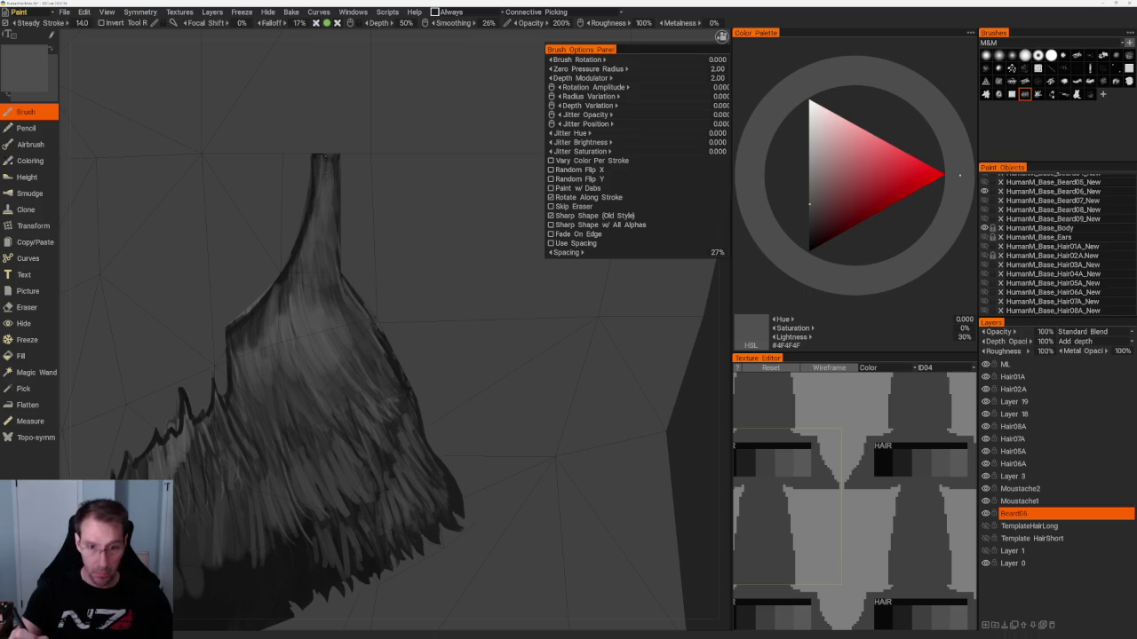
From a frontal view, paint four dark grey strands down the upper beard.
scroll(236, 104, down, 3)
scroll(237, 104, down, 3)
mouse_move(236, 103)
right_down()
mouse_move(274, 112)
mouse_move(451, 256)
right_up()
scroll(451, 256, up, 3)
scroll(451, 256, up, 3)
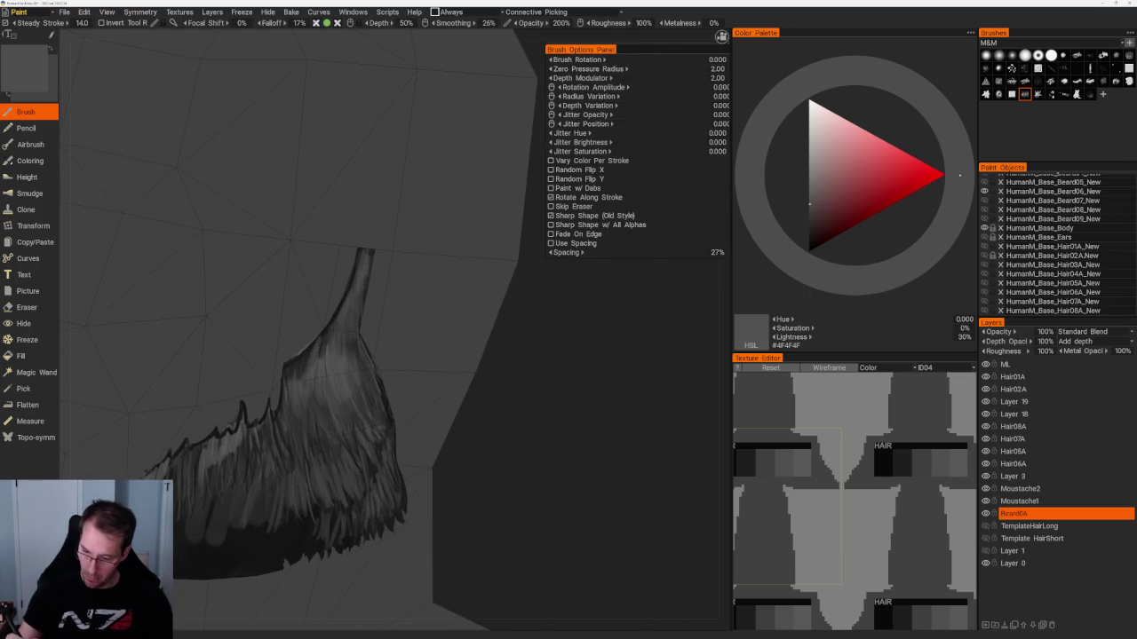
right_drag(367, 256, 330, 375)
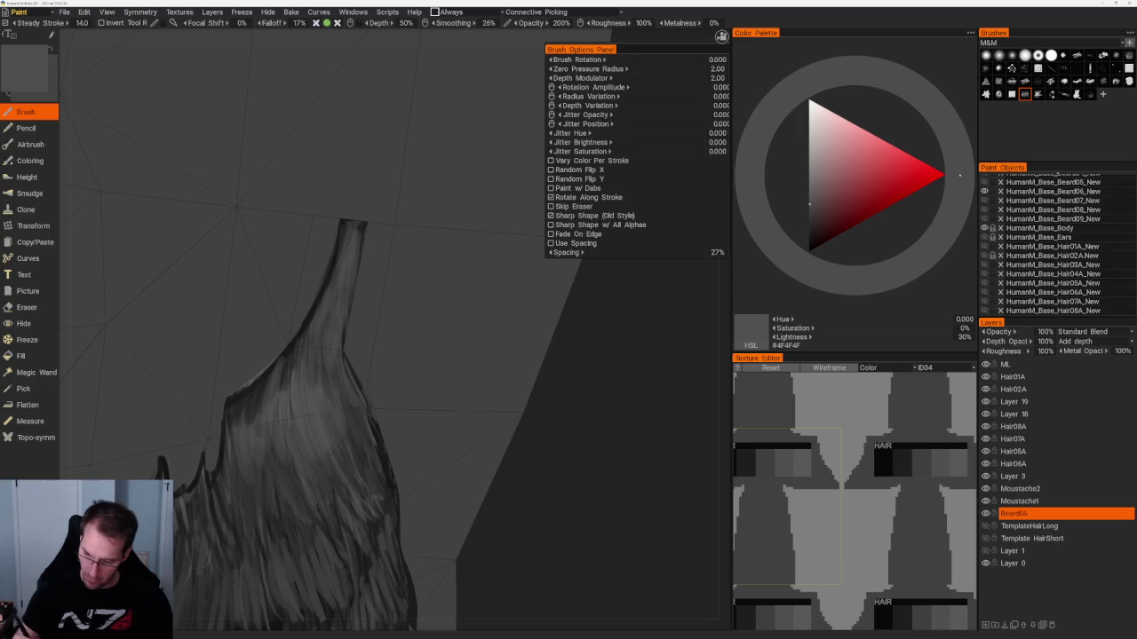
key(v)
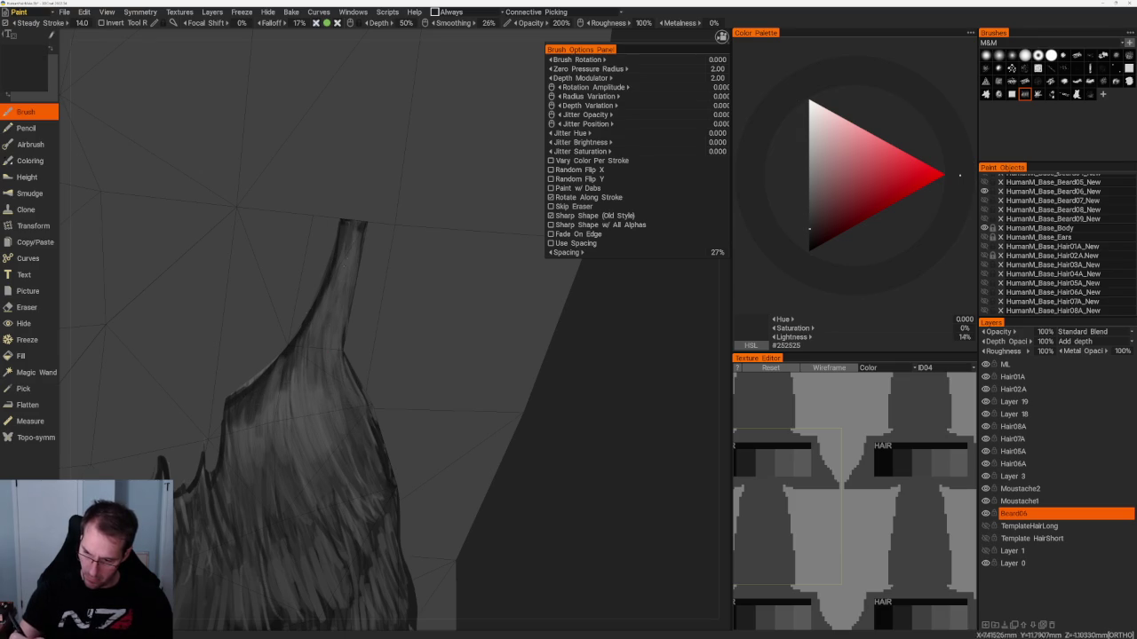
drag(356, 250, 335, 359)
drag(334, 314, 330, 381)
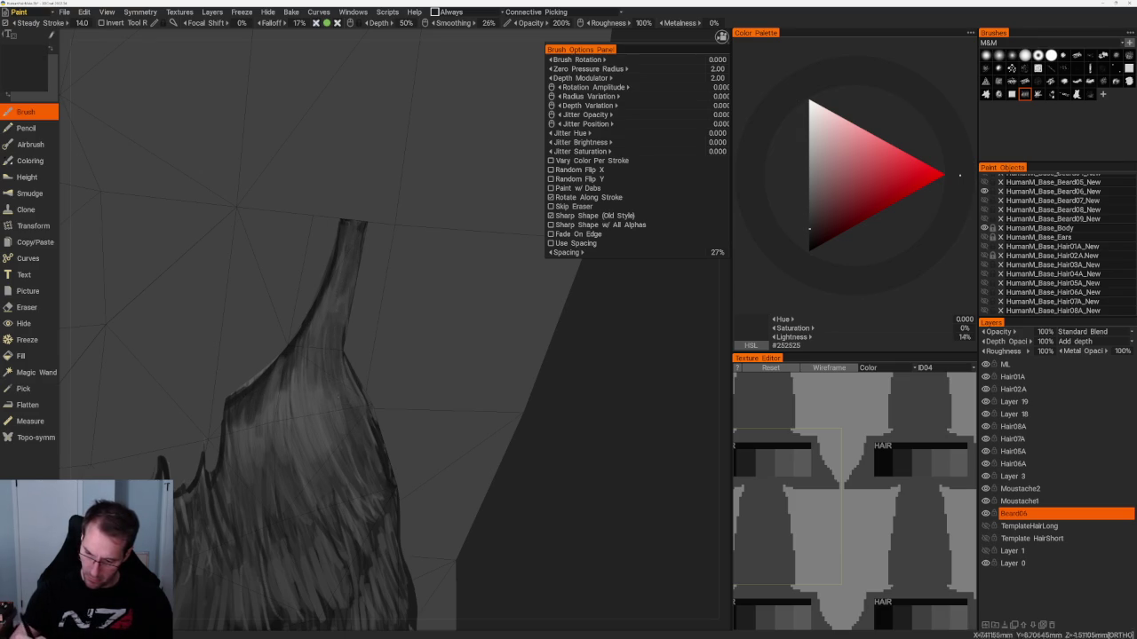
mouse_move(330, 295)
mouse_down()
mouse_move(318, 378)
mouse_move(310, 357)
mouse_up()
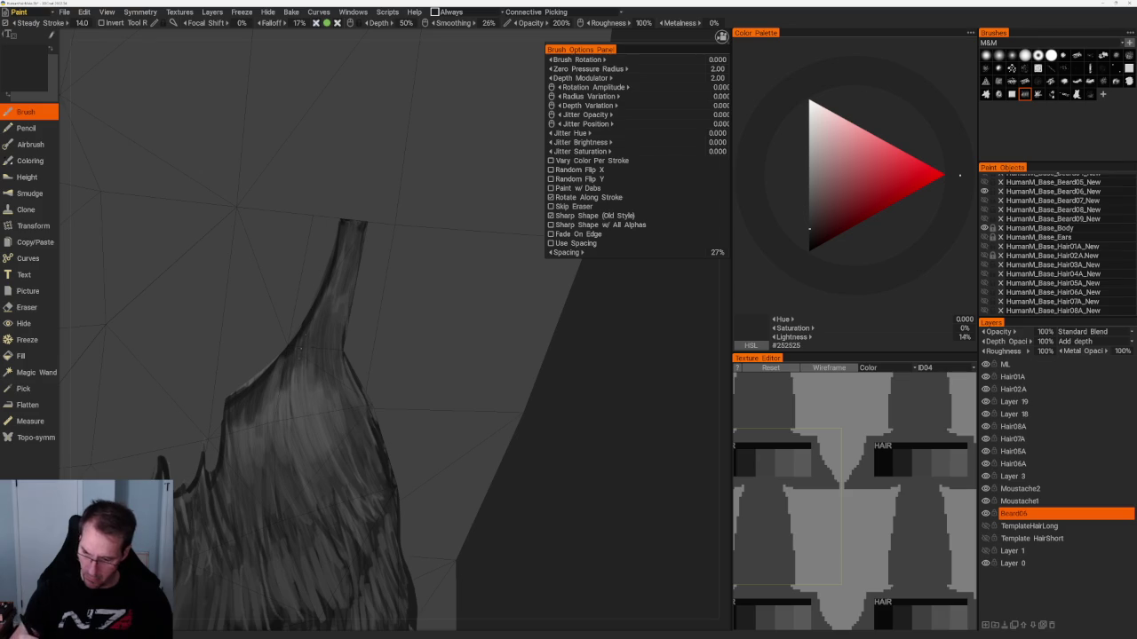
drag(343, 251, 336, 299)
From a closer angle, fill gaps with thin bright hair strands.
scroll(333, 293, down, 3)
mouse_move(338, 238)
alt+mouse_down()
mouse_move(469, 243)
mouse_move(497, 373)
alt+mouse_up()
scroll(497, 373, up, 3)
alt+drag(380, 325, 334, 313)
drag(333, 317, 341, 313)
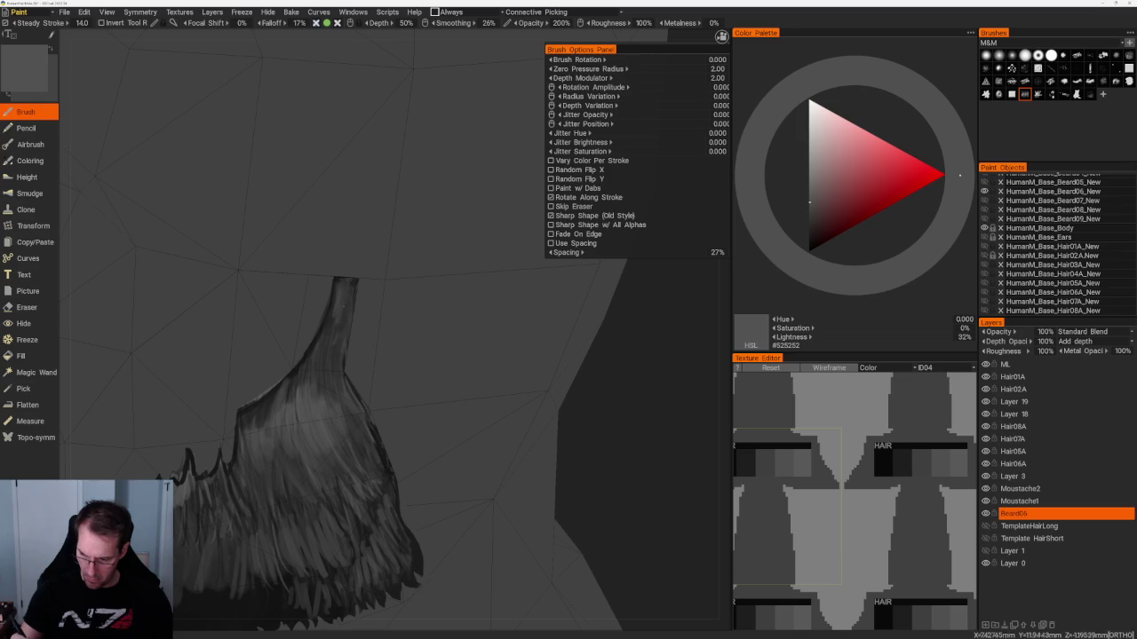
mouse_move(321, 370)
mouse_down()
mouse_move(326, 349)
mouse_move(338, 354)
mouse_up()
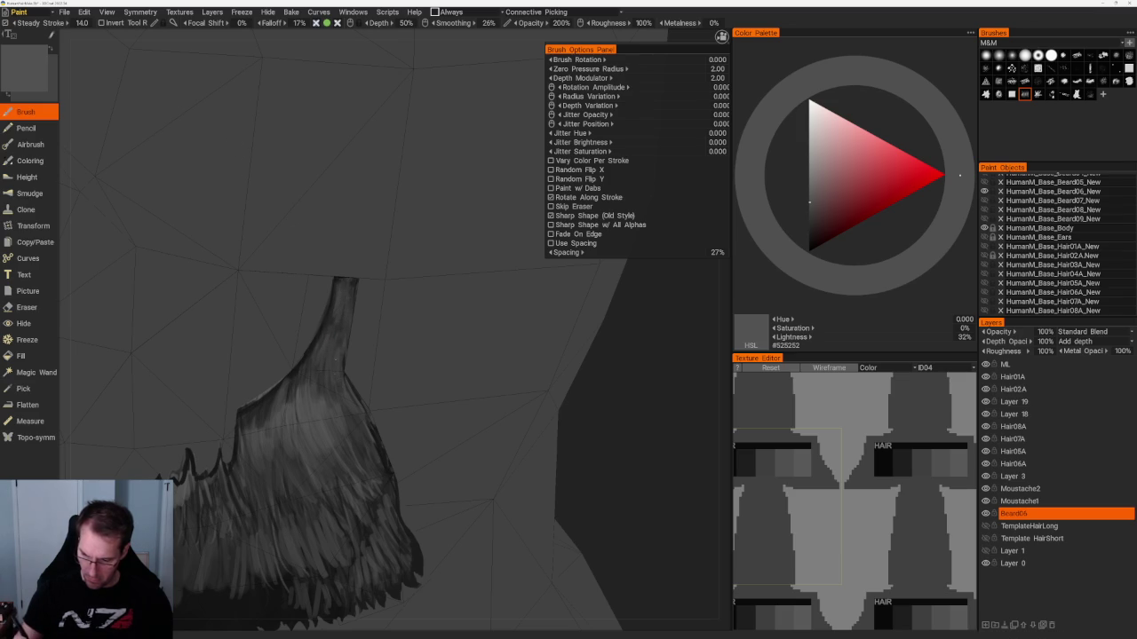
Try darker and mid greys, settling on #4B4B4B at 29% lightness.
key(v)
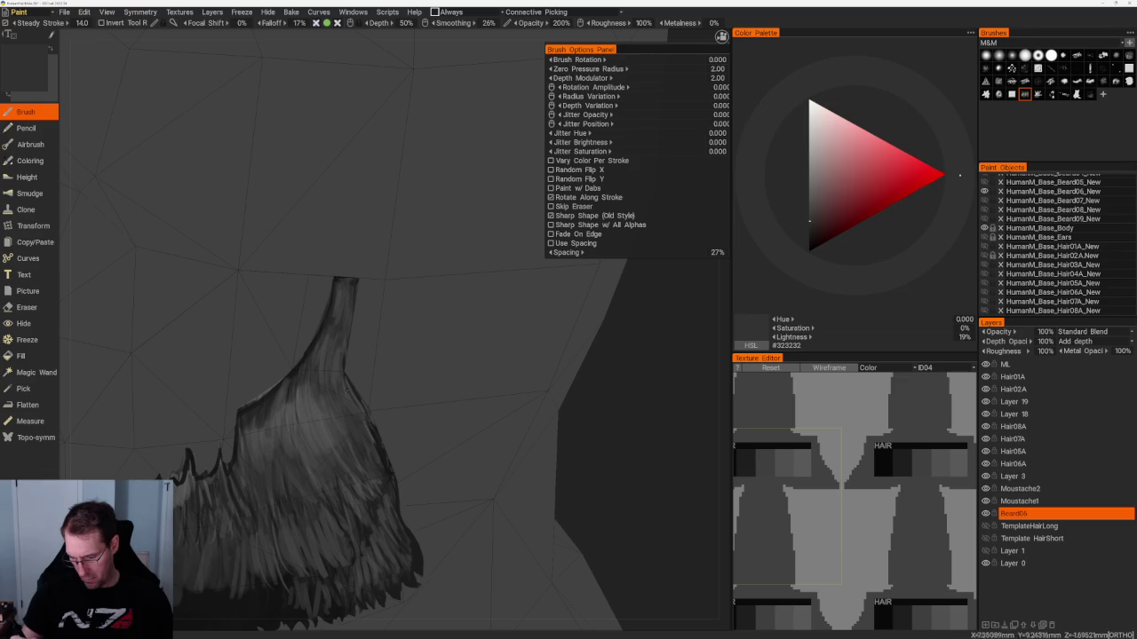
key(v)
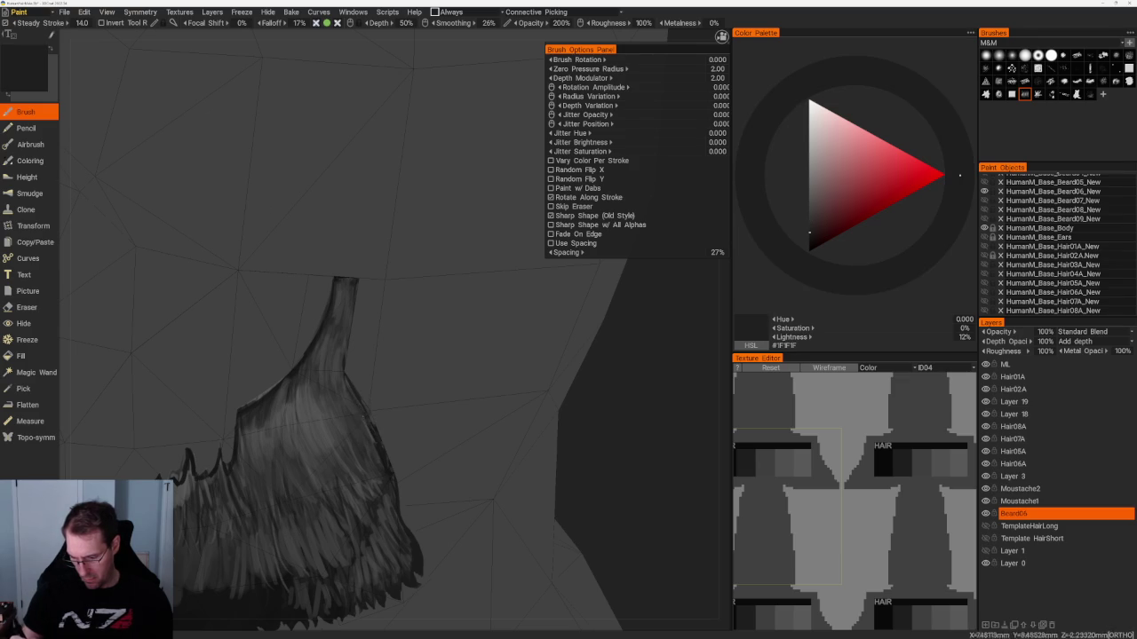
scroll(520, 338, down, 5)
scroll(165, 329, up, 10)
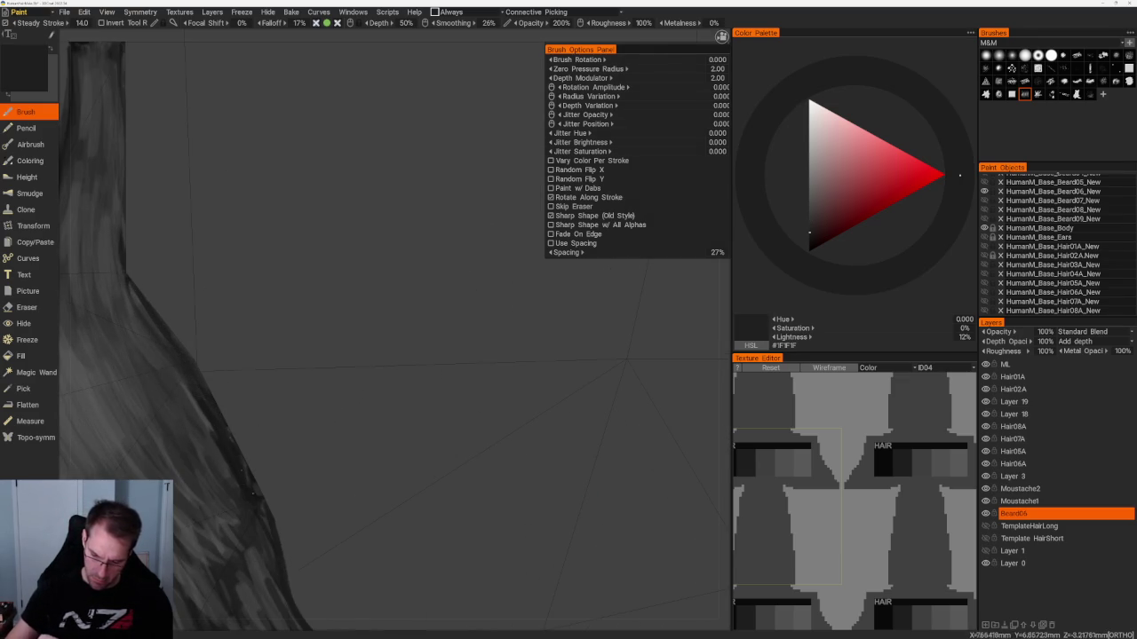
scroll(406, 284, down, 3)
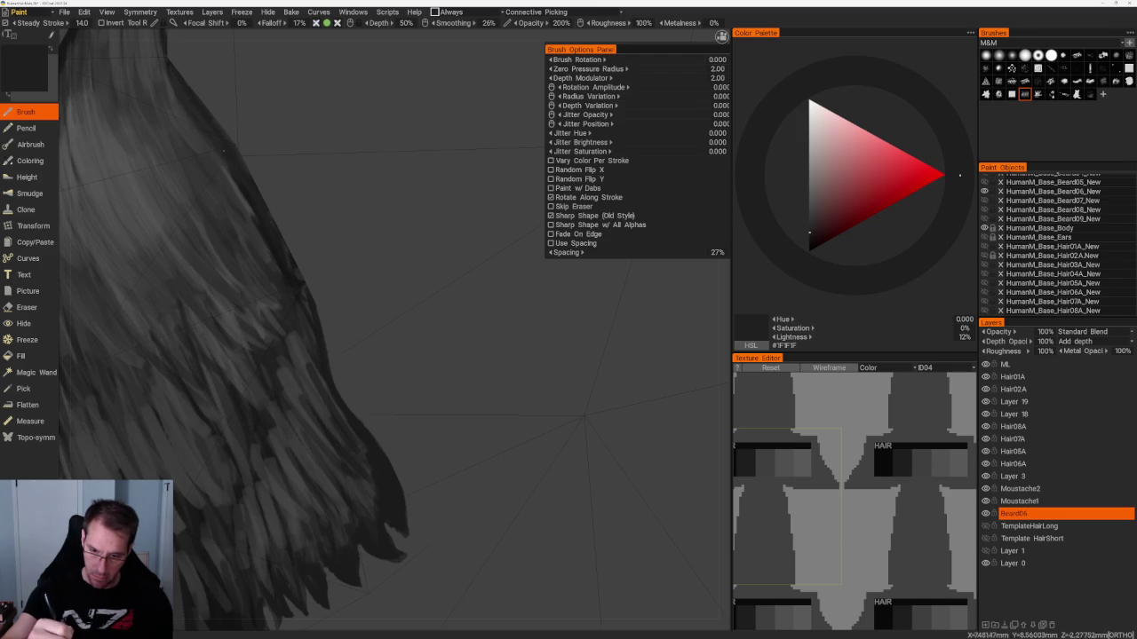
key(v)
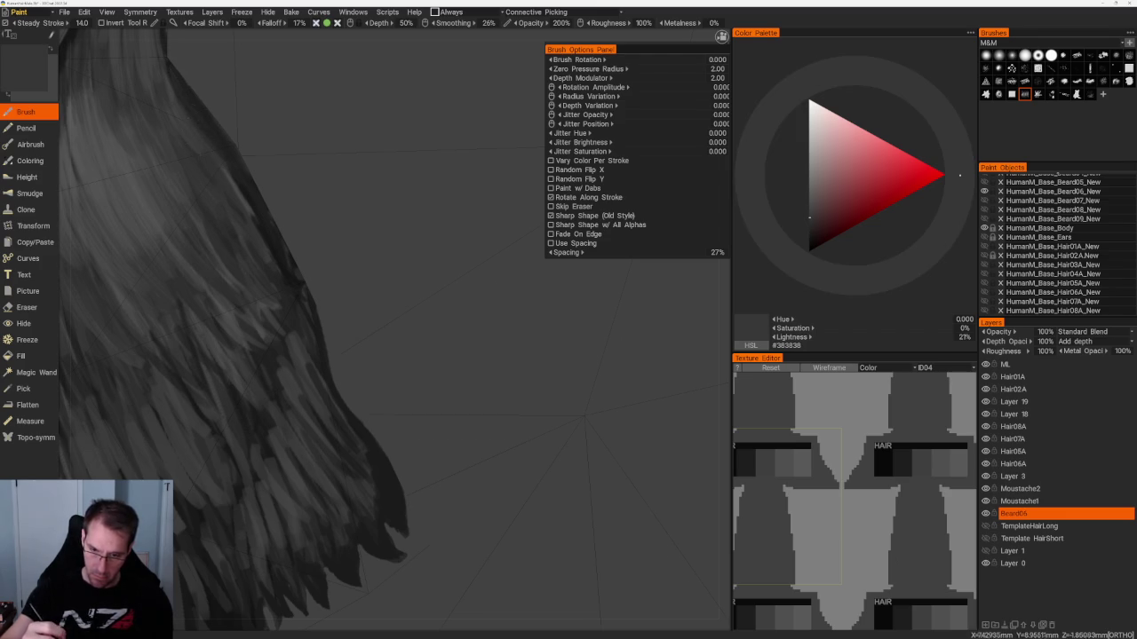
right_drag(228, 189, 194, 192)
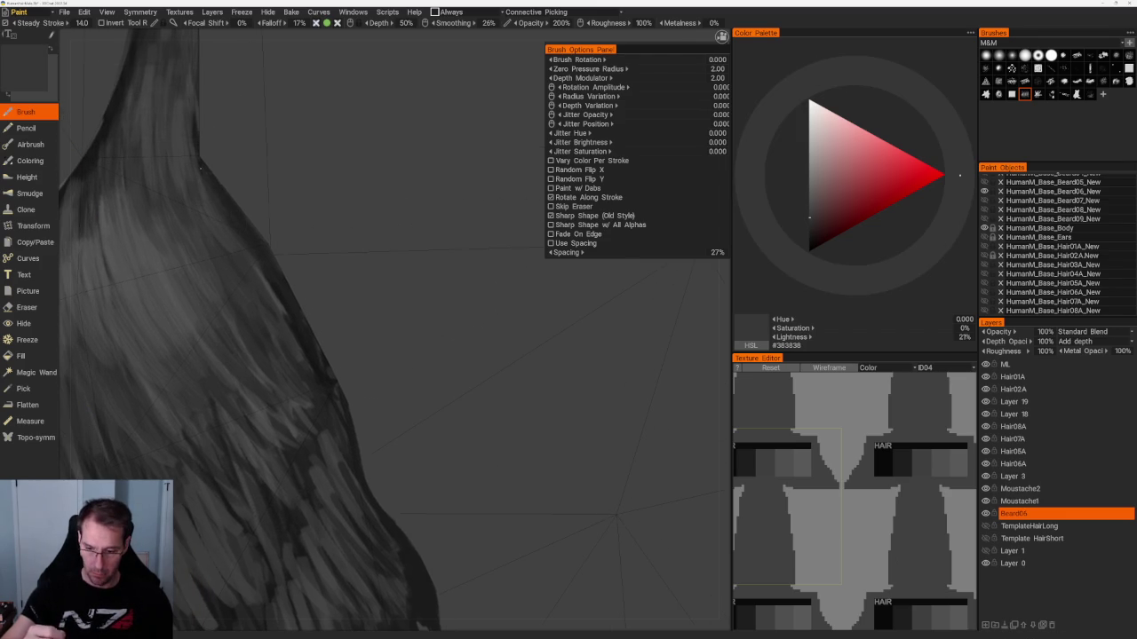
key(v)
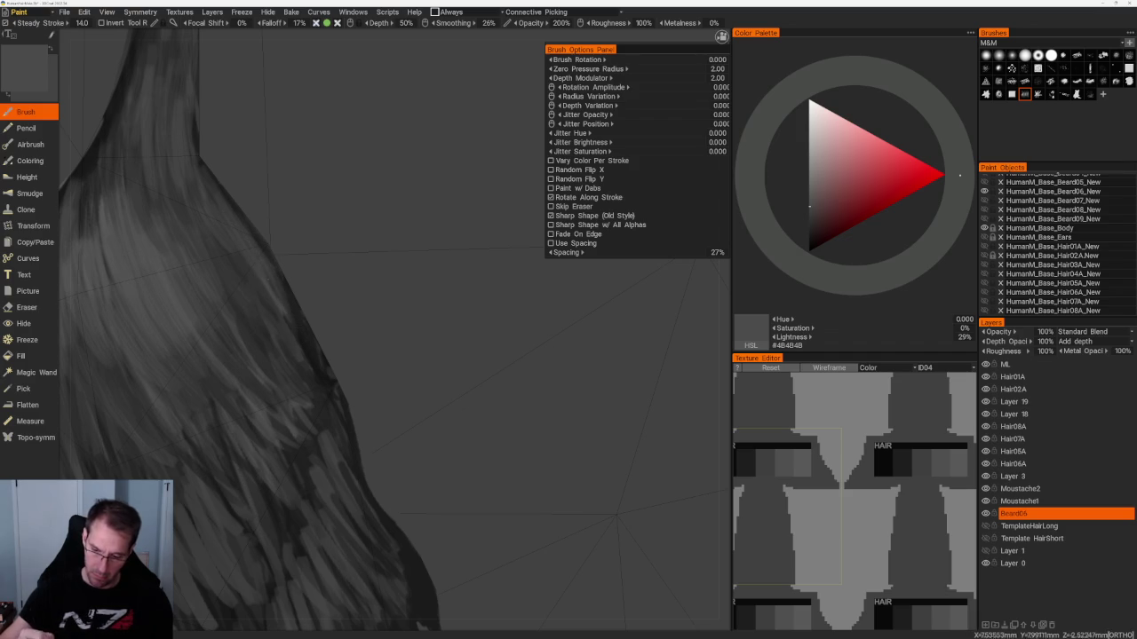
scroll(329, 409, down, 5)
scroll(284, 178, up, 2)
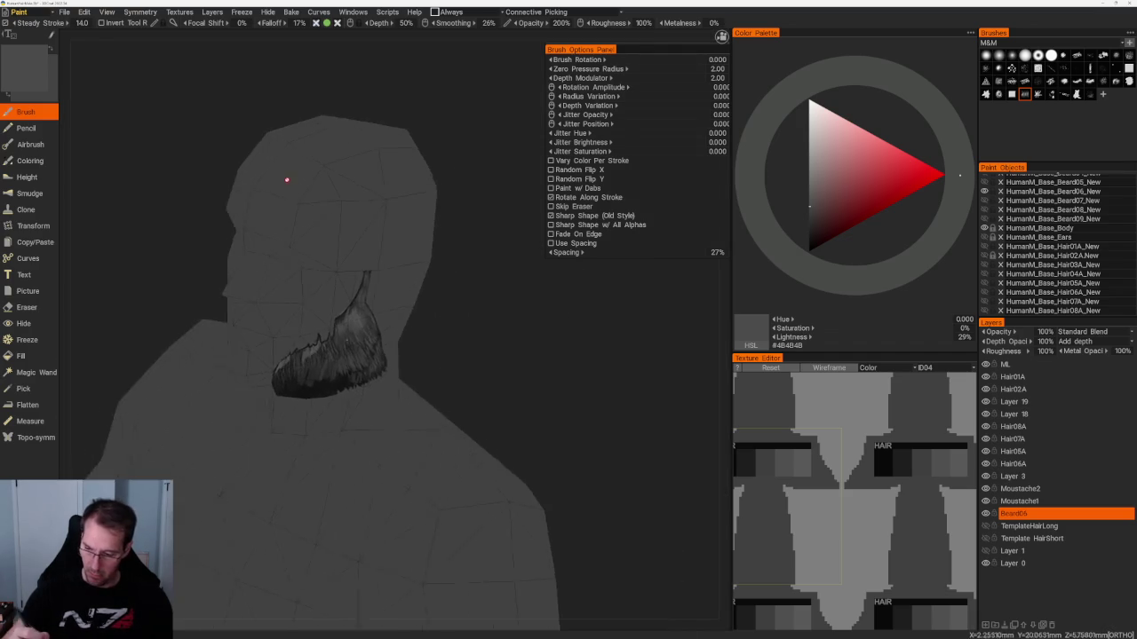
Orbit to the beard's underside while switching between darker, lighter and near-black greys.
scroll(382, 326, up, 5)
drag(480, 400, 532, 373)
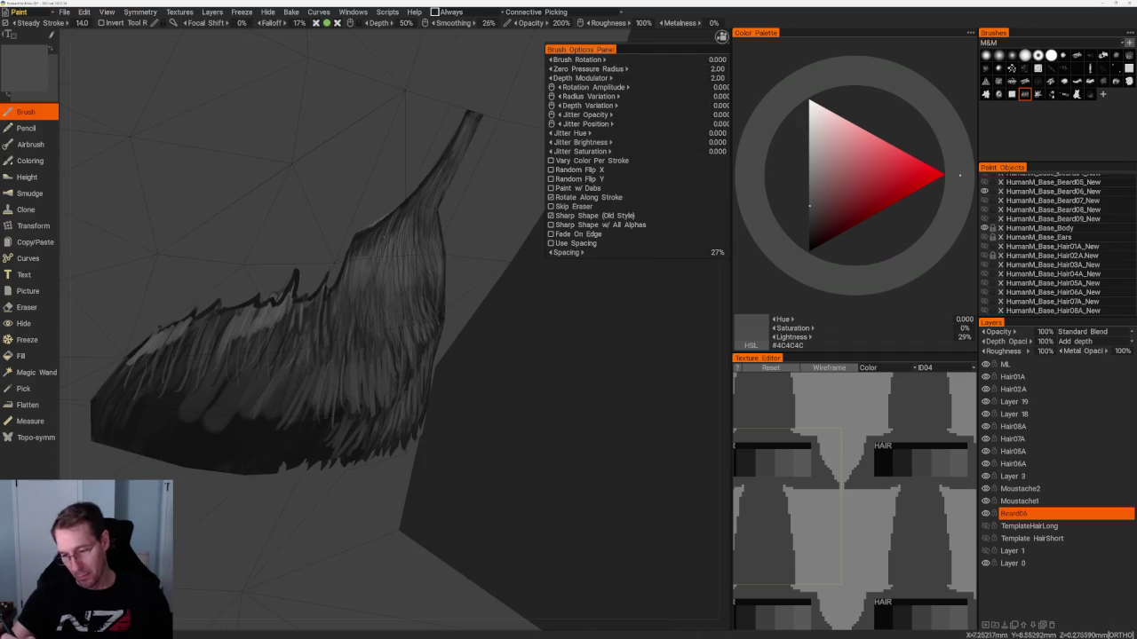
key(v)
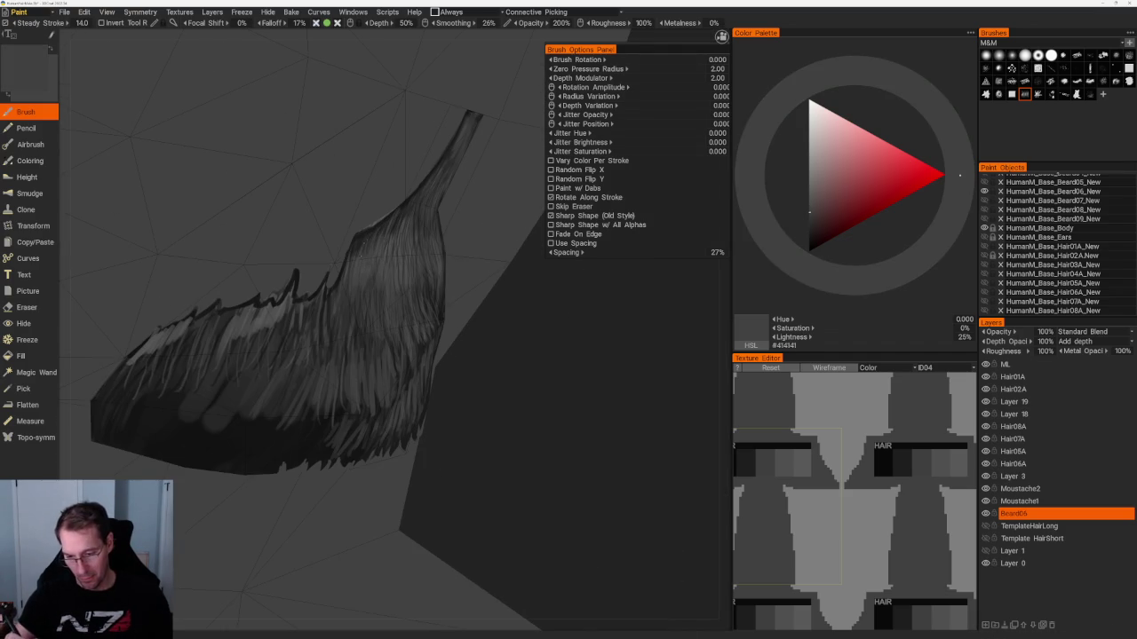
mouse_move(374, 283)
mouse_down()
mouse_move(367, 332)
mouse_move(412, 243)
mouse_up()
key(v)
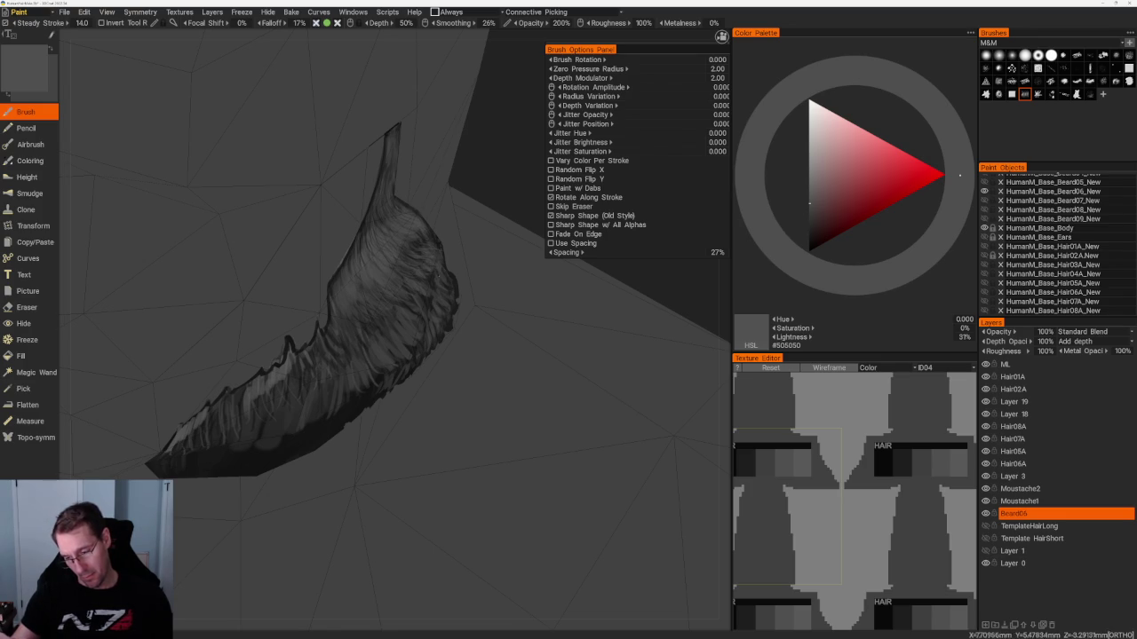
drag(497, 178, 458, 263)
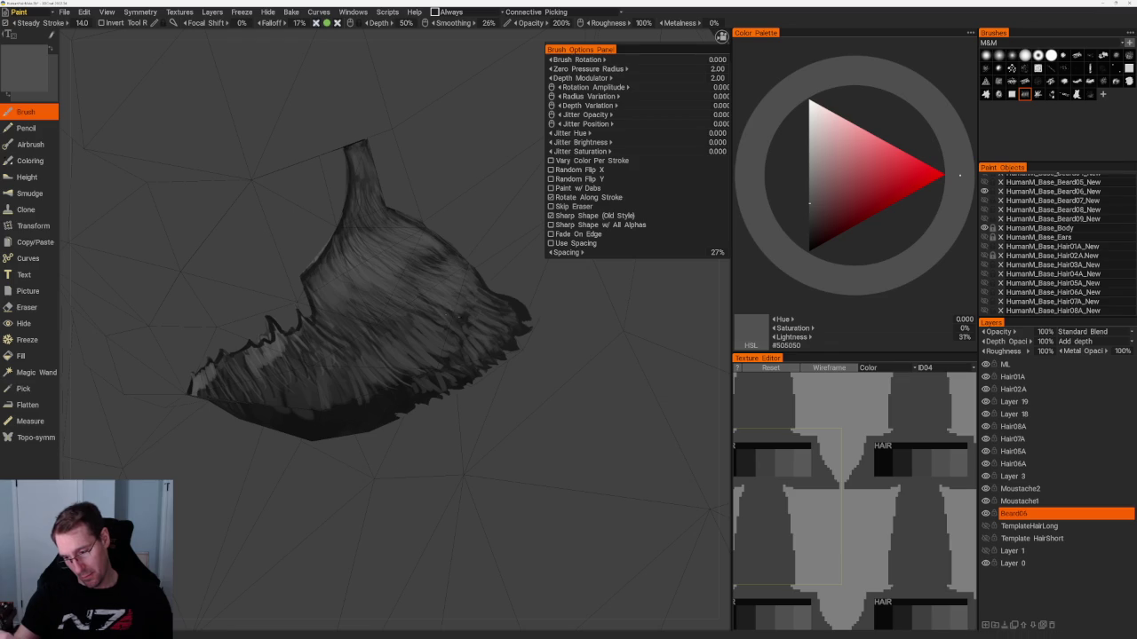
key(v)
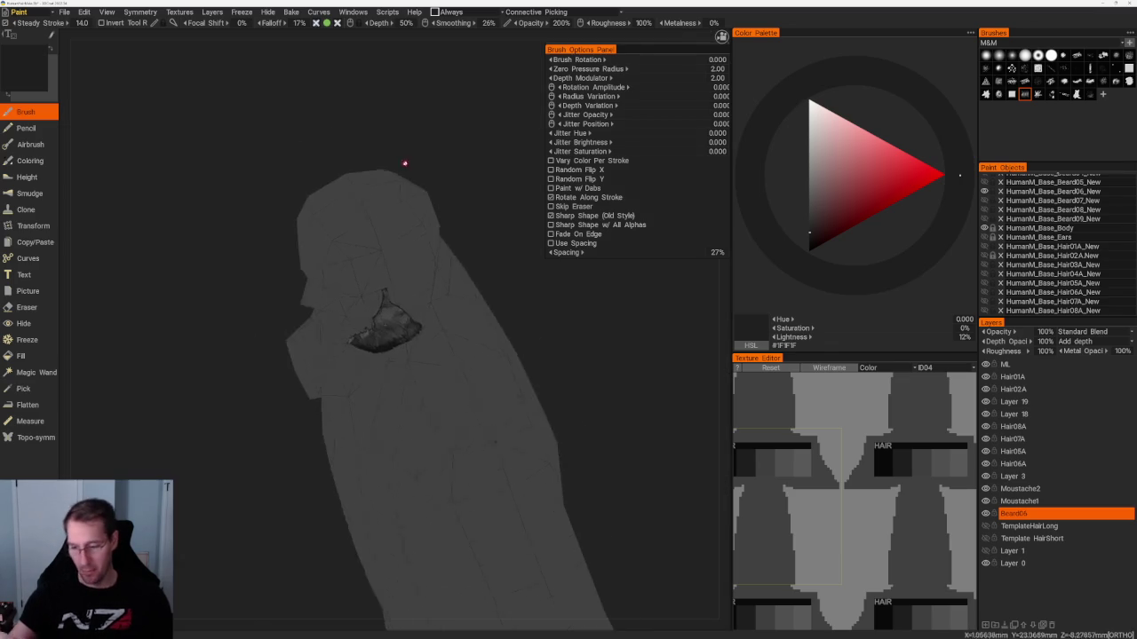
Check the beard from side-front views, ending on mid-grey #494949 at 28% lightness.
scroll(467, 332, up, 5)
key(v)
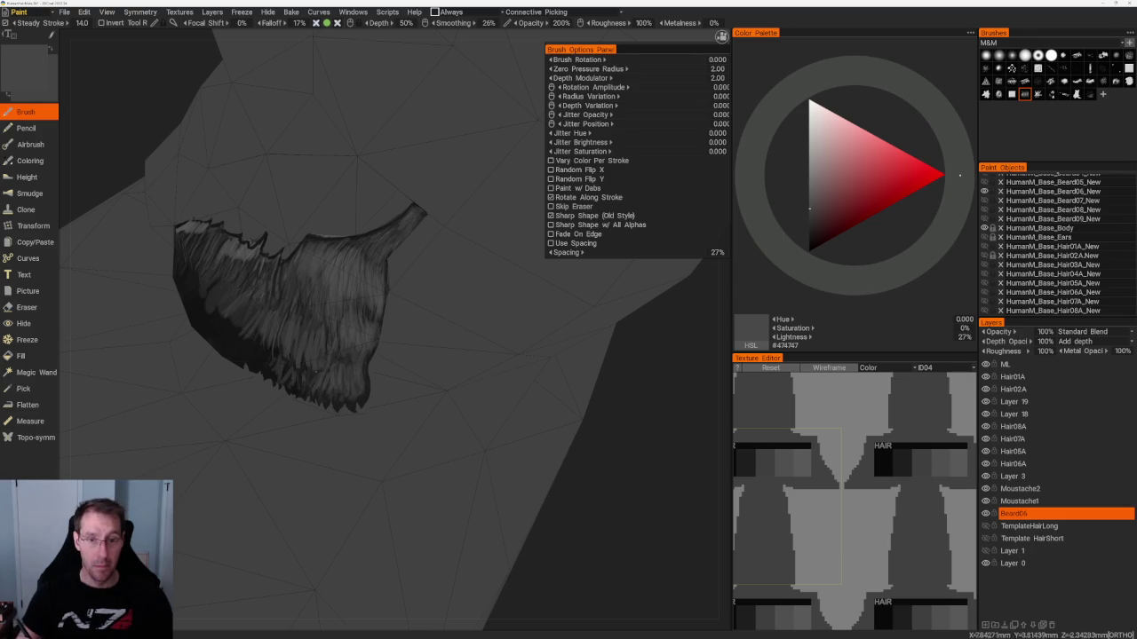
scroll(304, 157, down, 5)
drag(305, 157, 310, 203)
mouse_move(448, 317)
mouse_down()
mouse_move(459, 471)
mouse_move(525, 399)
mouse_move(459, 411)
mouse_move(530, 397)
mouse_move(484, 342)
mouse_up()
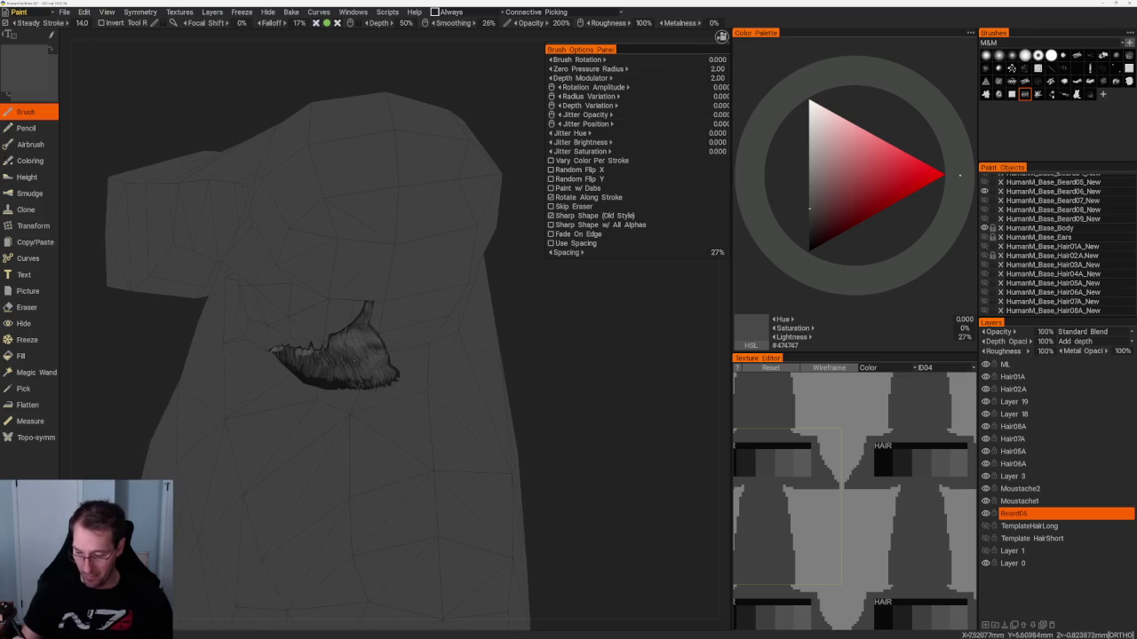
drag(515, 355, 546, 350)
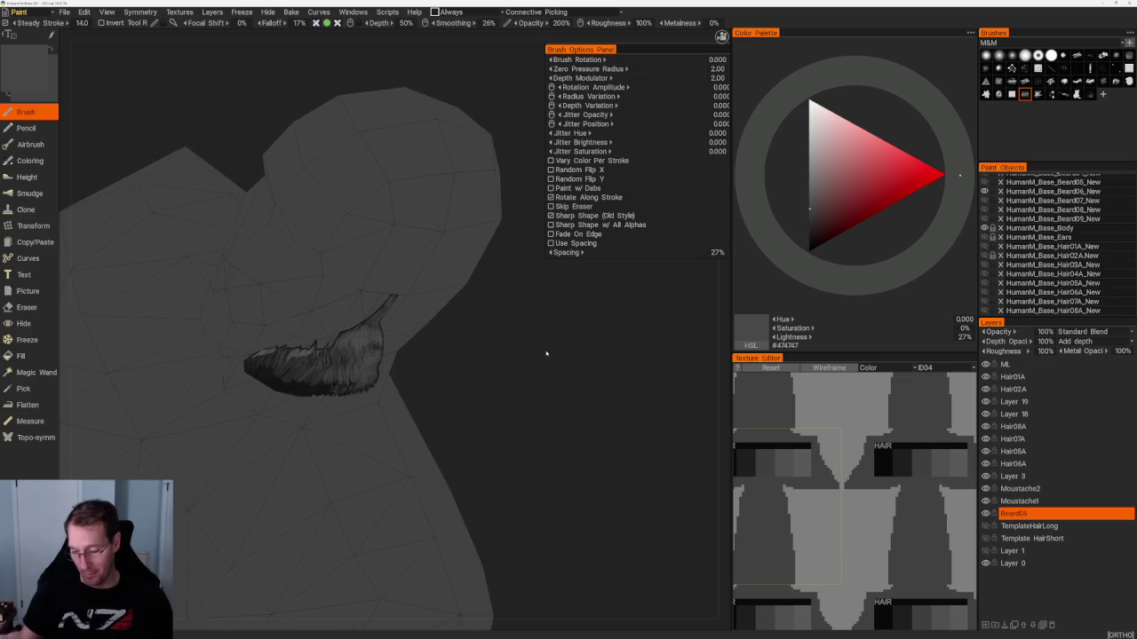
key(v)
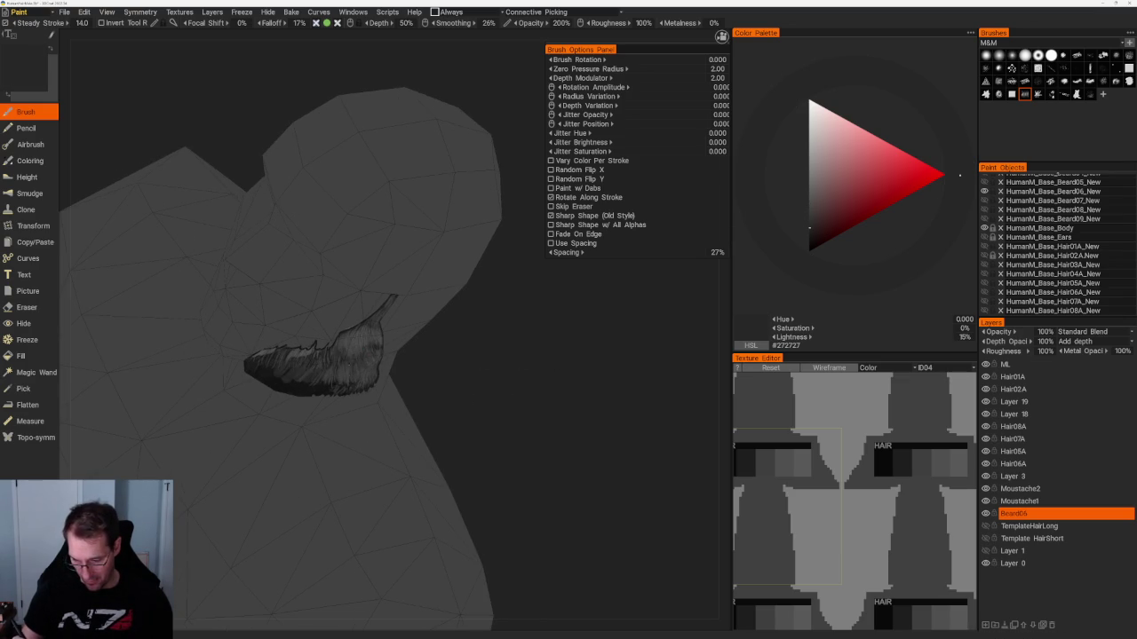
key(v)
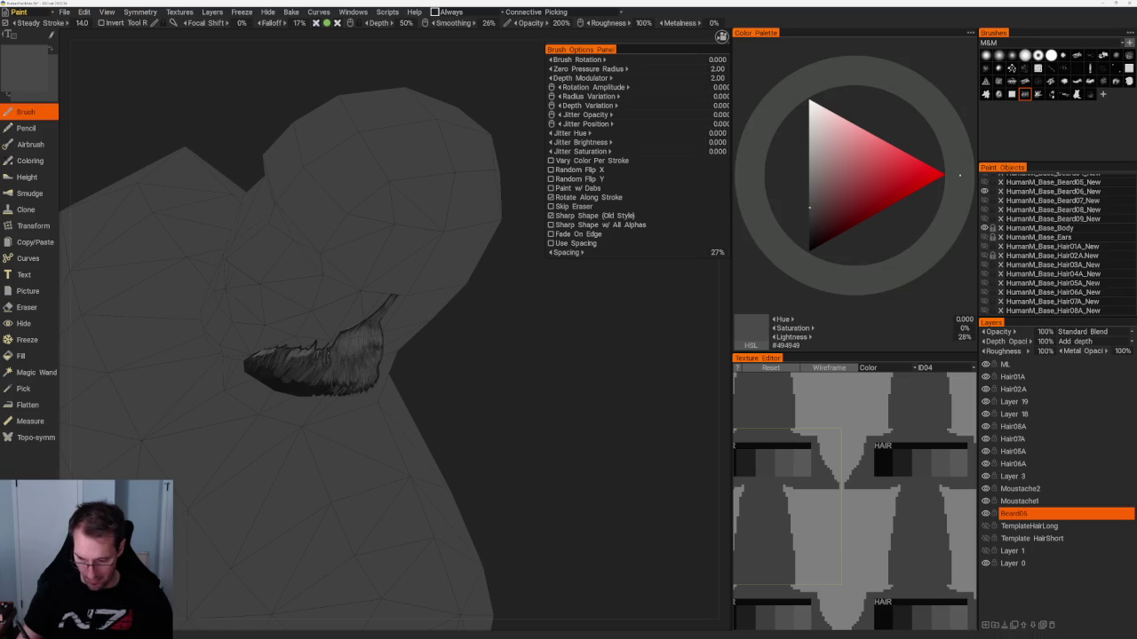
drag(495, 361, 518, 329)
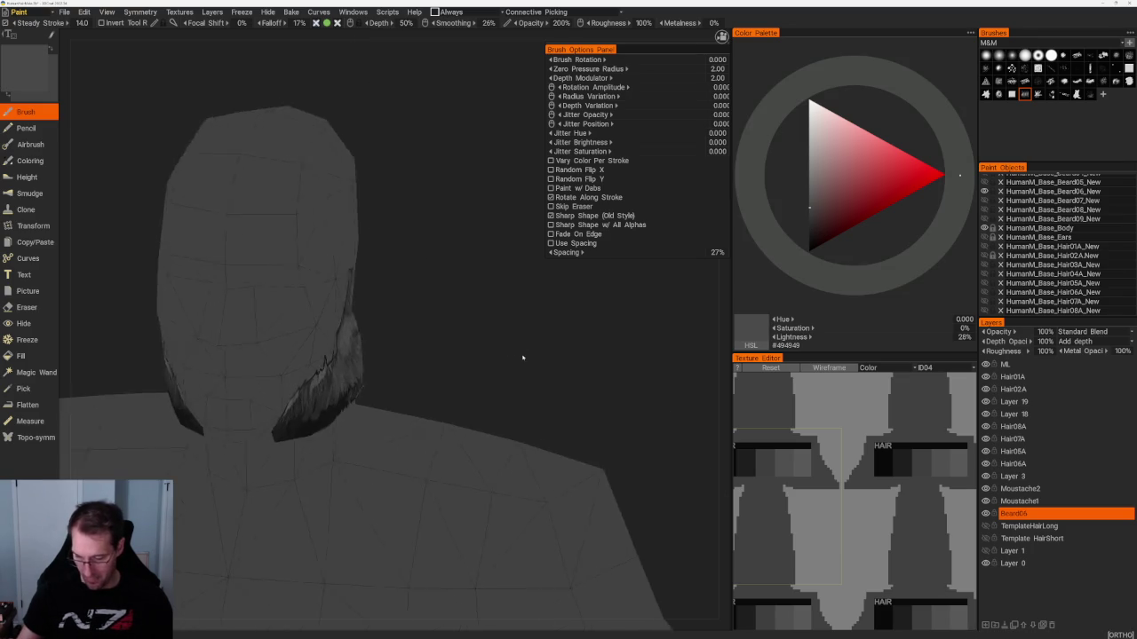
key(v)
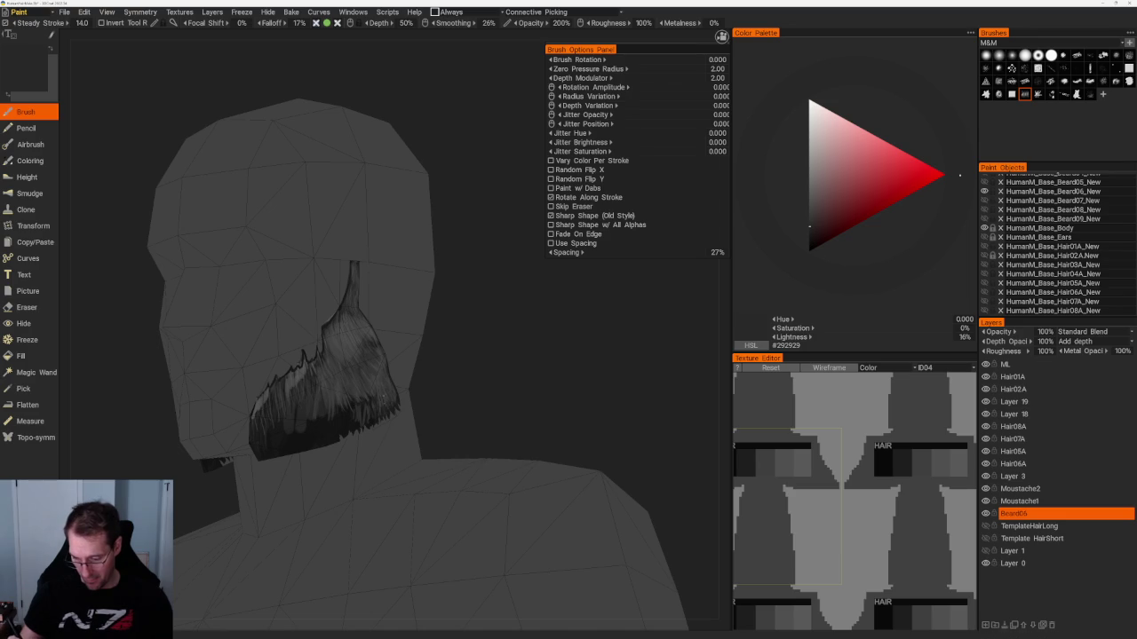
key(v)
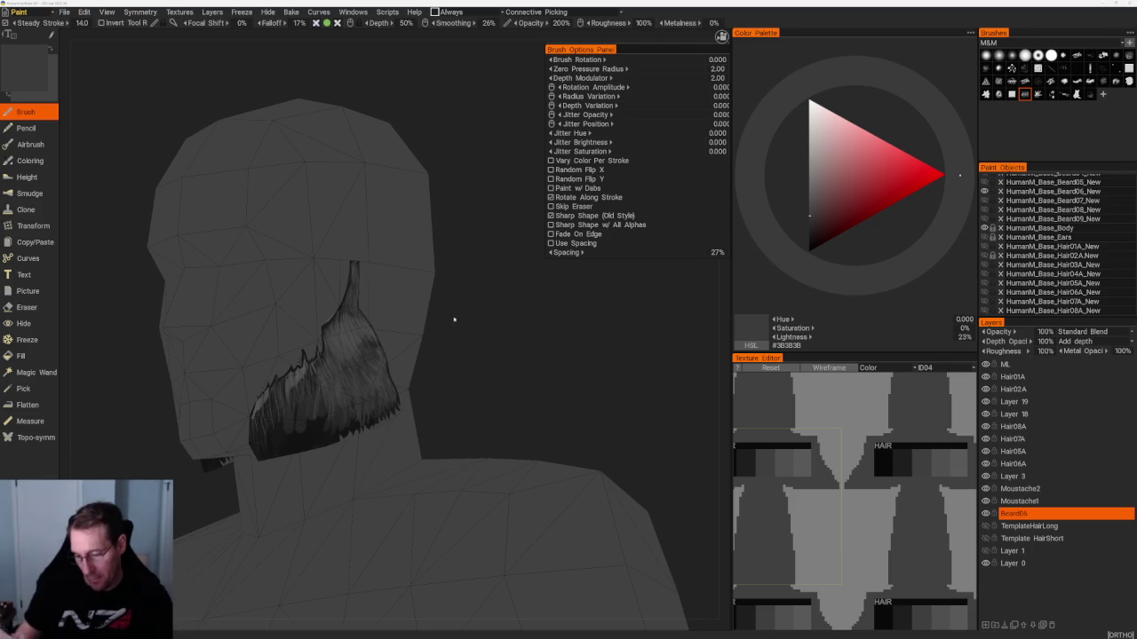
middle_drag(503, 322, 523, 335)
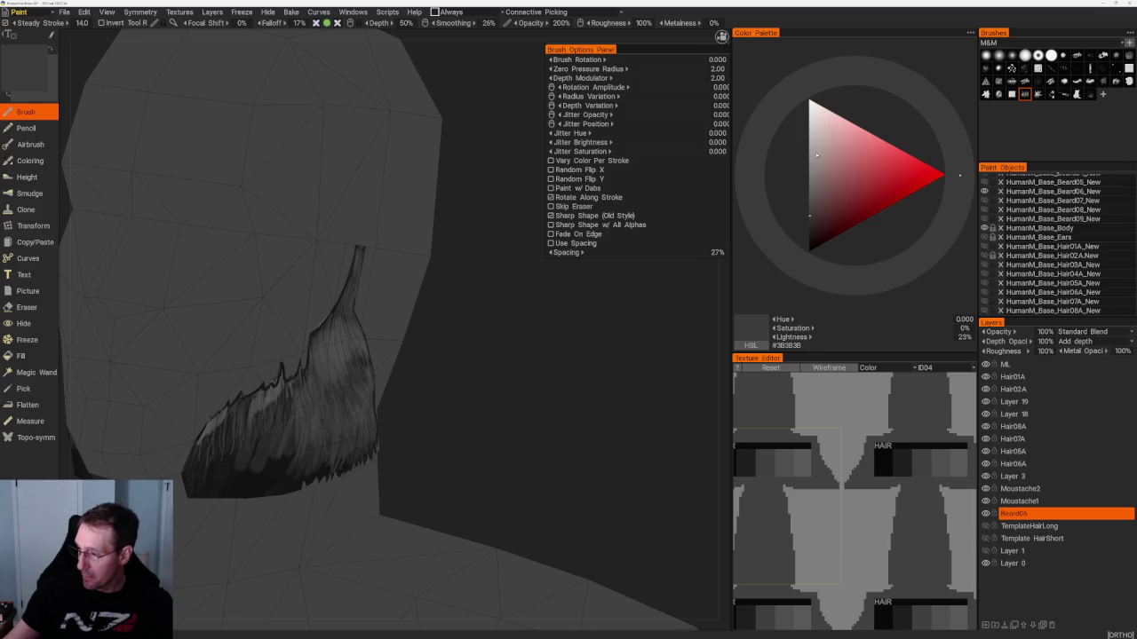
Try light and dark grey paint colours in the Color Palette triangle.
click(816, 151)
middle_drag(444, 325, 524, 391)
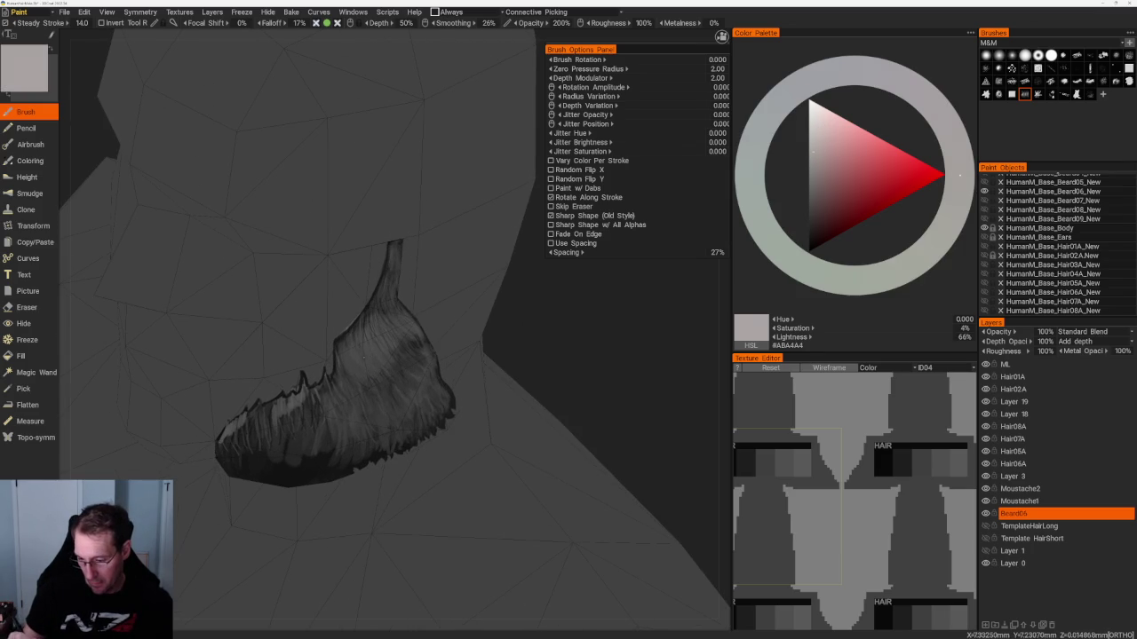
click(810, 207)
click(809, 200)
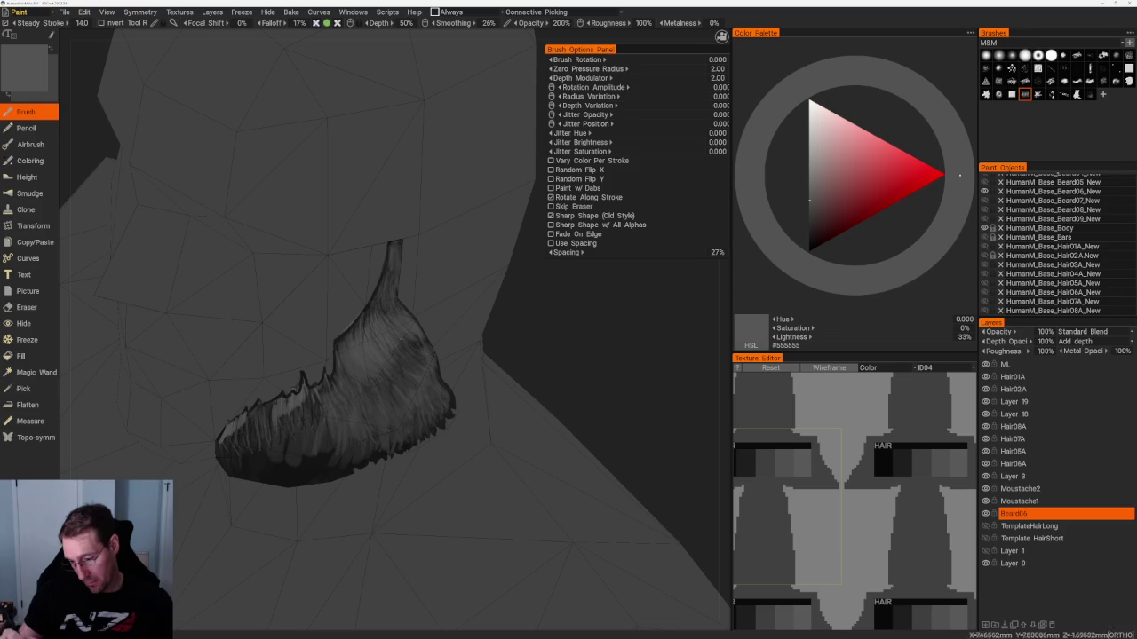
key(v)
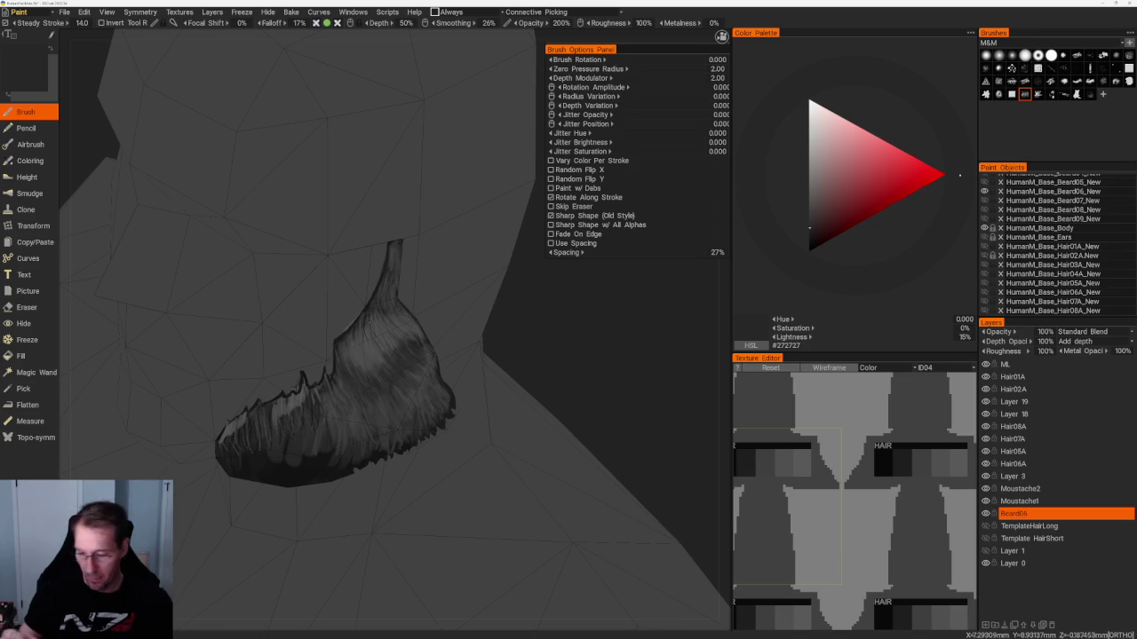
click(809, 219)
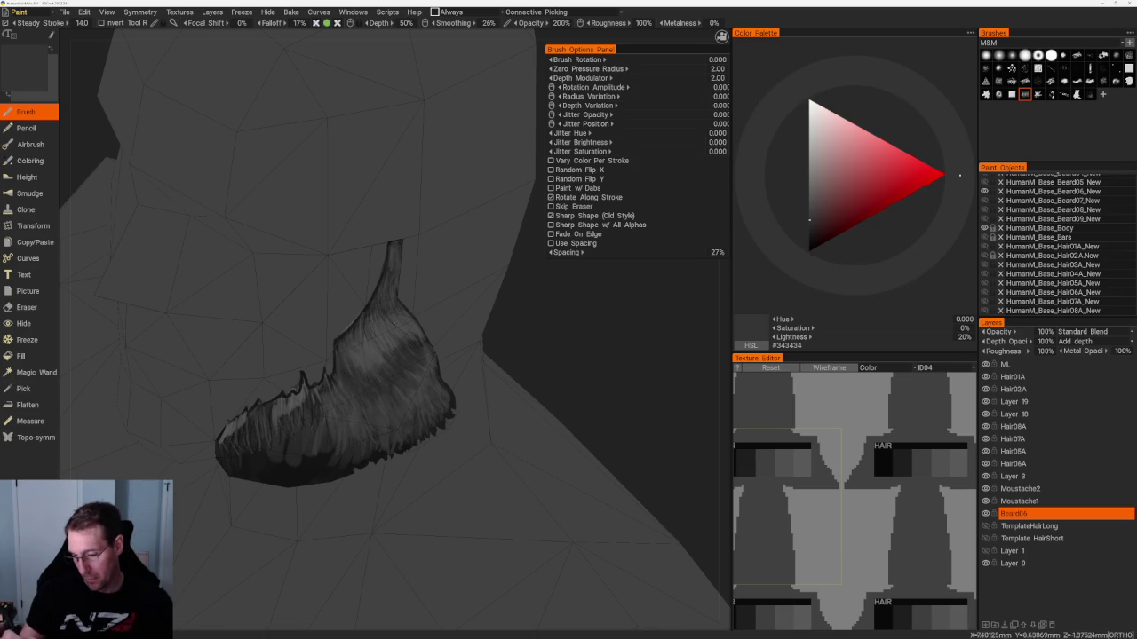
Paint short near-black strands along the beard's upper edge, orbiting to check them.
drag(515, 284, 552, 262)
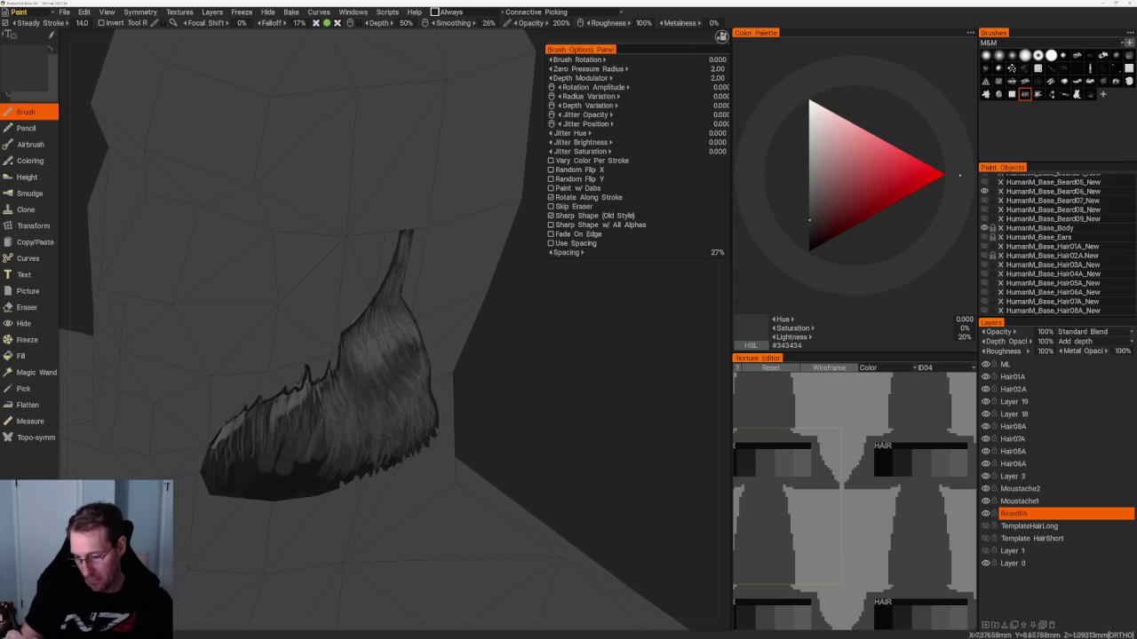
key(v)
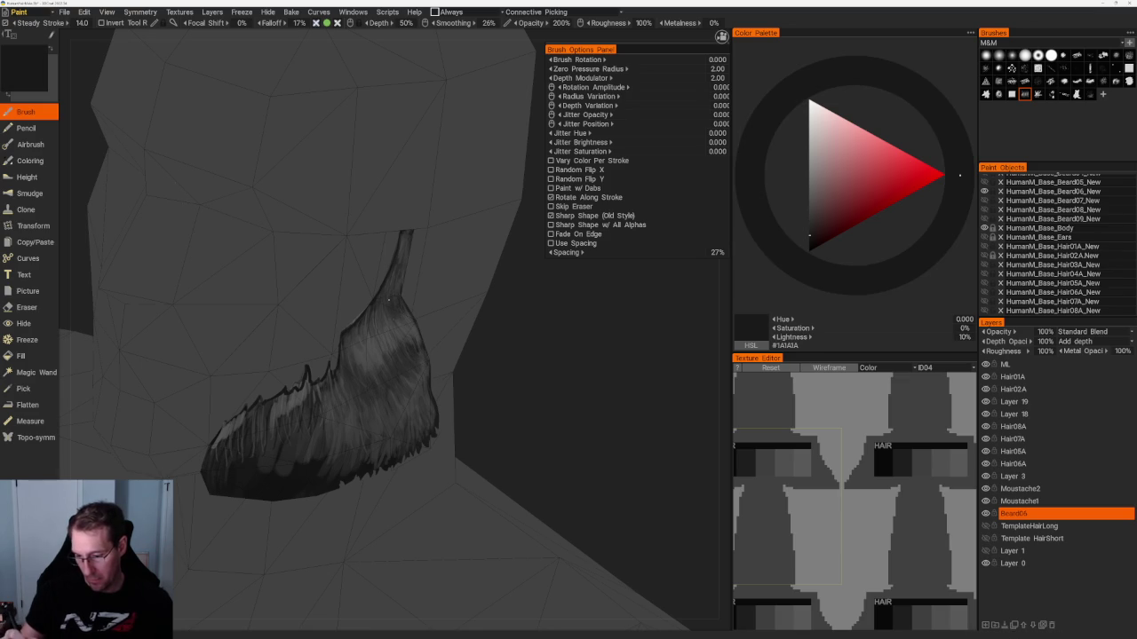
mouse_move(386, 319)
mouse_down()
mouse_move(366, 342)
mouse_move(374, 337)
mouse_up()
drag(489, 293, 529, 356)
drag(359, 340, 371, 349)
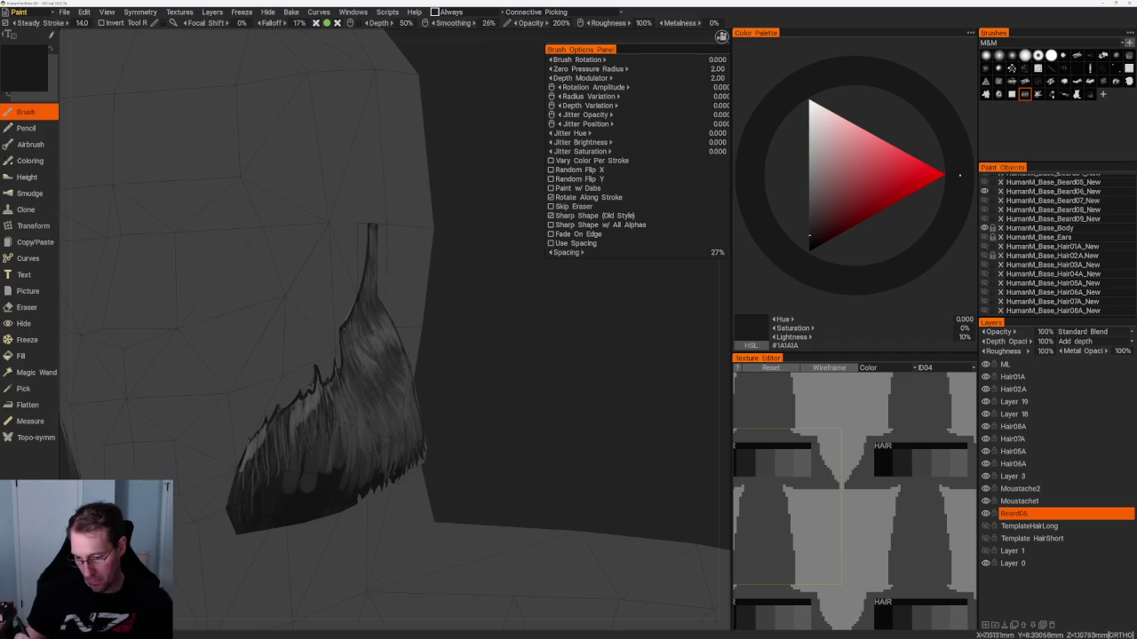
key(v)
right_drag(373, 382, 447, 381)
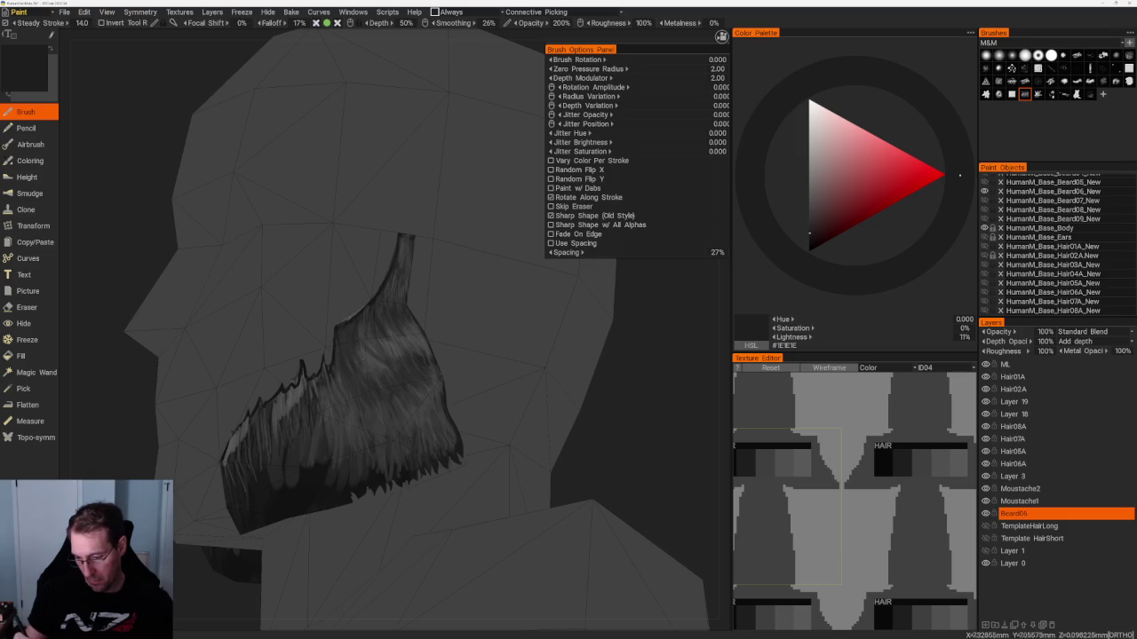
In side profile, sample greys and paint dark hair strokes on the beard's lower part.
right_drag(363, 341, 655, 446)
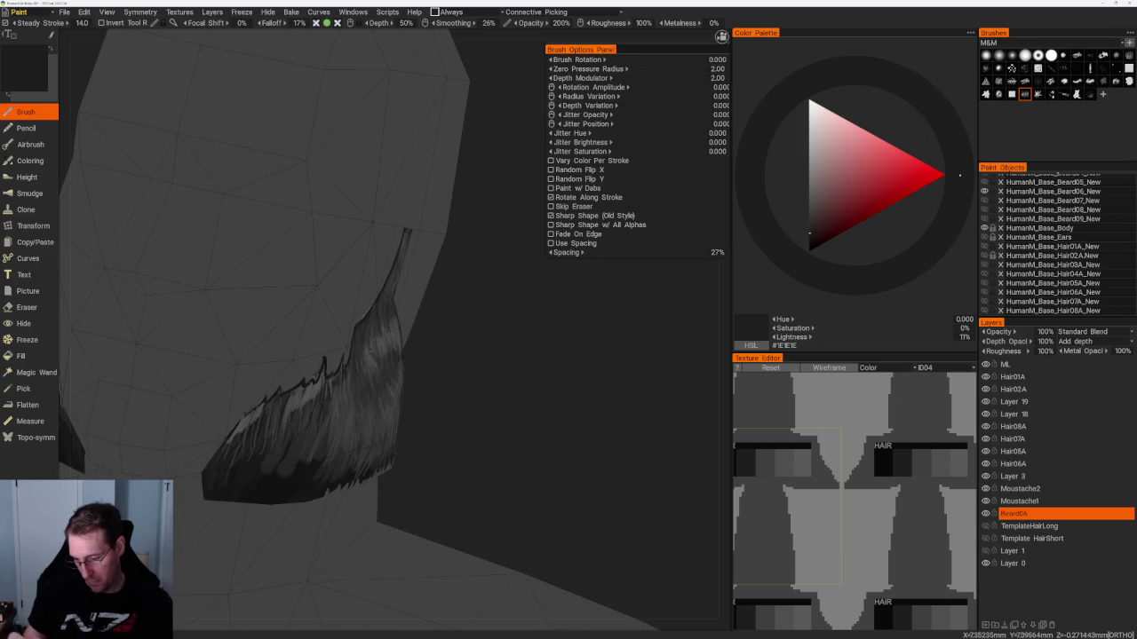
key(v)
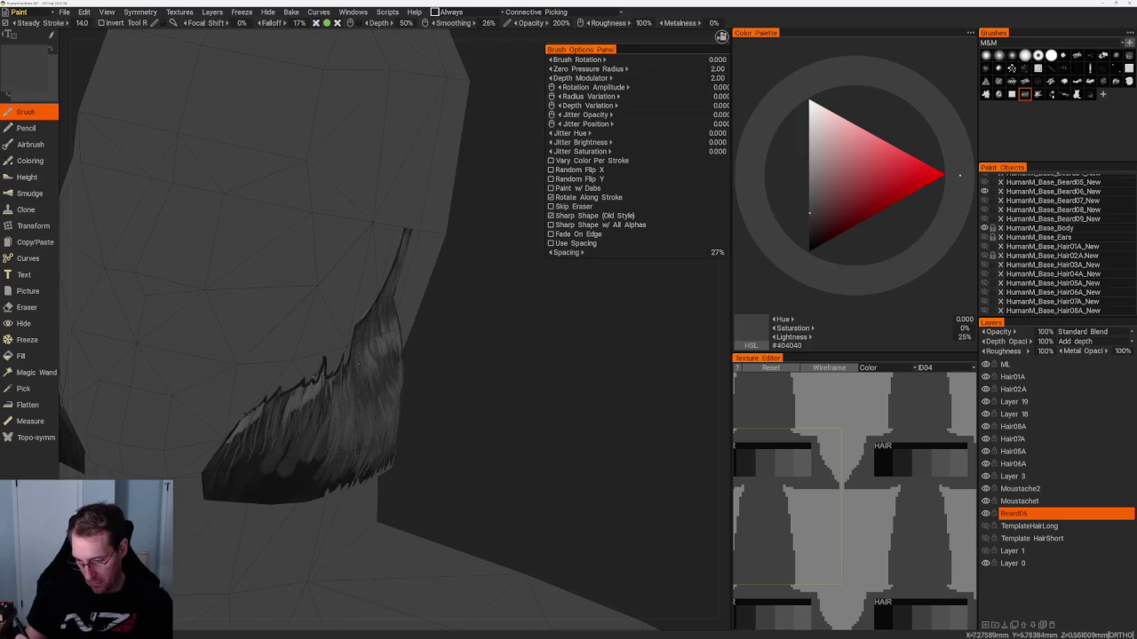
key(v)
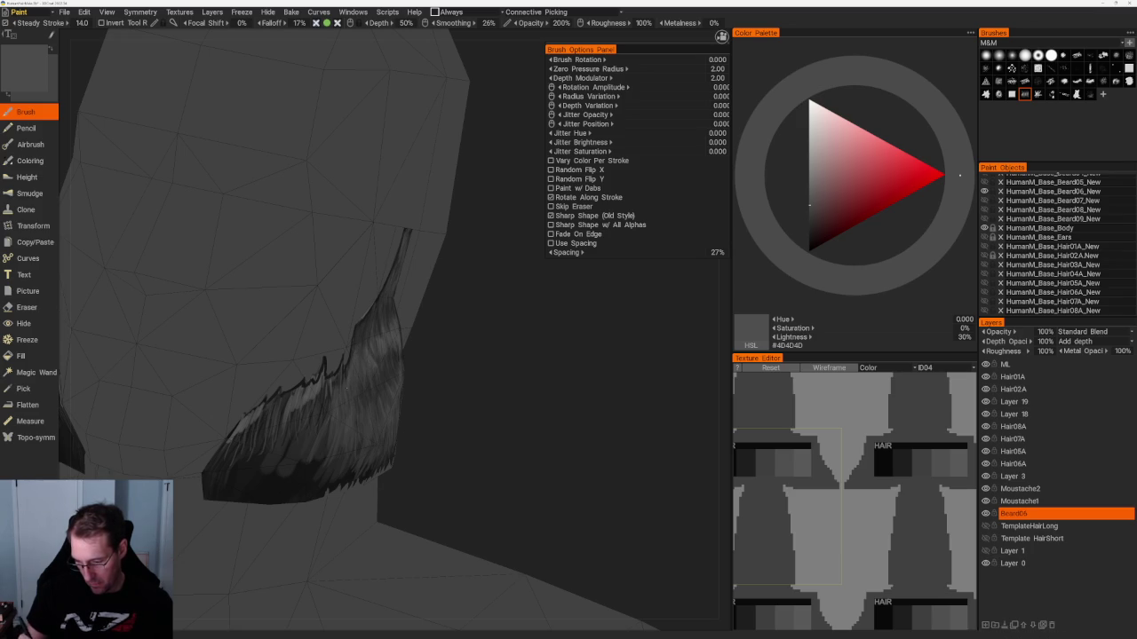
right_drag(373, 402, 467, 375)
key(v)
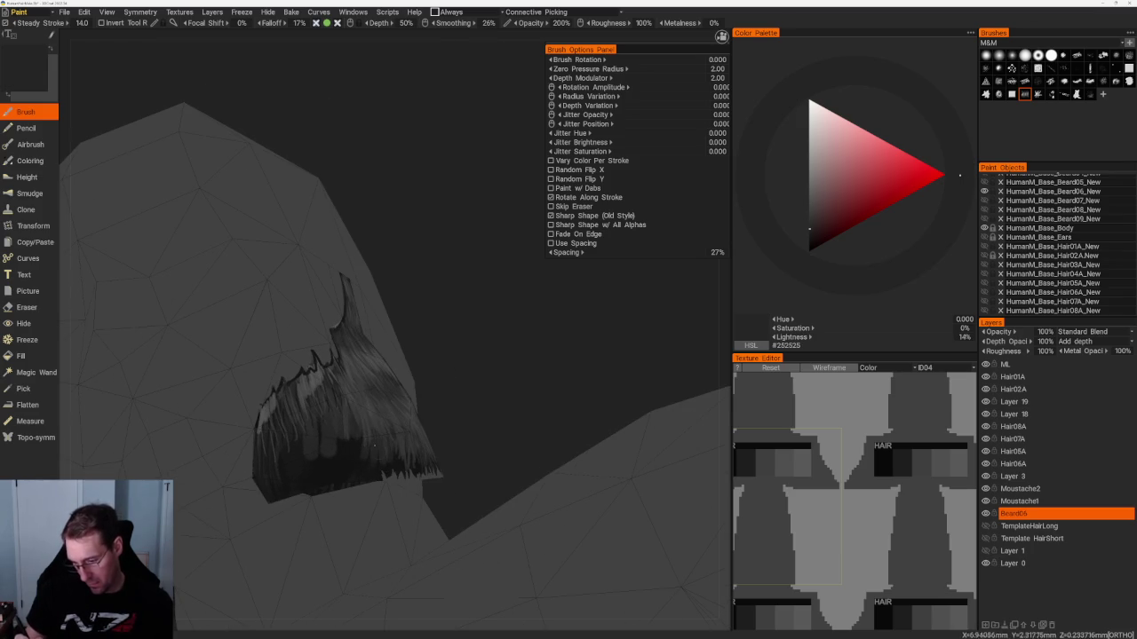
right_drag(373, 400, 353, 405)
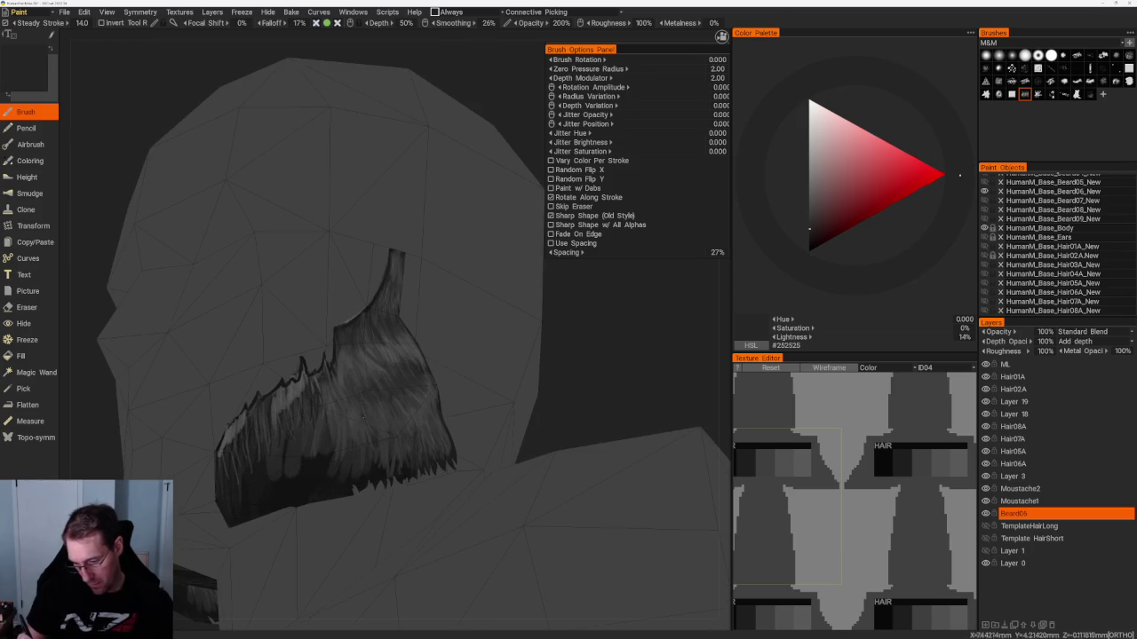
drag(343, 372, 330, 398)
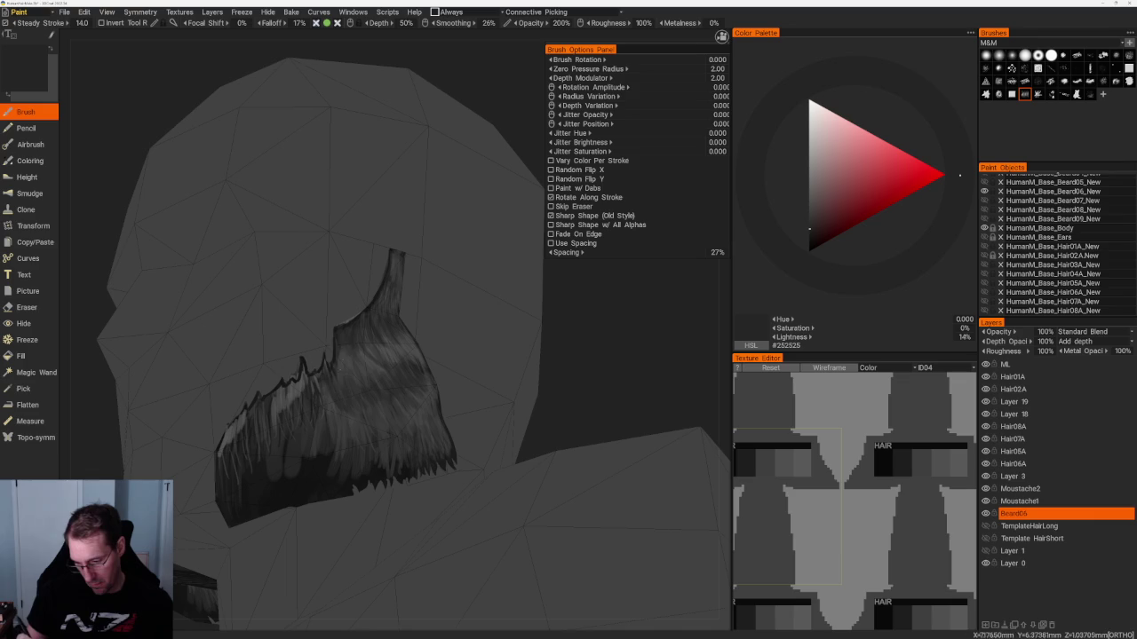
Sample mid-grey #4F4F4F and orbit out to the head and shoulders, then back to the beard.
right_drag(342, 357, 521, 393)
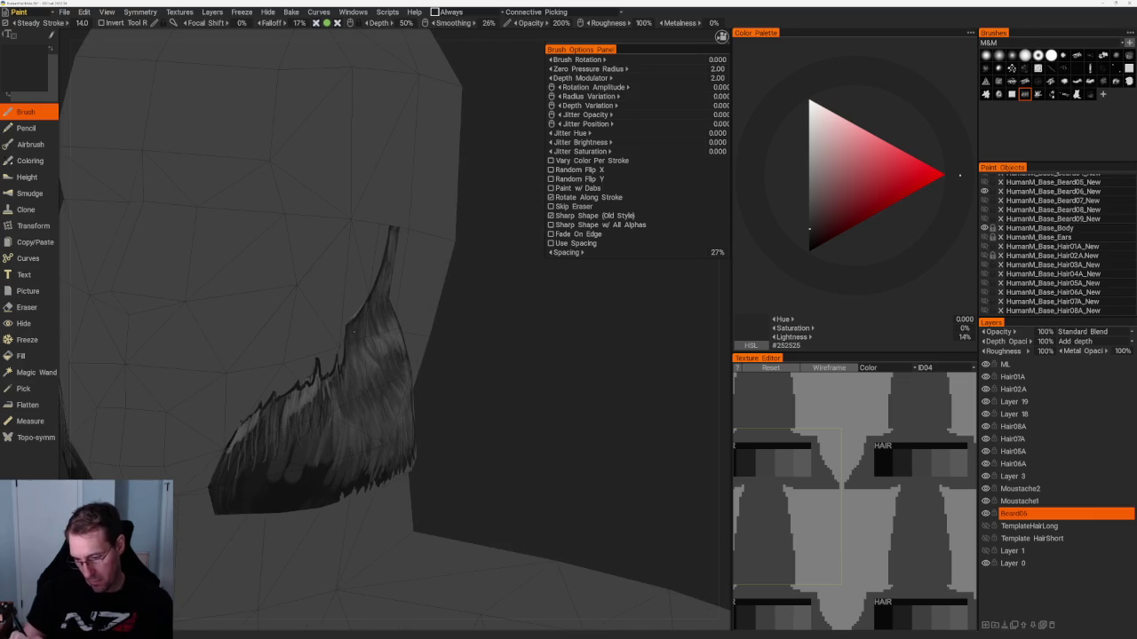
key(v)
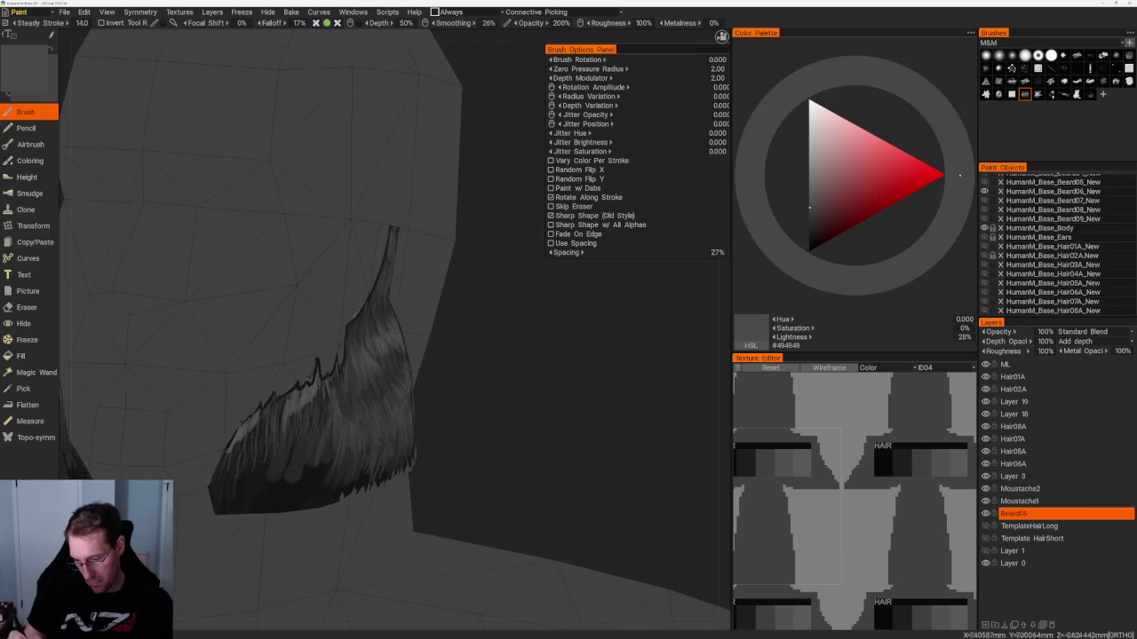
right_drag(355, 373, 409, 364)
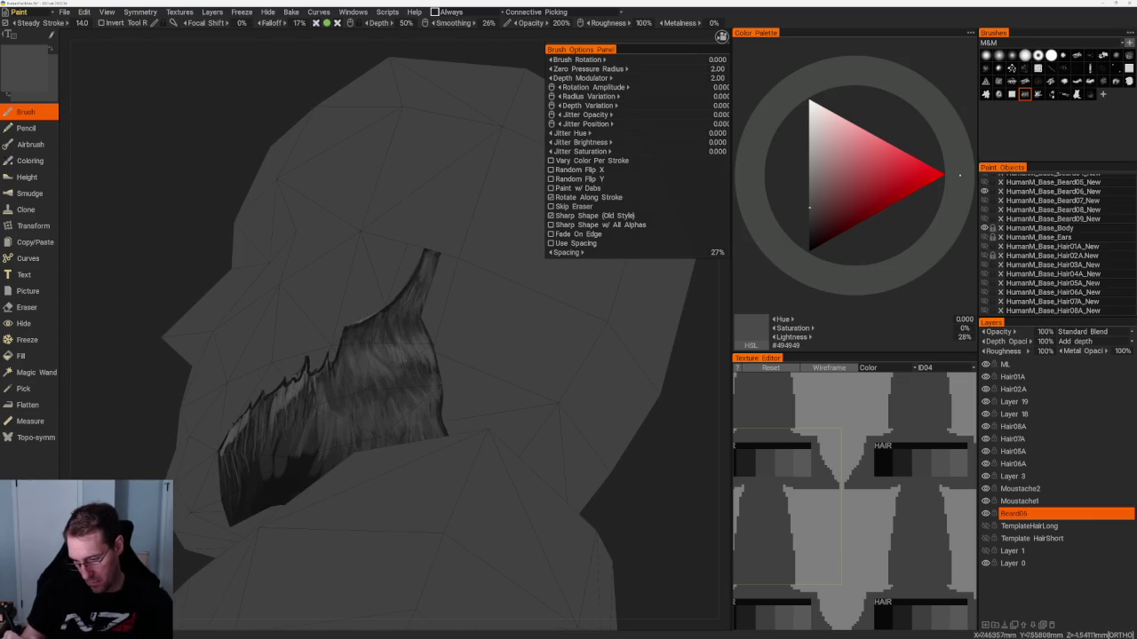
scroll(346, 293, down, 5)
mouse_move(325, 199)
mouse_down()
mouse_move(513, 335)
mouse_move(515, 356)
mouse_up()
scroll(551, 377, up, 5)
drag(591, 397, 416, 316)
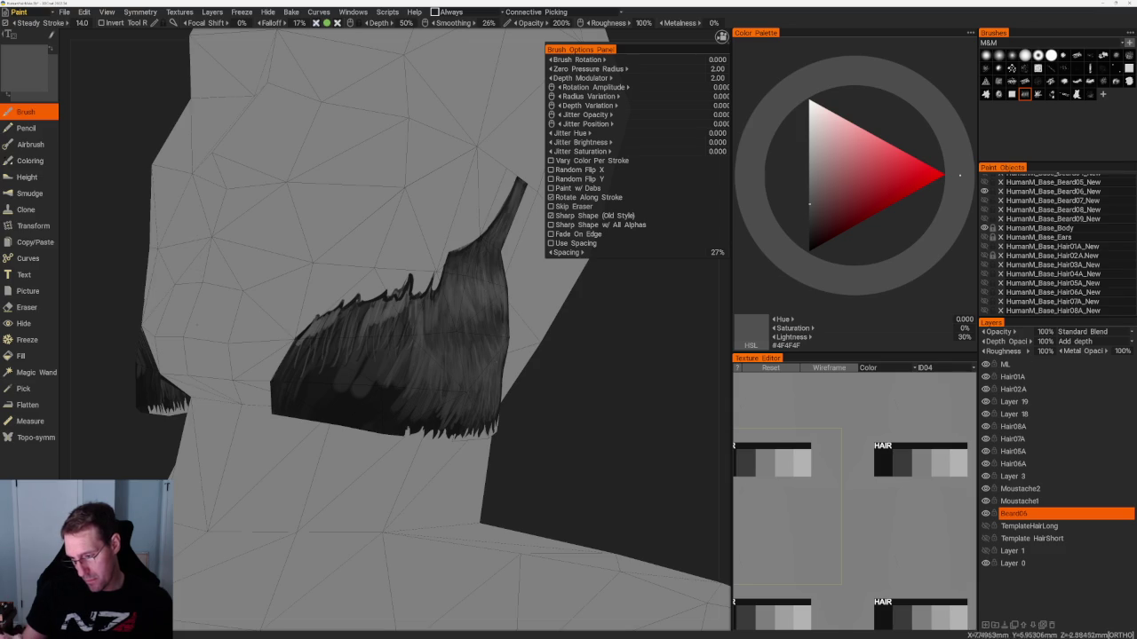
Orbit around the beard card while sampling dark, near-black and mid greys.
drag(578, 421, 622, 418)
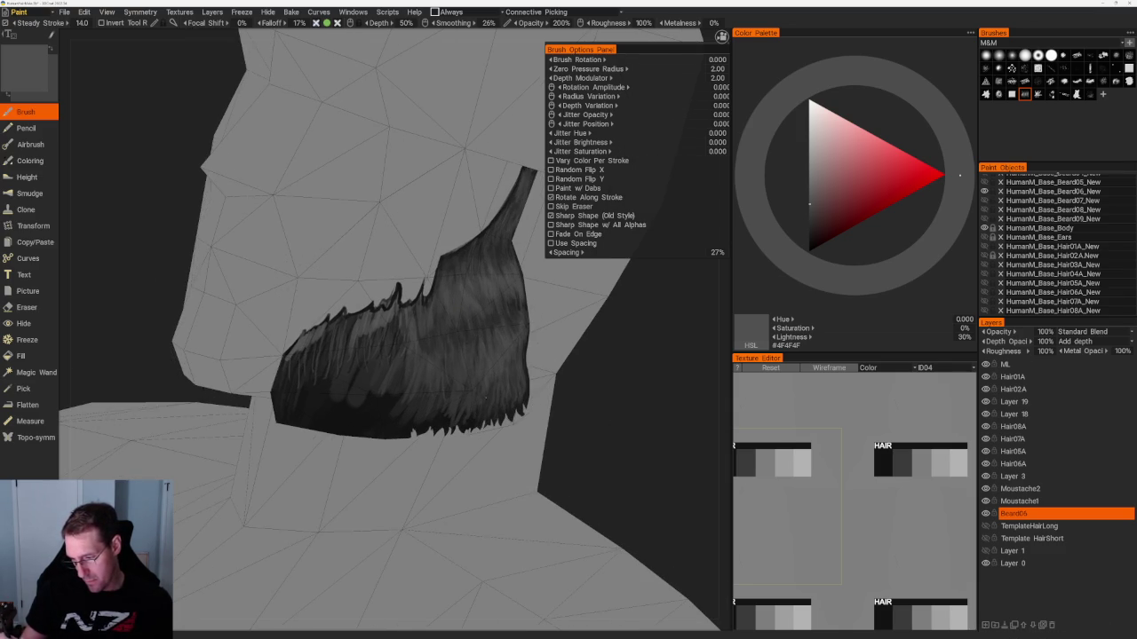
key(v)
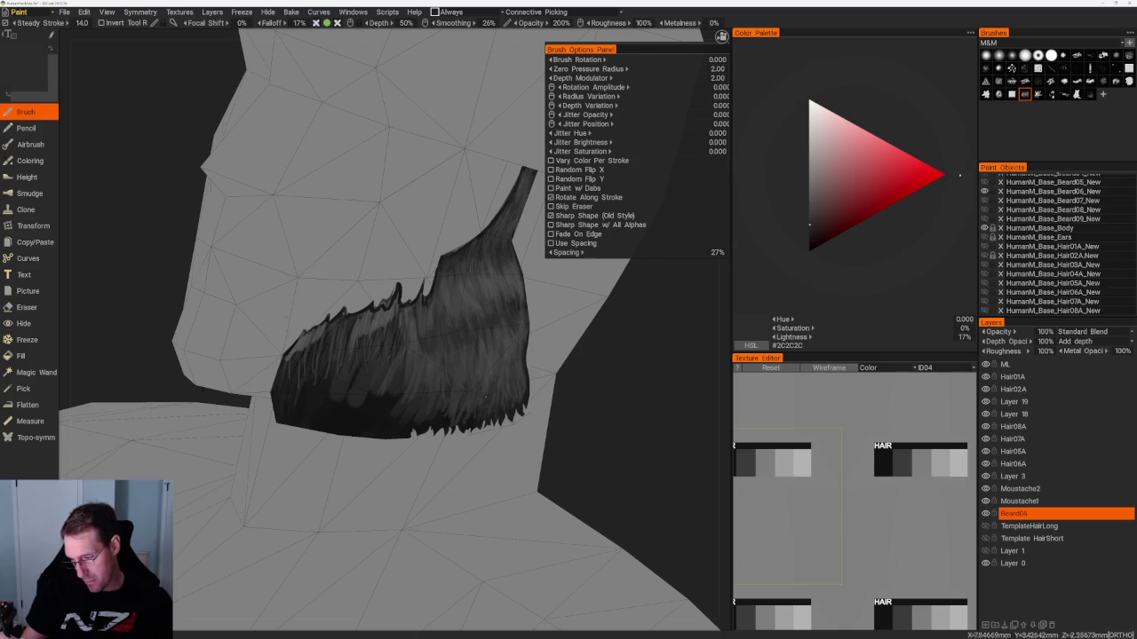
key(v)
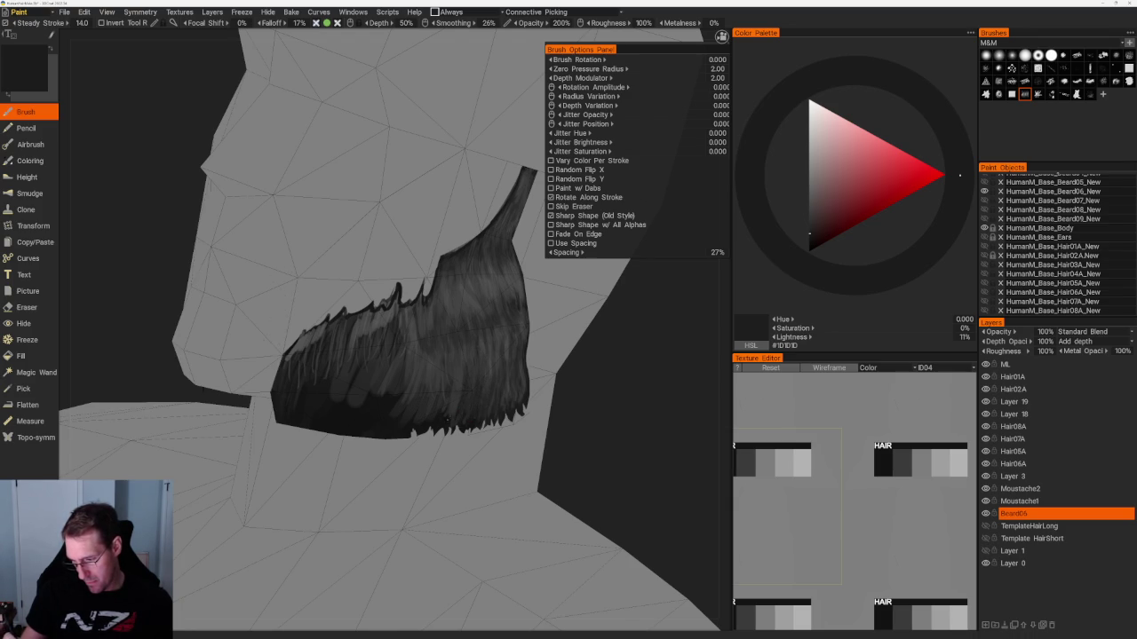
drag(596, 398, 519, 345)
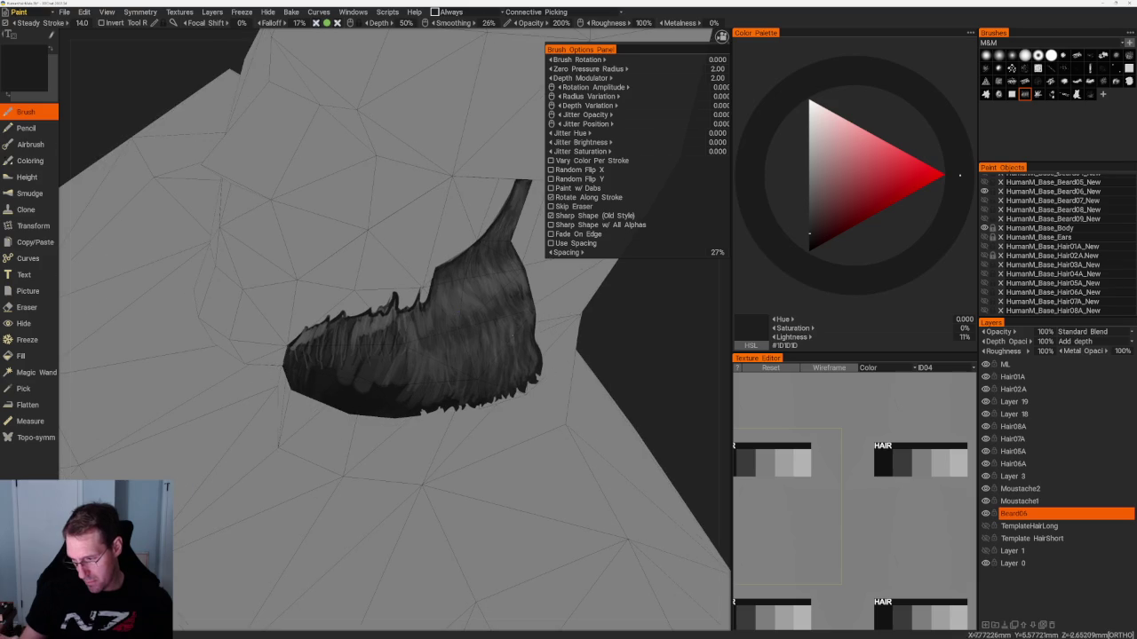
key(v)
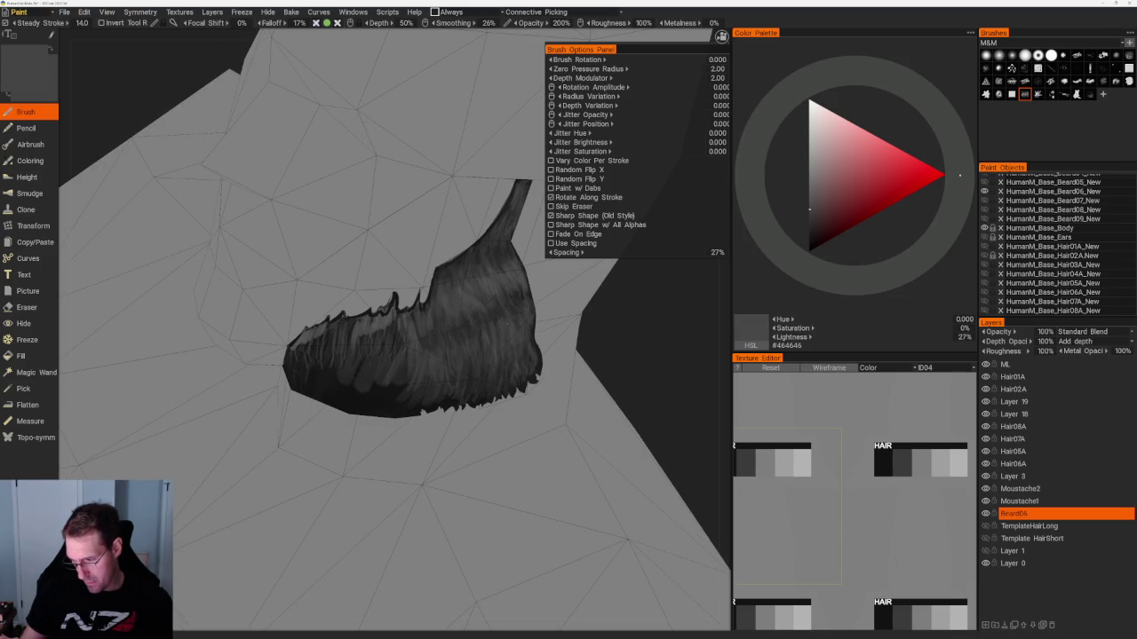
drag(621, 373, 673, 330)
mouse_move(621, 409)
mouse_down()
mouse_move(572, 450)
mouse_move(497, 382)
mouse_up()
key(v)
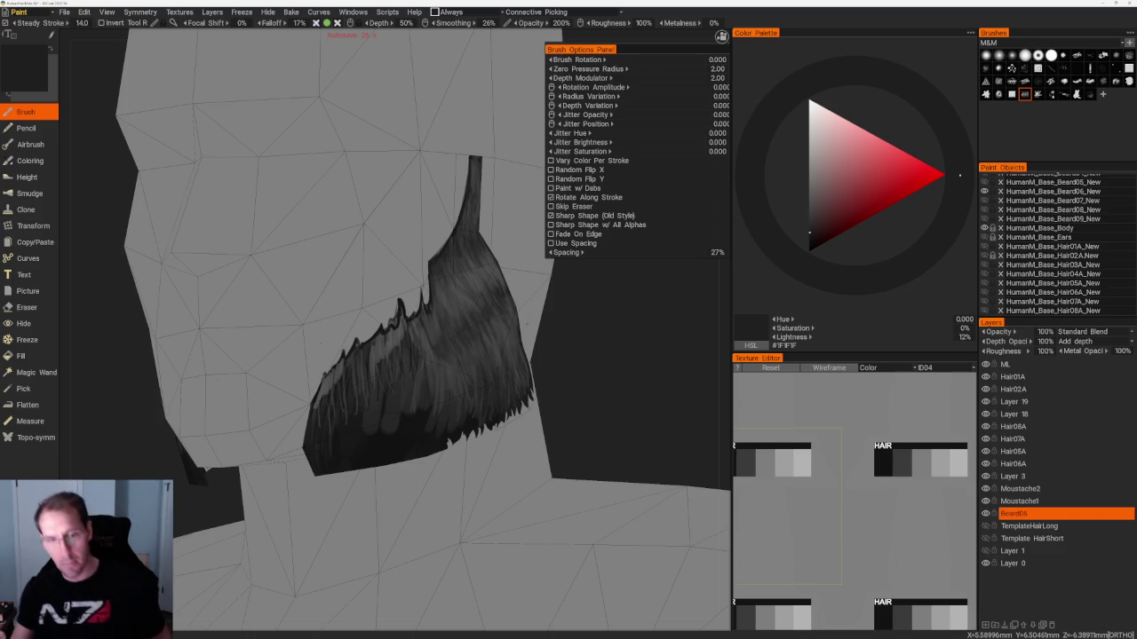
drag(604, 346, 639, 341)
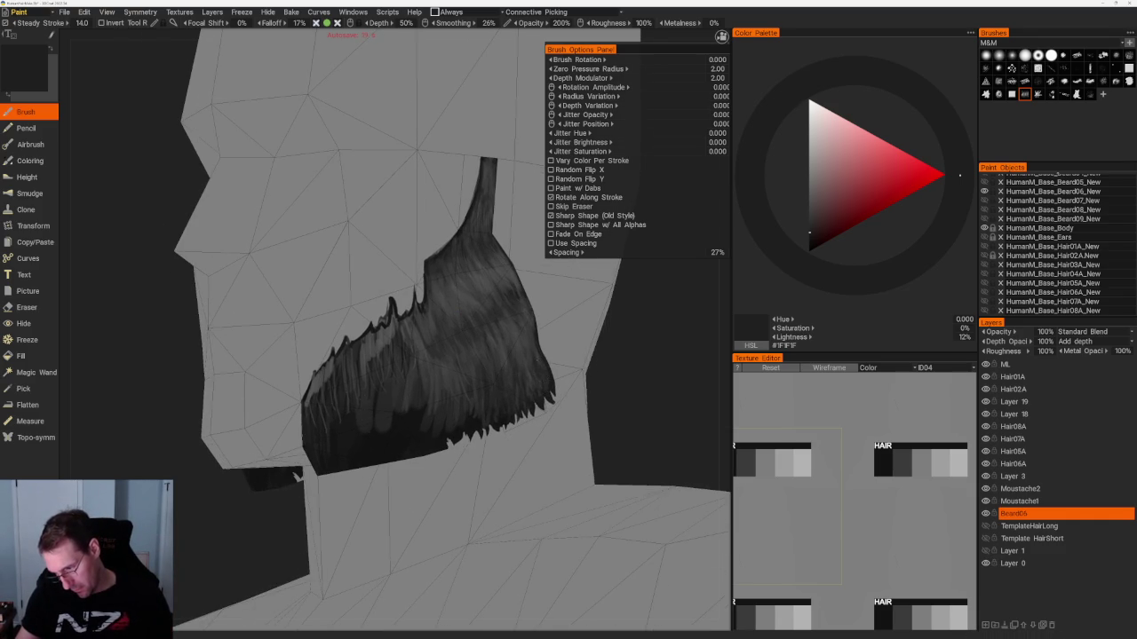
Alternate lighter and darker greys, ending on near-black #1C1C1C at 10% lightness.
key(v)
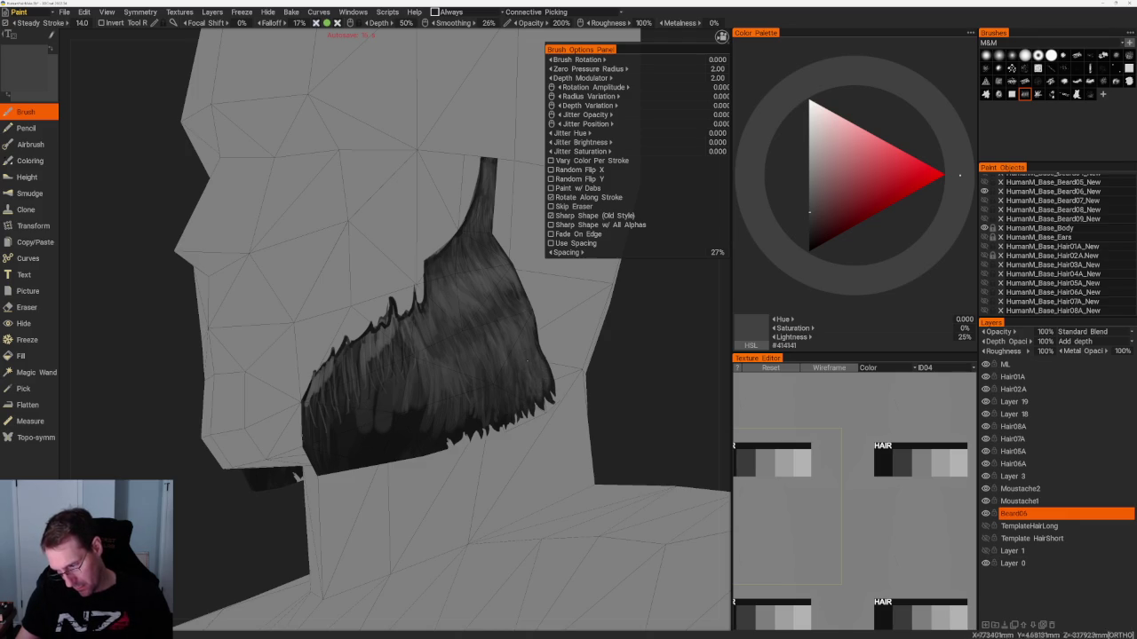
key(v)
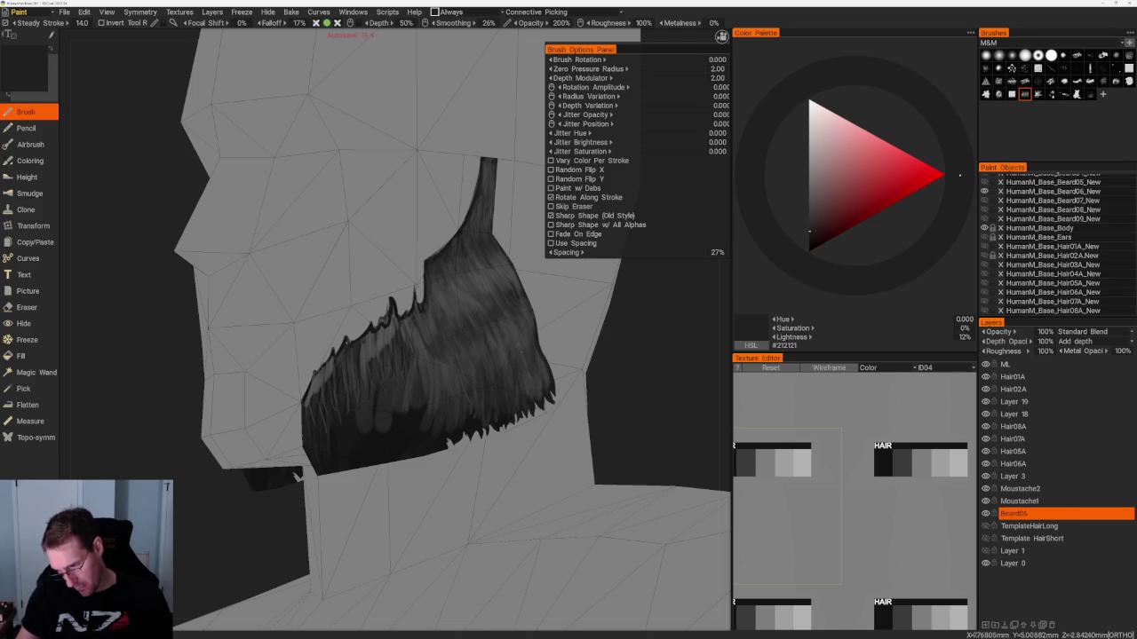
key(v)
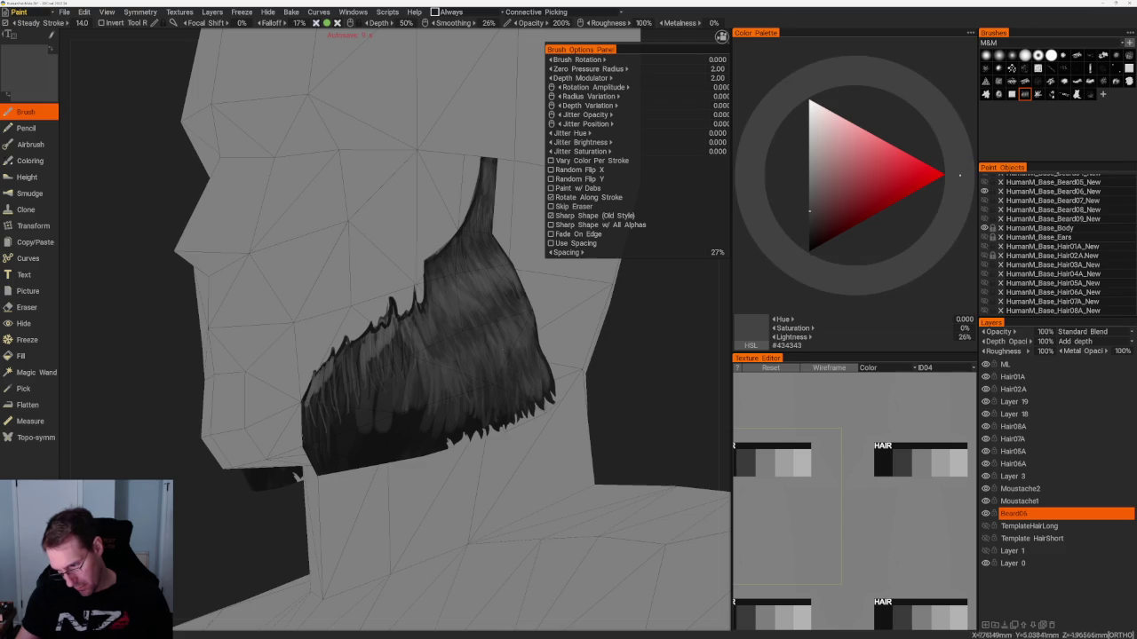
key(v)
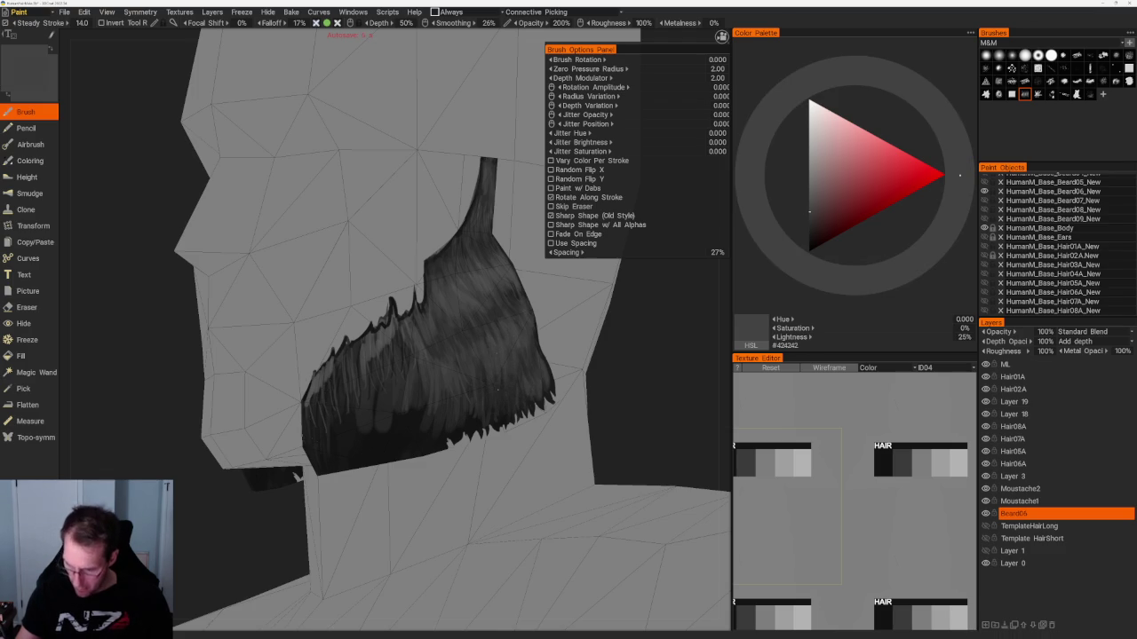
key(v)
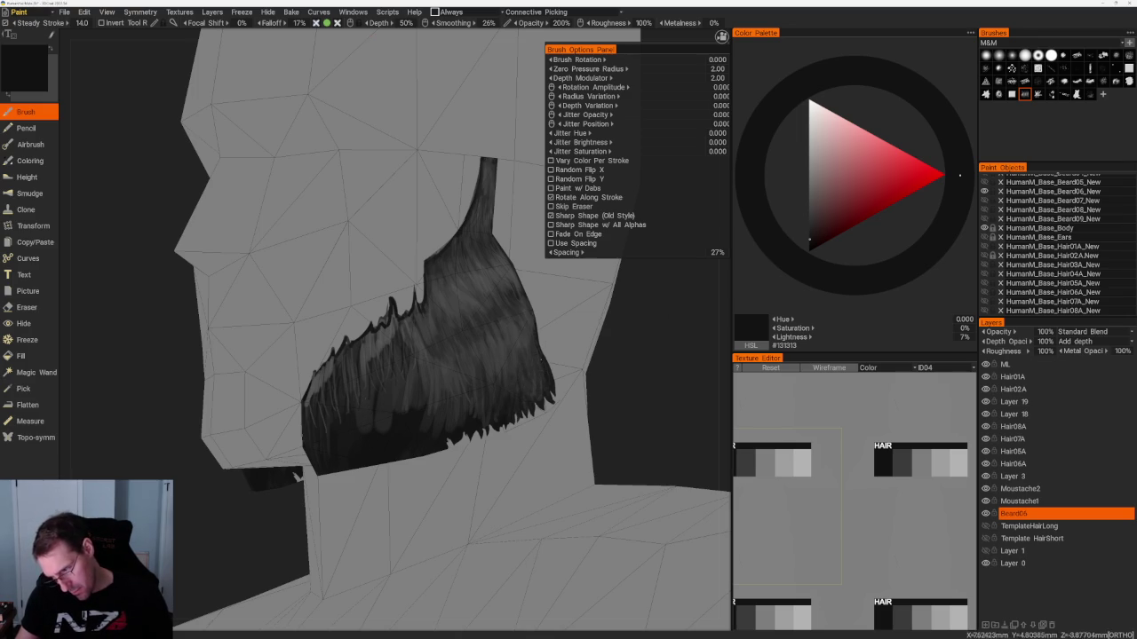
key(v)
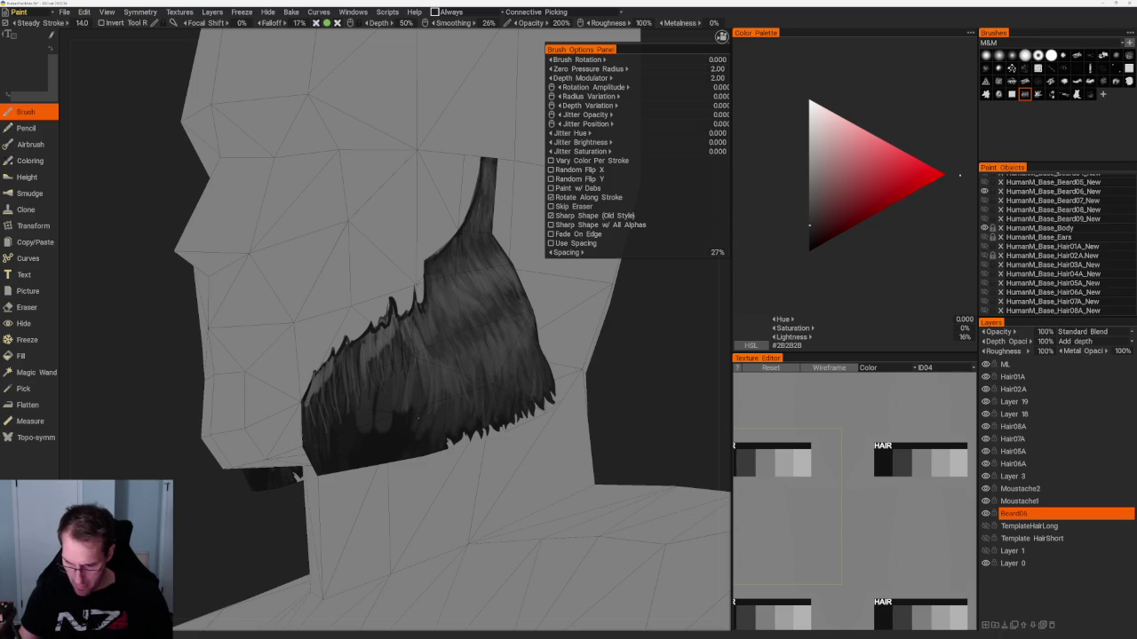
key(v)
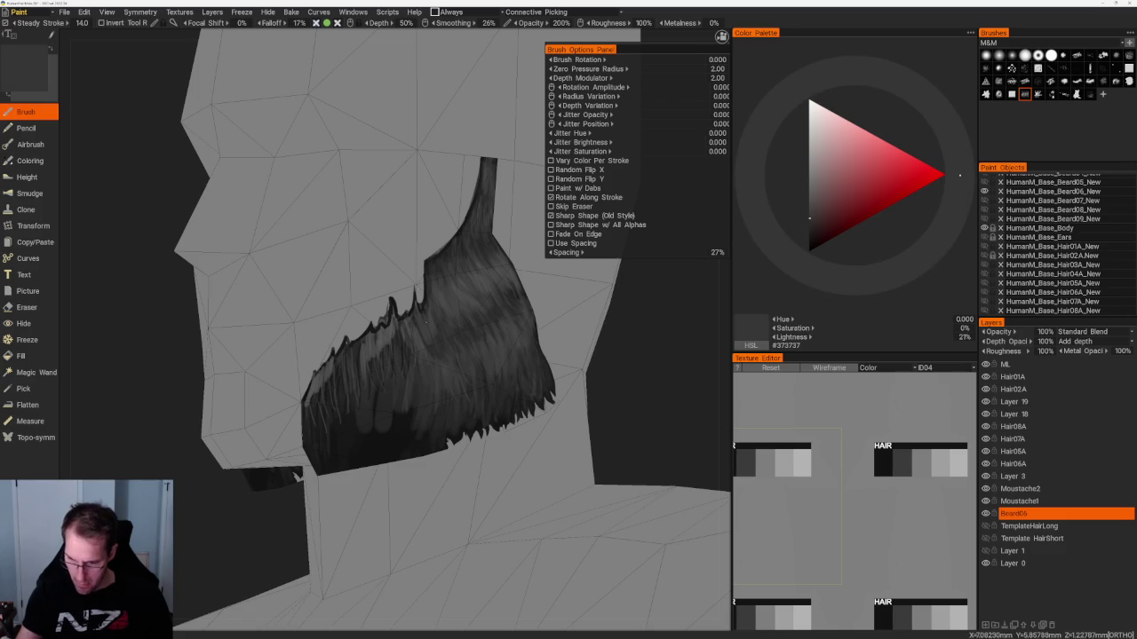
key(v)
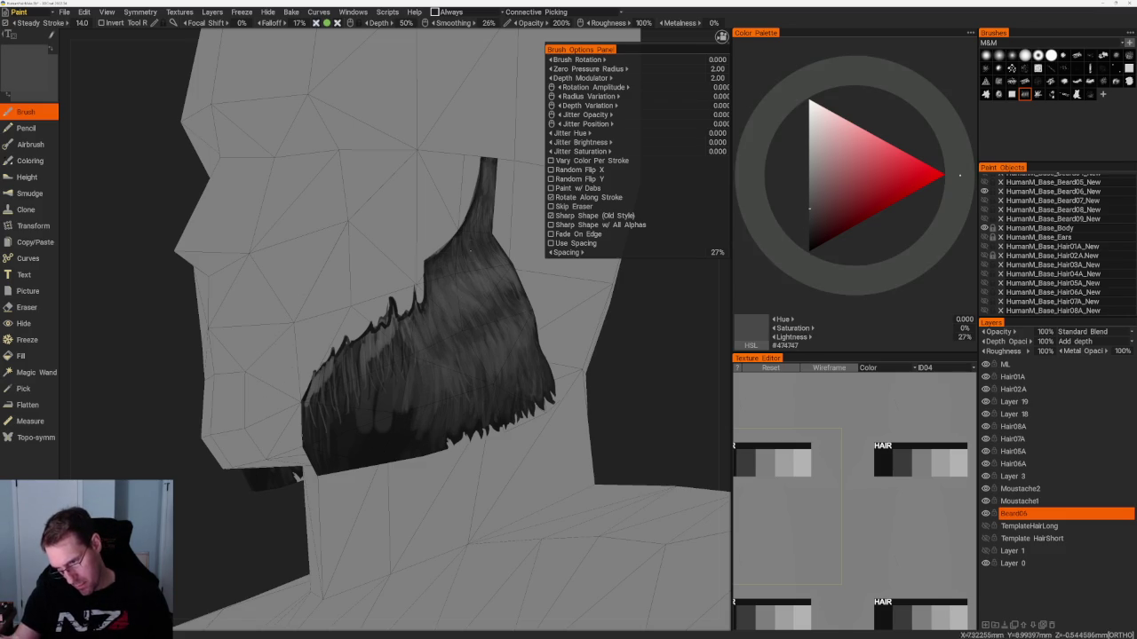
key(v)
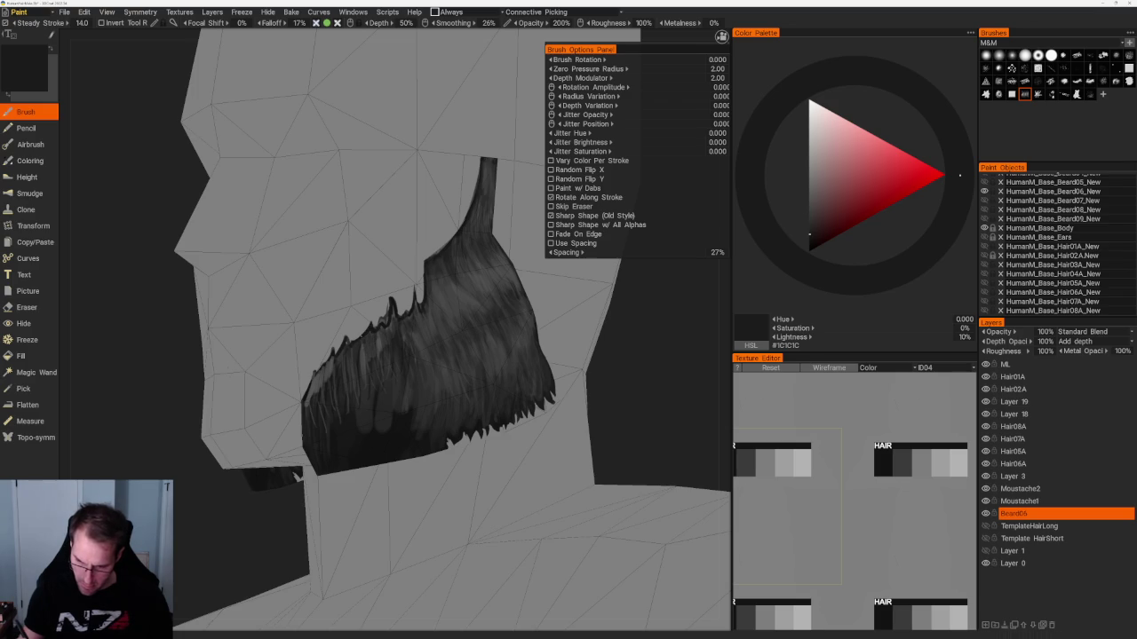
scroll(437, 206, up, 3)
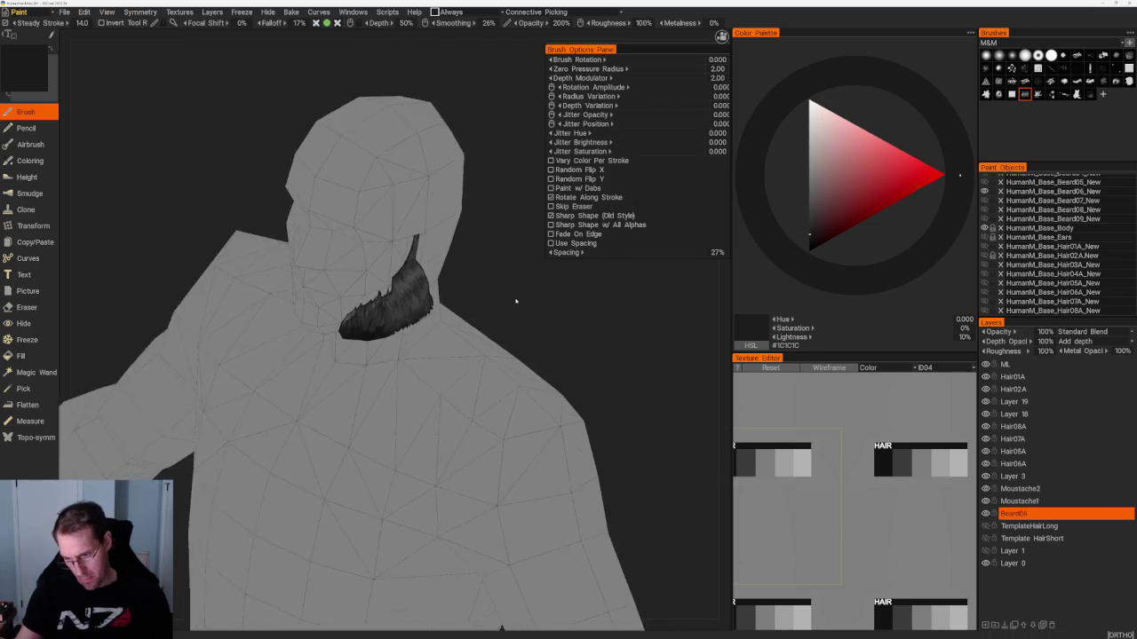
From a frontal view, try a lighter grey, then darken the paint to near-black.
scroll(437, 206, up, 3)
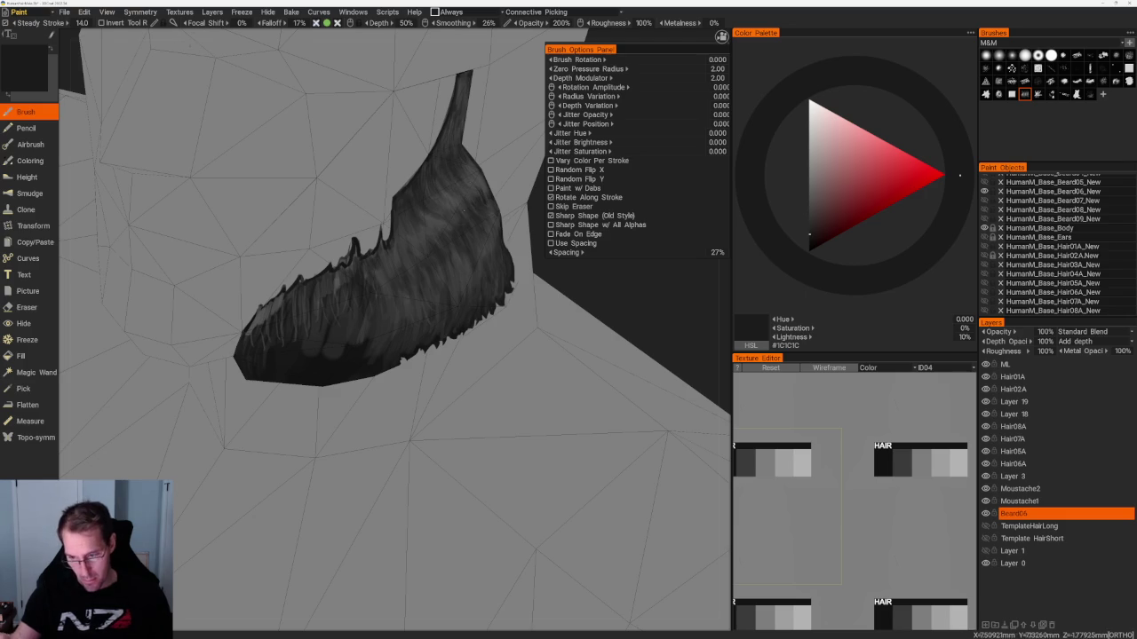
scroll(533, 284, down, 5)
drag(622, 444, 533, 284)
scroll(533, 284, up, 5)
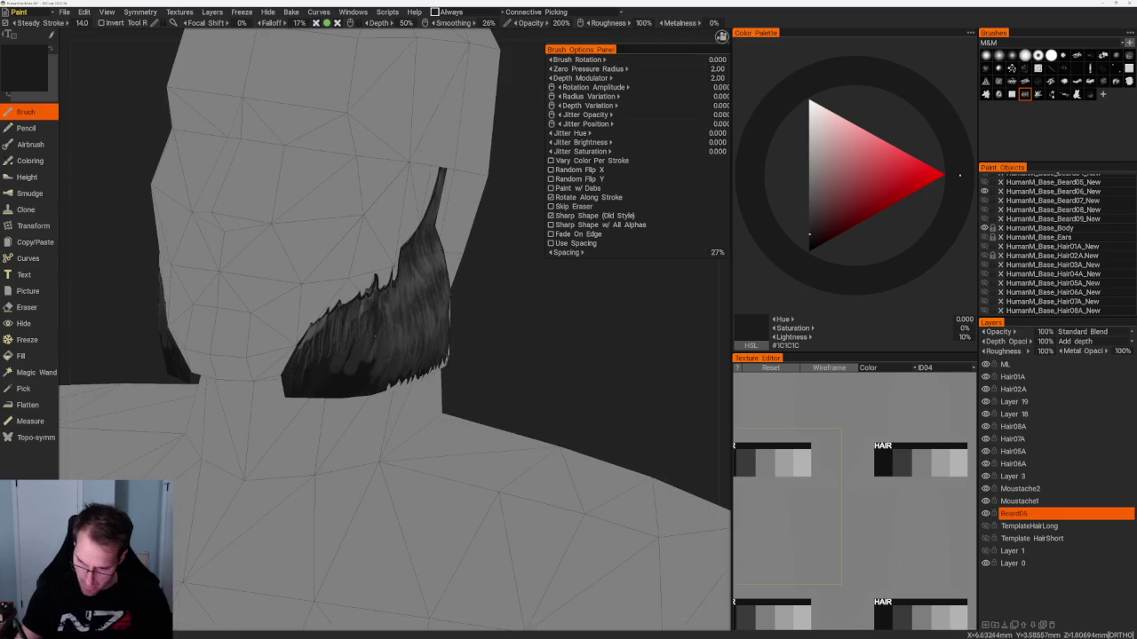
click(809, 214)
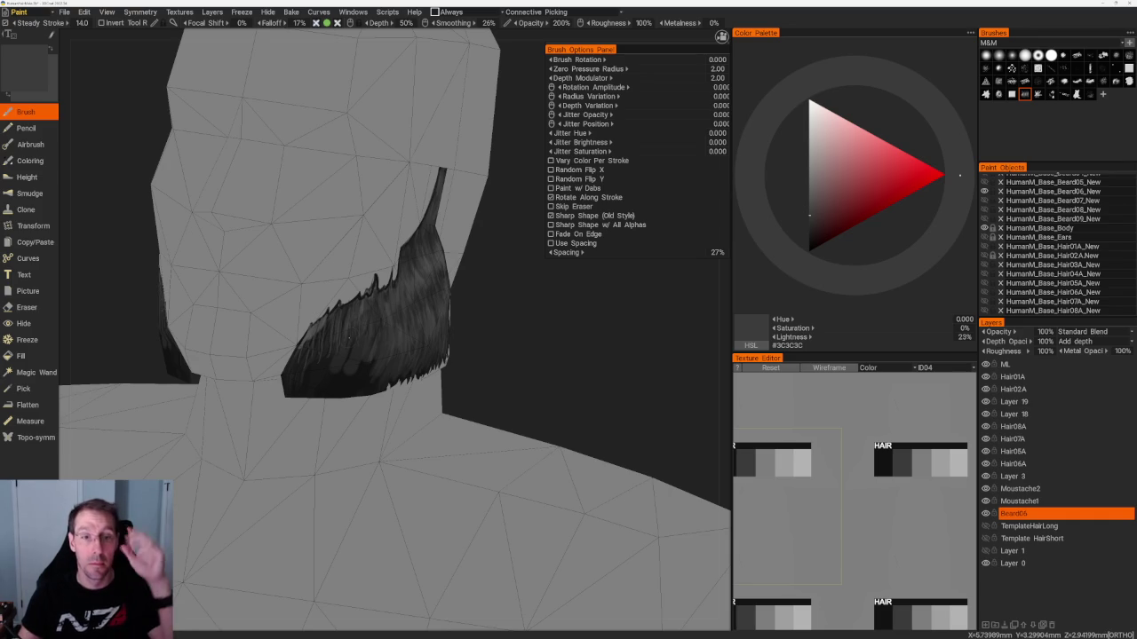
drag(573, 342, 602, 358)
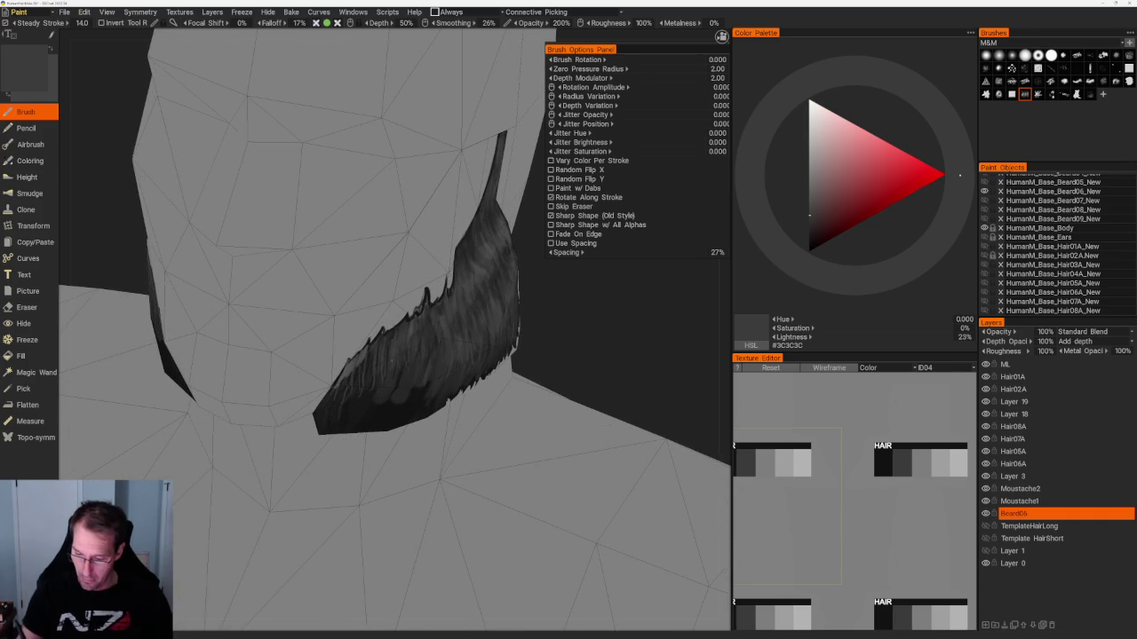
key(v)
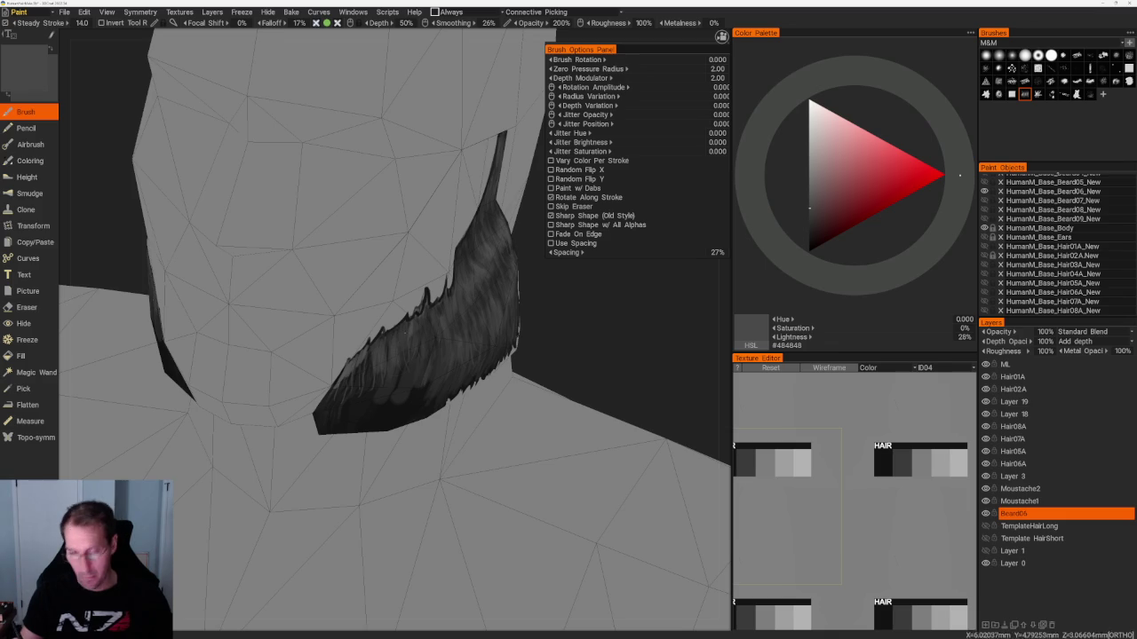
mouse_move(586, 337)
mouse_down()
mouse_move(438, 296)
mouse_move(471, 298)
mouse_up()
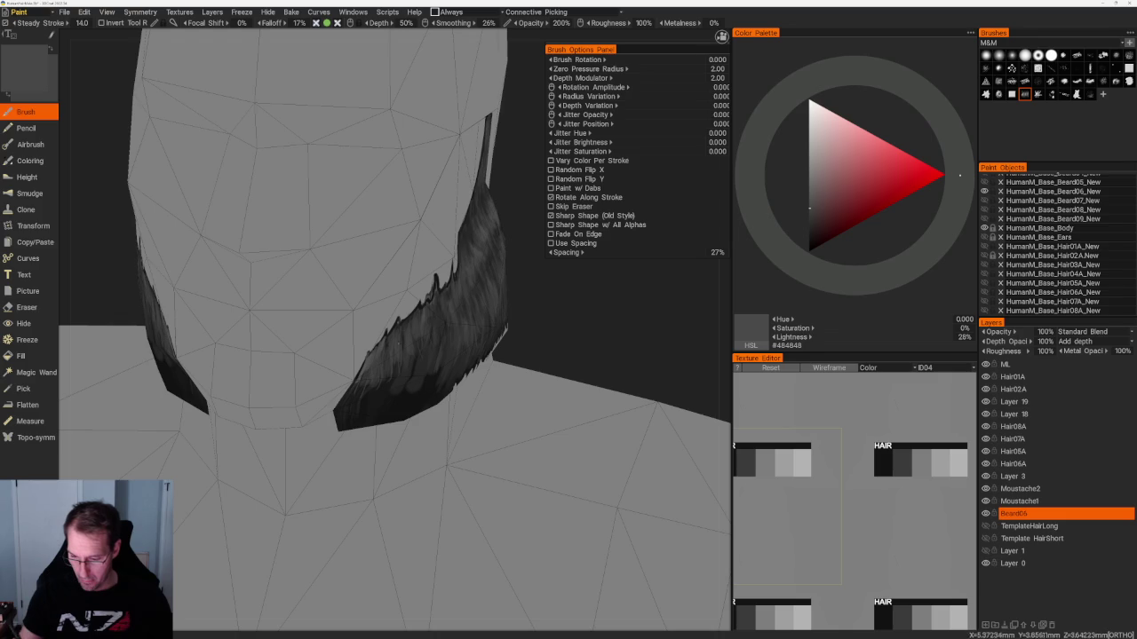
key(v)
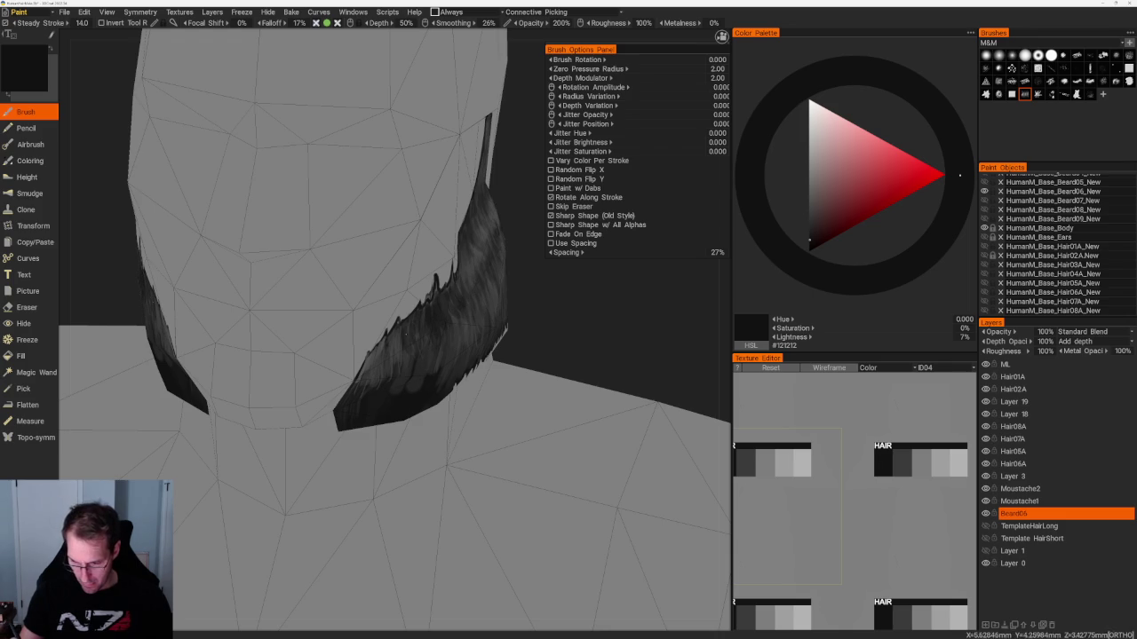
Paint near-black strands onto the beard card's base, then lighten to dark grey.
mouse_move(394, 327)
mouse_down()
mouse_move(389, 374)
mouse_move(361, 388)
mouse_move(371, 374)
mouse_up()
scroll(456, 258, down, 5)
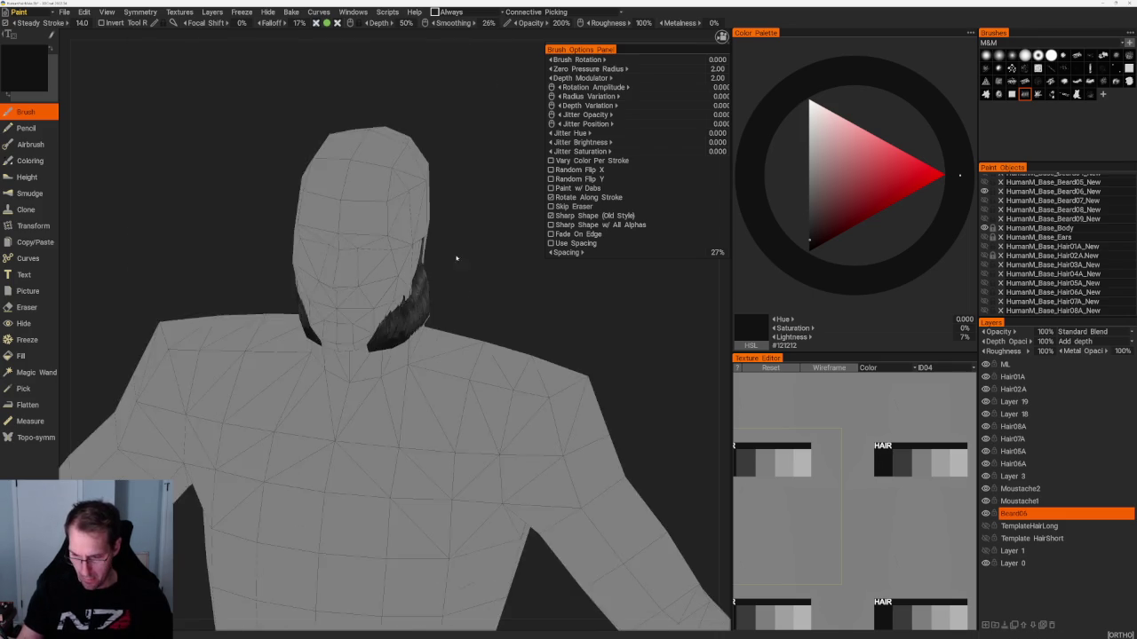
scroll(460, 241, up, 1)
scroll(505, 324, up, 4)
key(v)
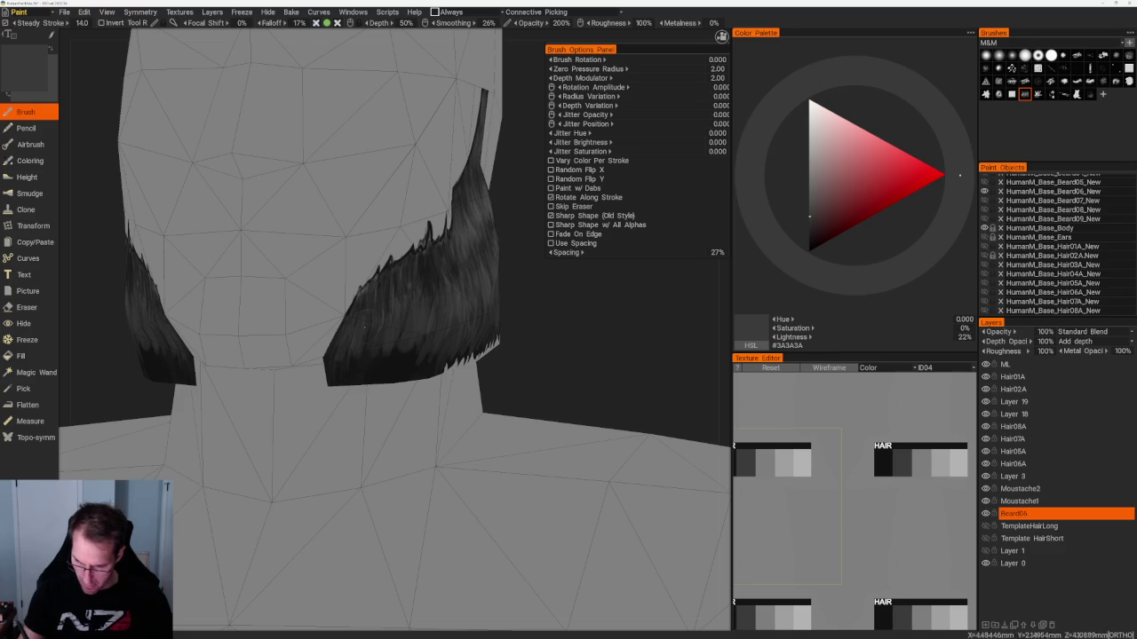
Check the beard from three-quarter and side views, switching to light grey #B2B2B2 at 69%.
middle_drag(364, 333, 446, 305)
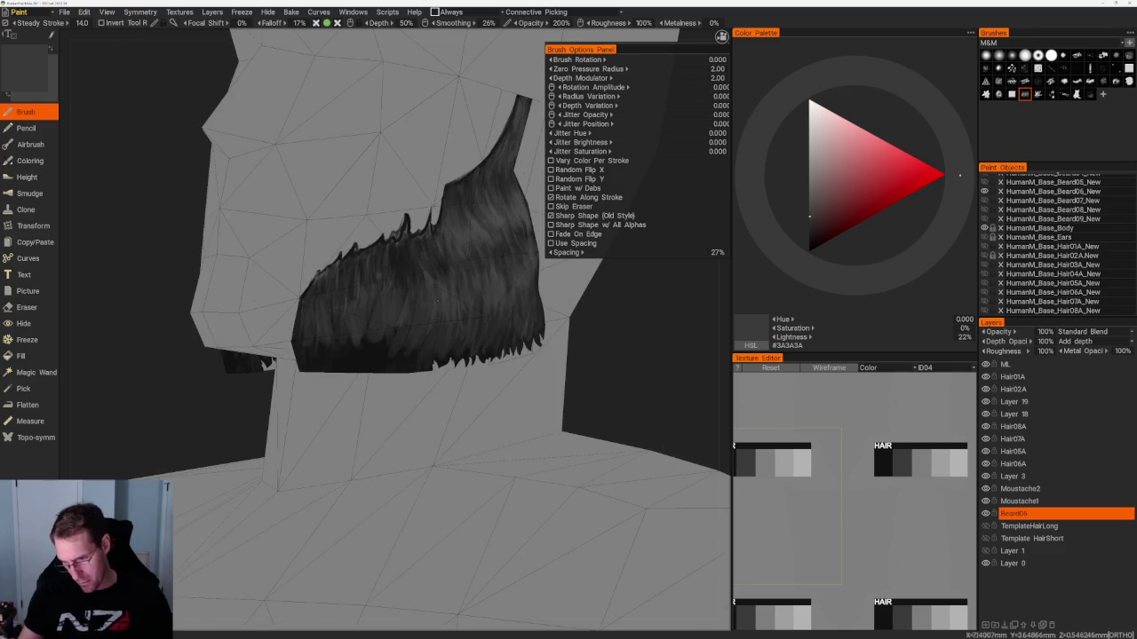
middle_drag(408, 271, 382, 266)
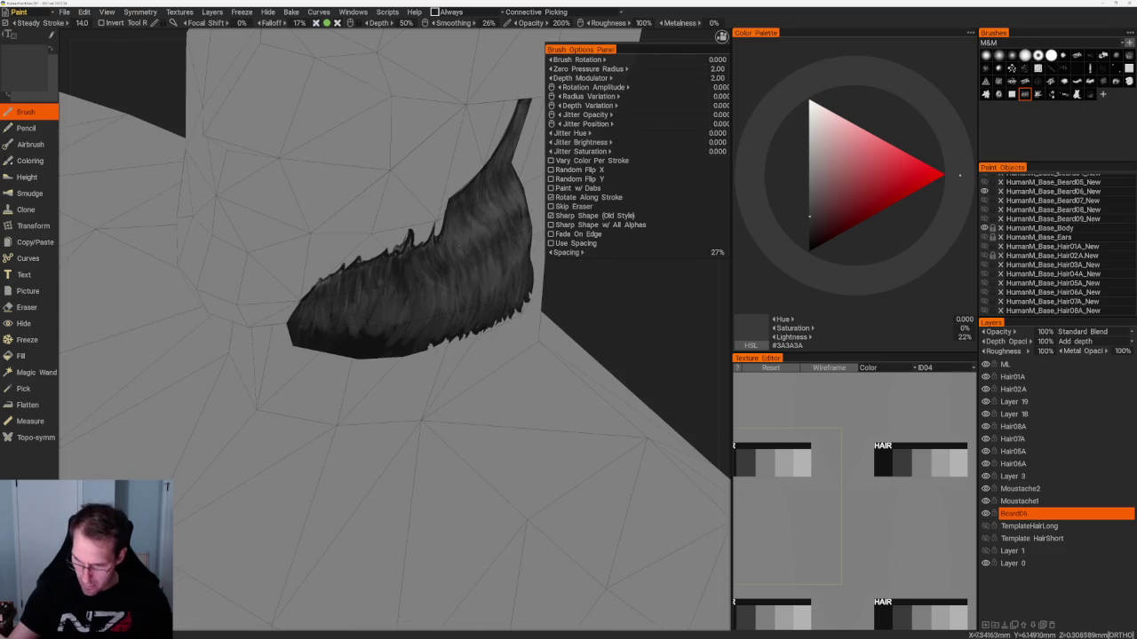
key(v)
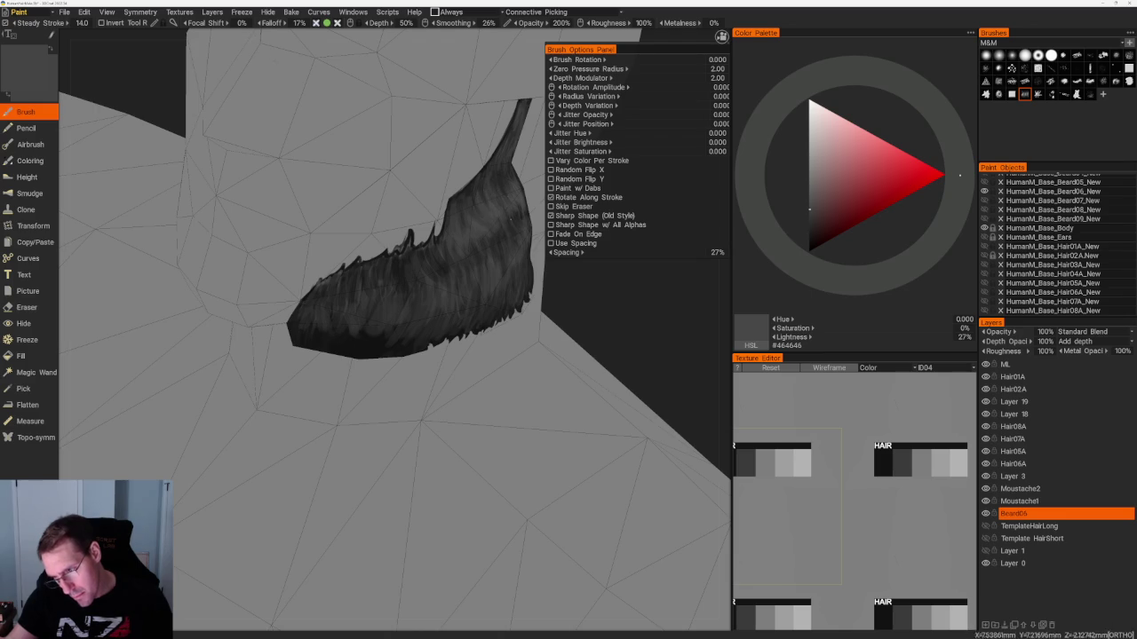
right_drag(634, 355, 533, 337)
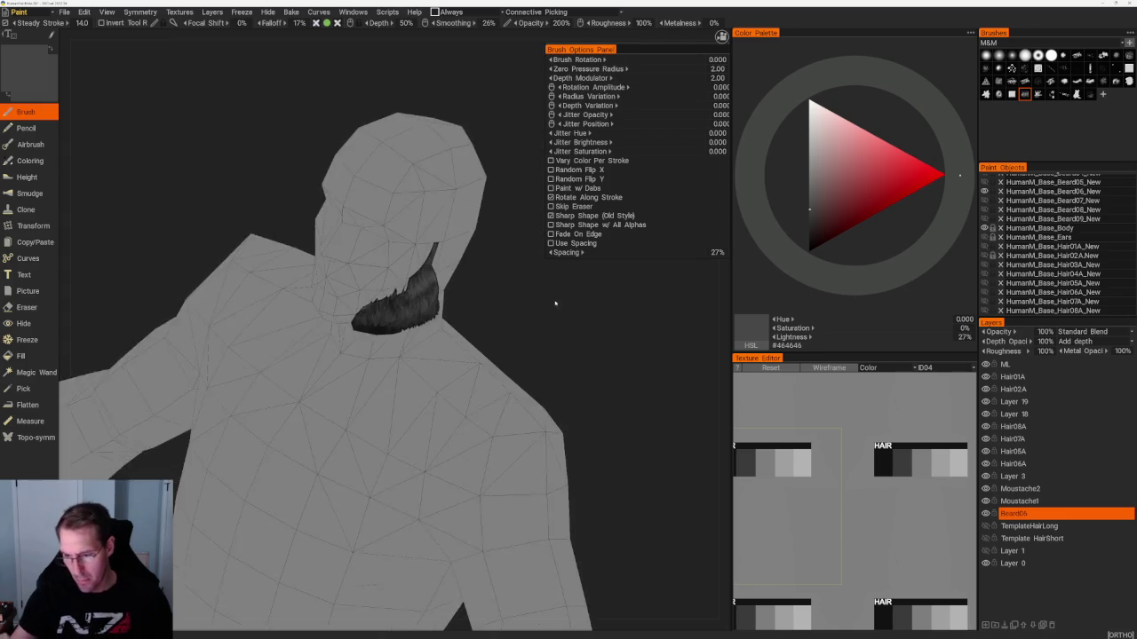
scroll(533, 337, up, 3)
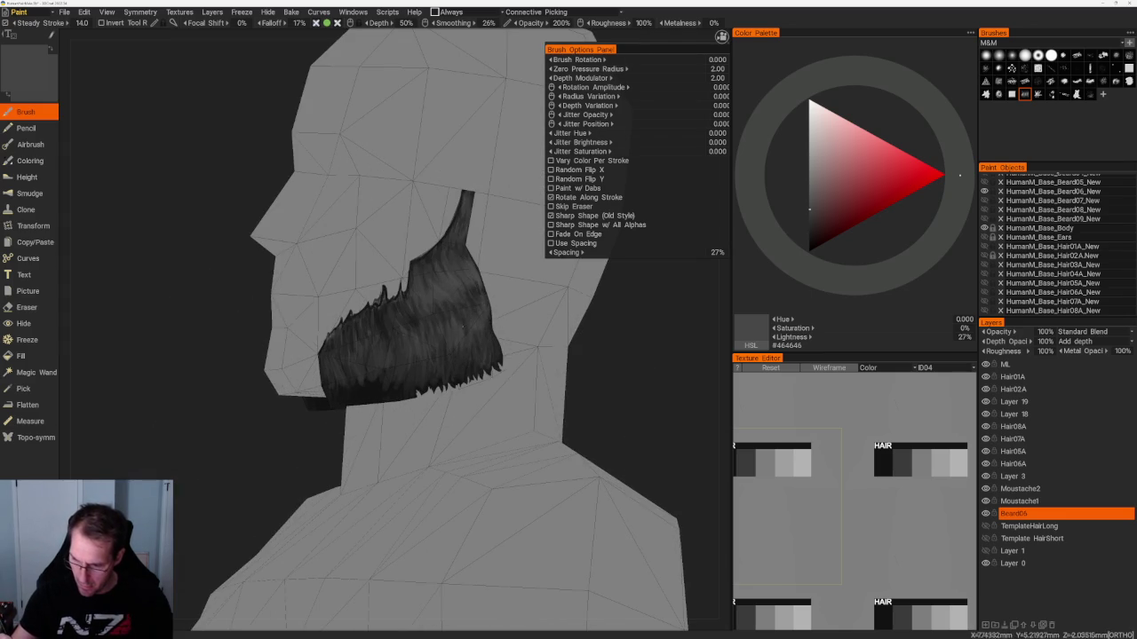
right_drag(469, 301, 456, 343)
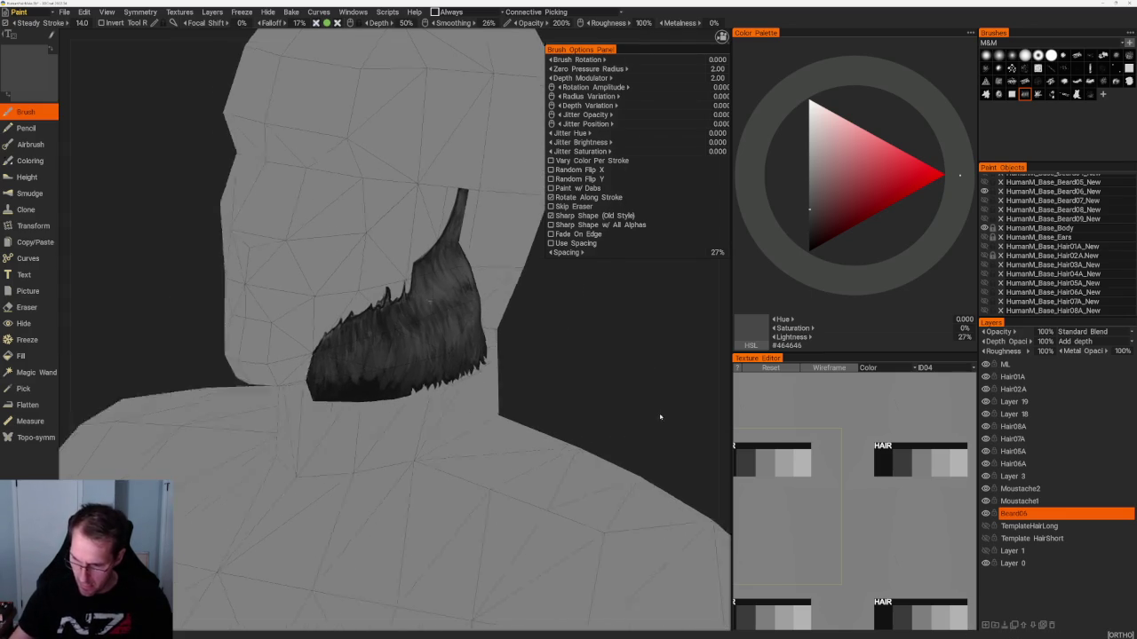
key(v)
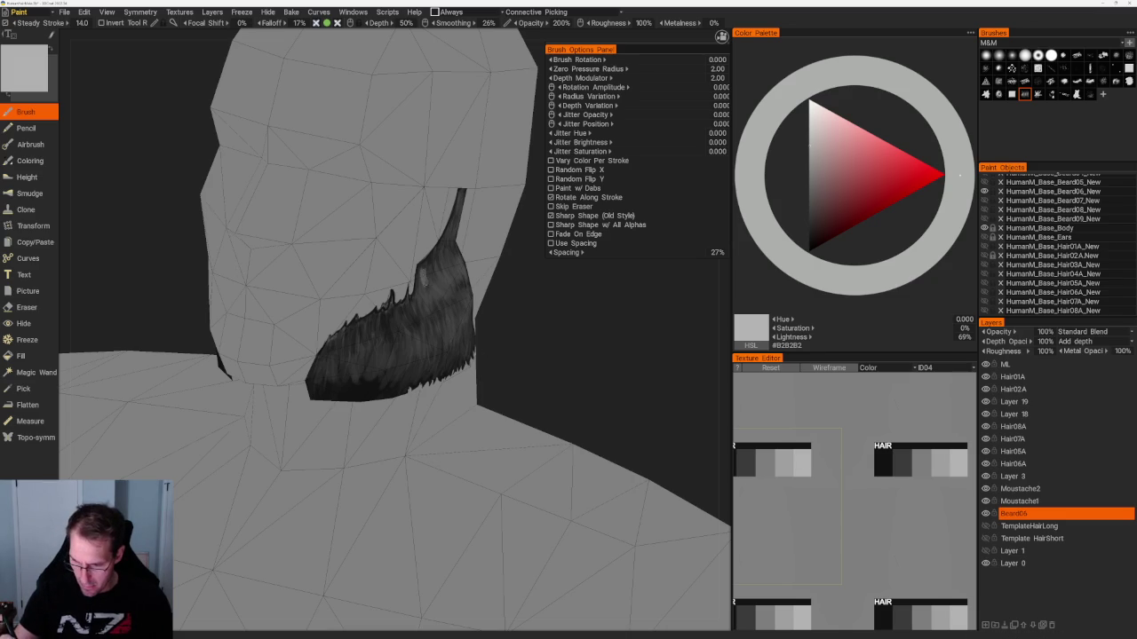
Paint light grey strands on the upper beard, orbiting around the head to check them.
mouse_move(428, 277)
mouse_down()
mouse_move(440, 286)
mouse_move(446, 259)
mouse_up()
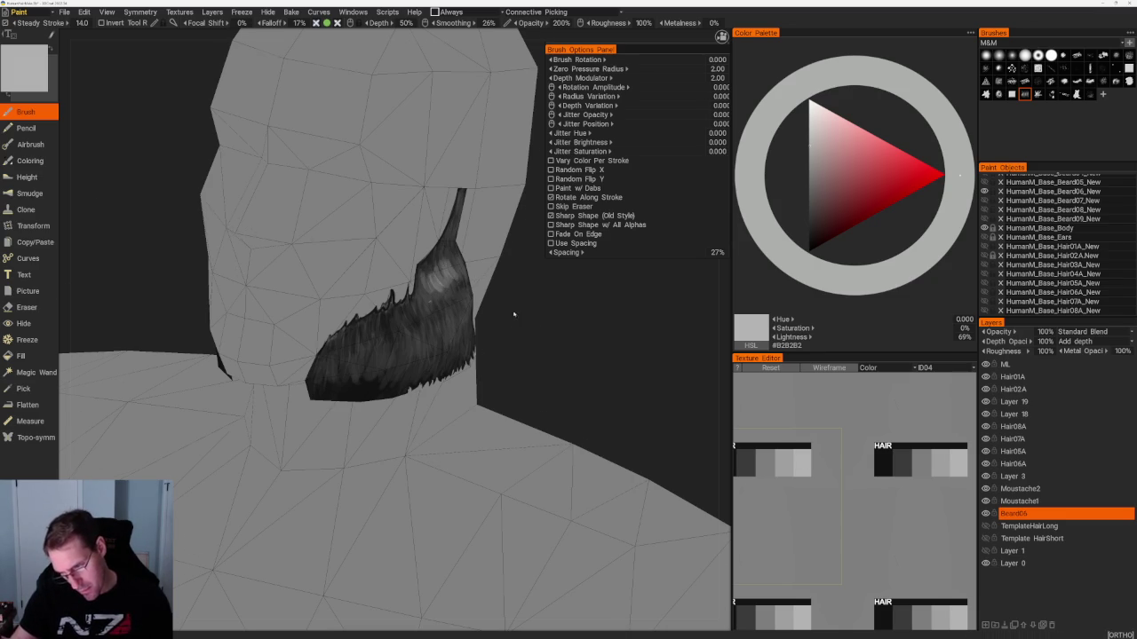
middle_drag(451, 268, 458, 258)
mouse_move(449, 241)
mouse_down()
mouse_move(447, 264)
mouse_move(422, 282)
mouse_move(436, 304)
mouse_move(469, 263)
mouse_move(455, 316)
mouse_up()
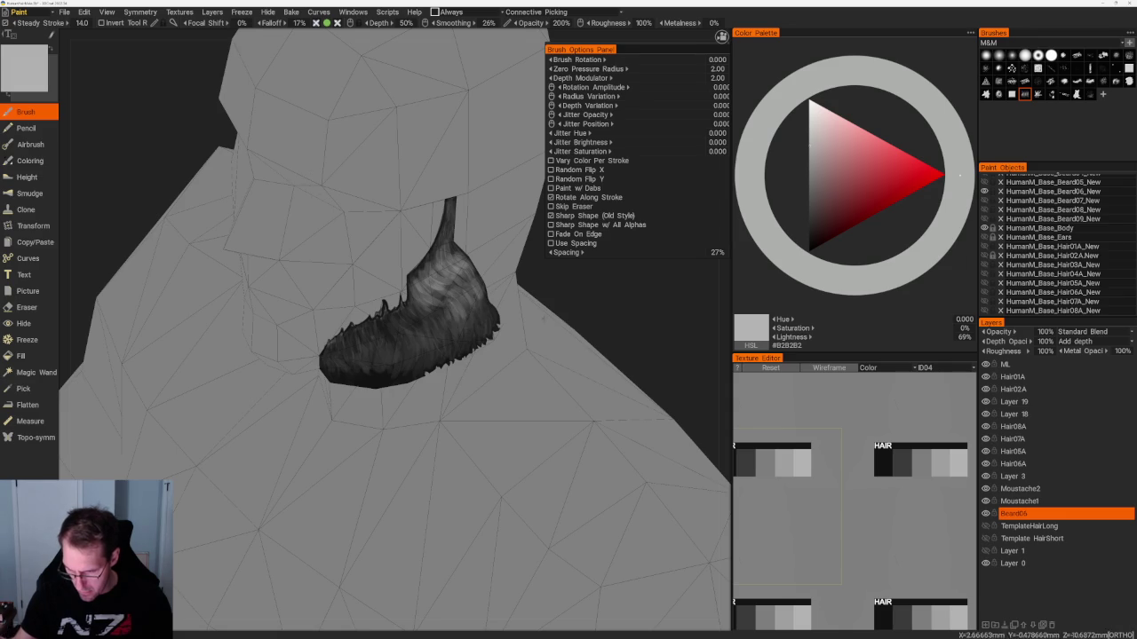
middle_drag(391, 320, 444, 320)
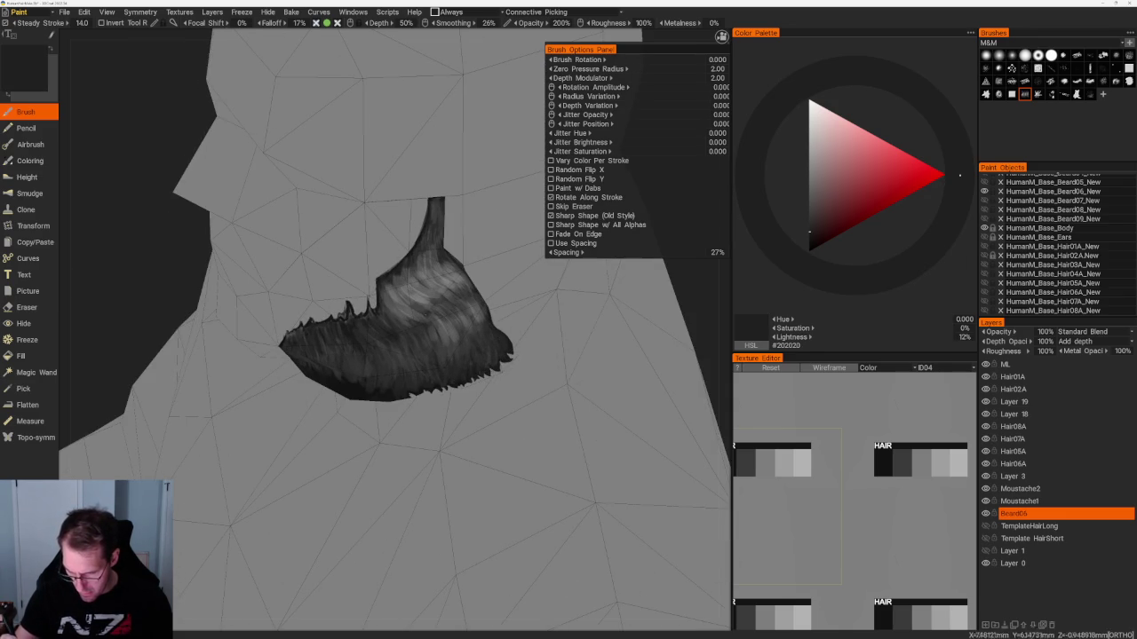
middle_drag(424, 316, 396, 324)
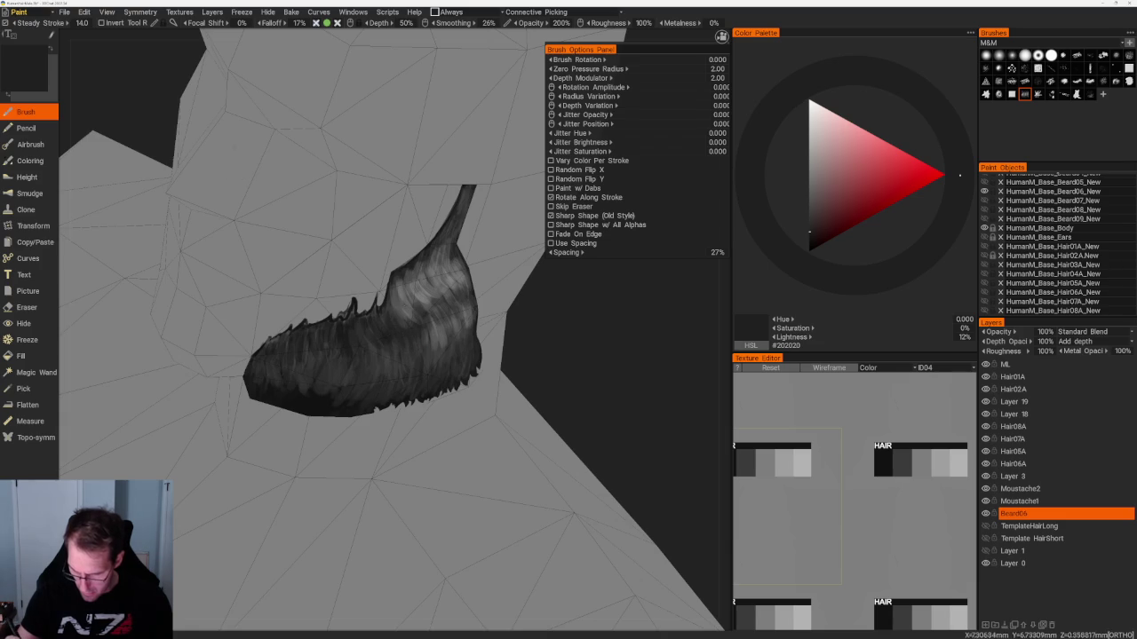
Paint mid-grey strands across the beard, tuning the colour to around 40% lightness.
key(v)
mouse_move(373, 320)
mouse_down()
mouse_move(376, 344)
mouse_move(323, 339)
mouse_move(300, 351)
mouse_up()
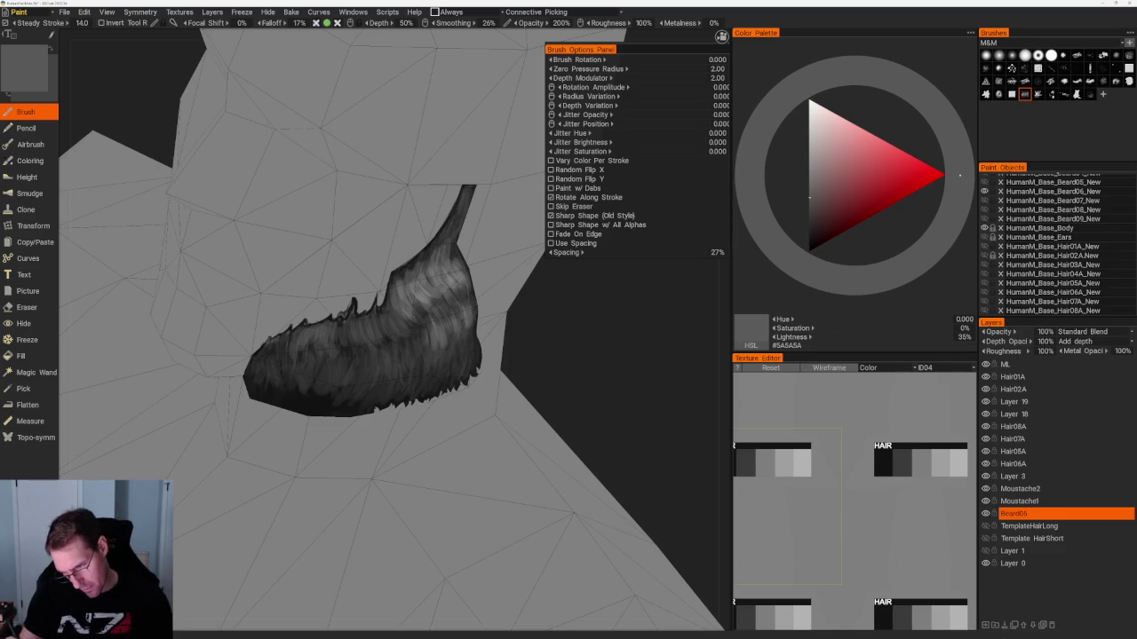
click(810, 205)
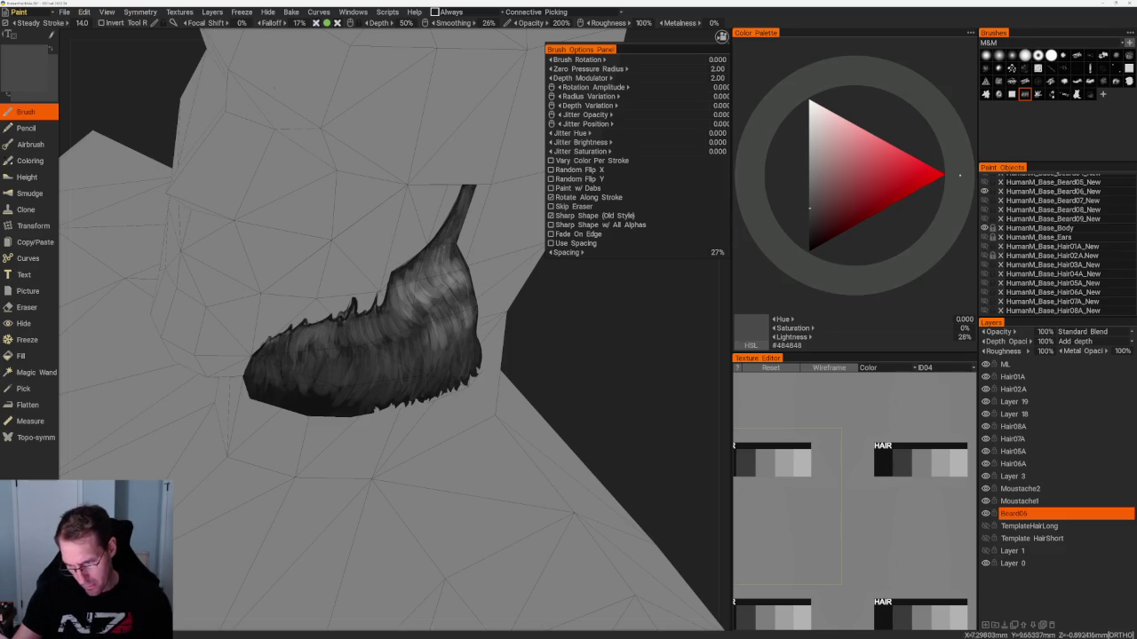
click(809, 189)
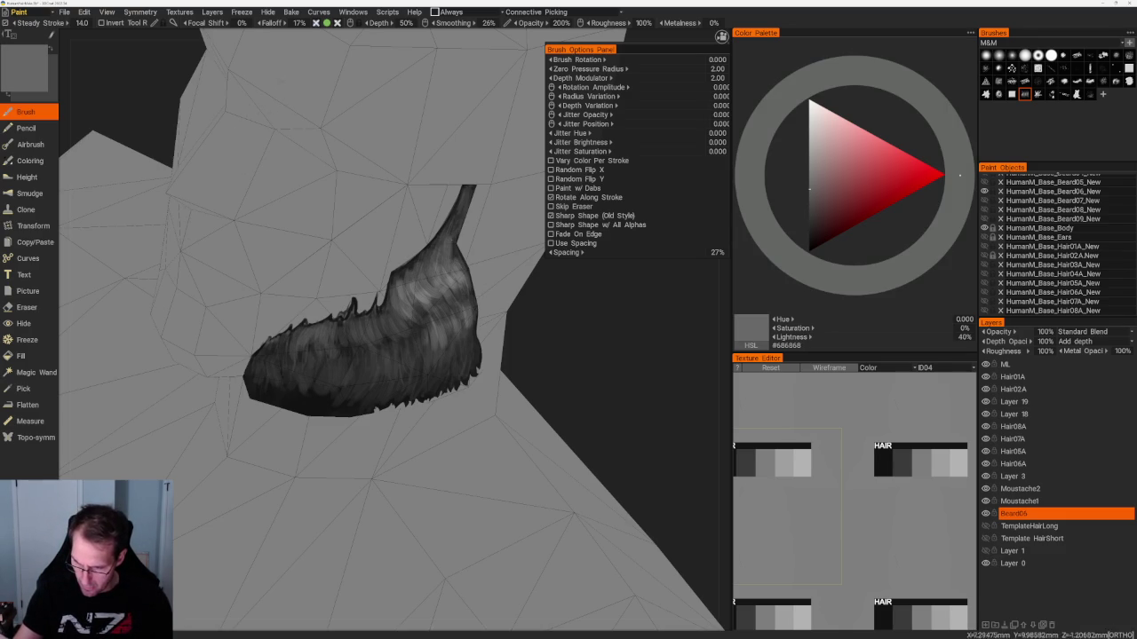
drag(580, 328, 537, 325)
click(809, 196)
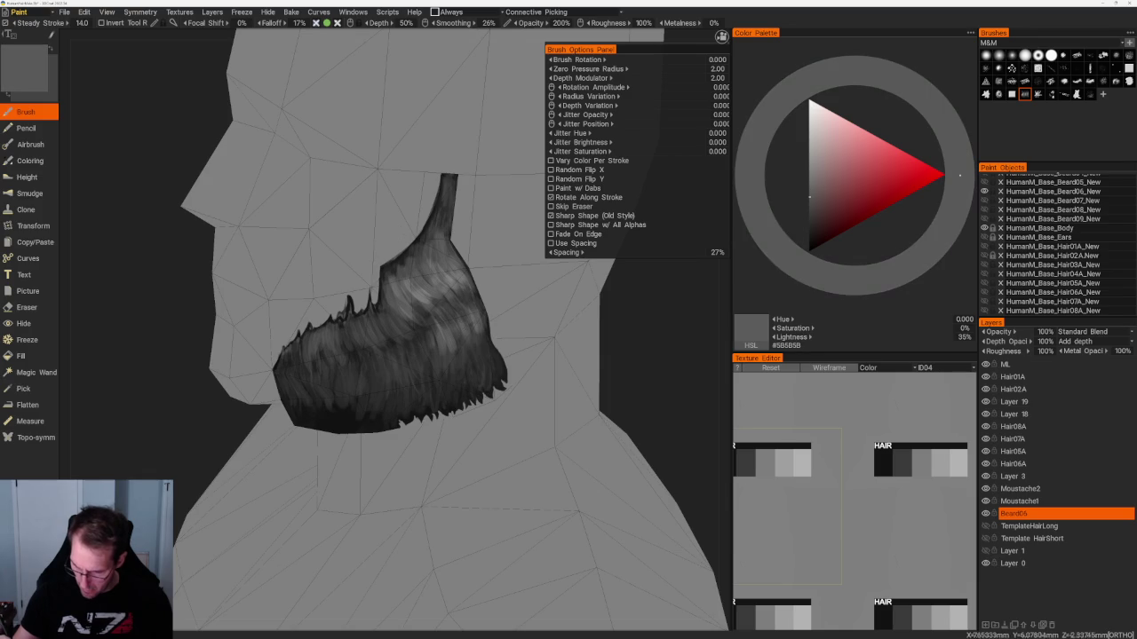
drag(644, 421, 560, 288)
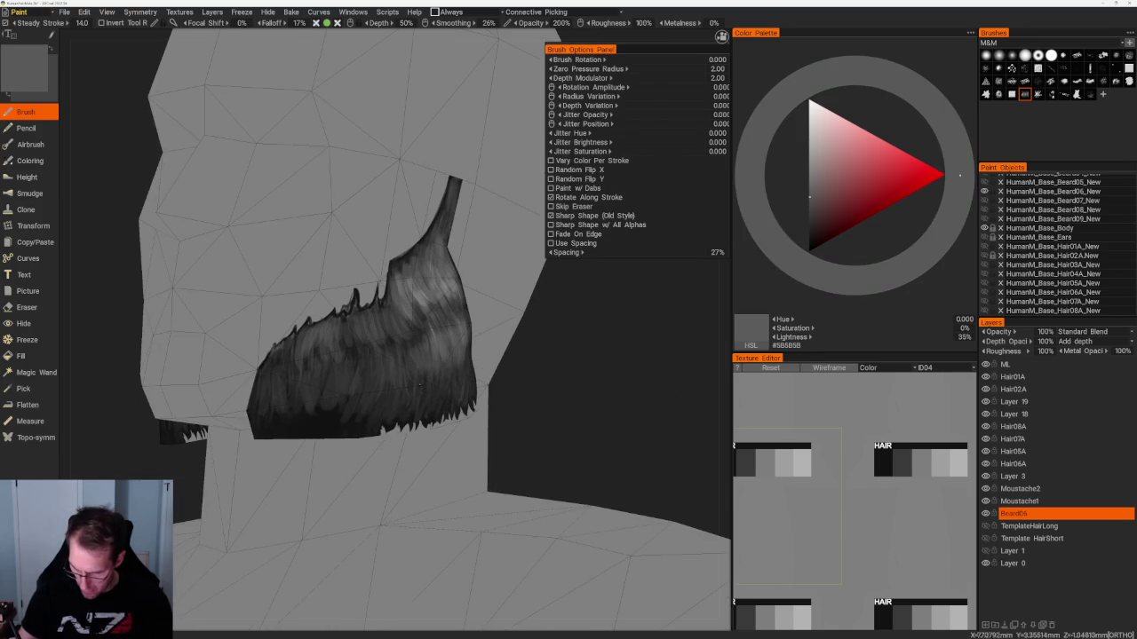
mouse_move(563, 378)
mouse_down()
mouse_move(568, 364)
mouse_move(511, 314)
mouse_move(548, 398)
mouse_move(533, 373)
mouse_up()
Lighten the grey further and paint highlight strands along the beard's upper tip.
key(v)
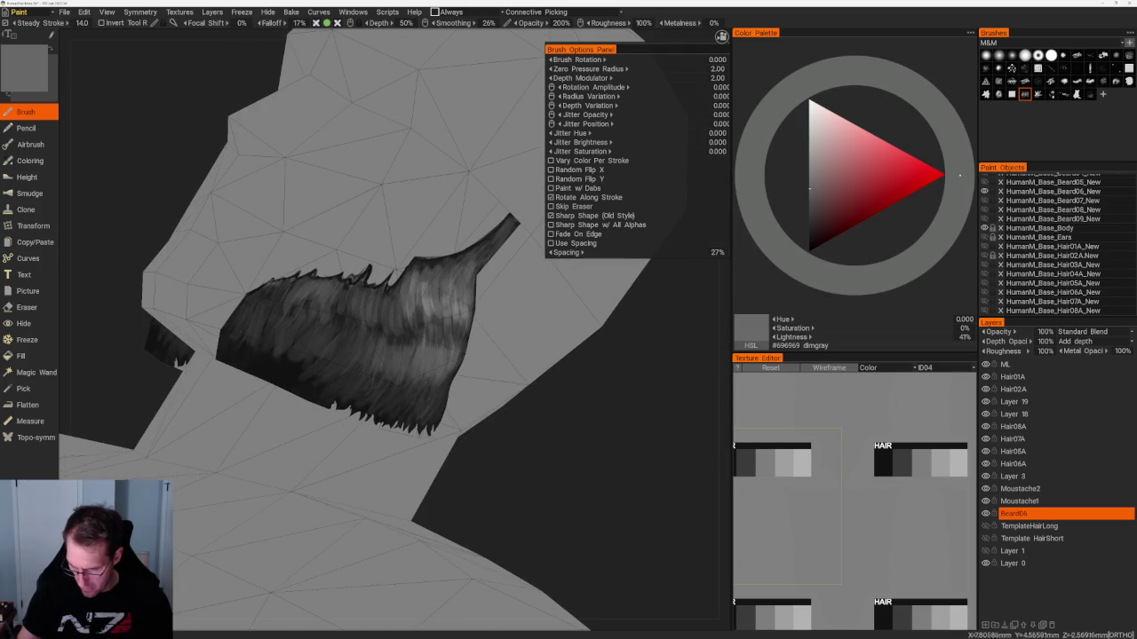
key(v)
mouse_move(418, 303)
mouse_down()
mouse_move(428, 301)
mouse_move(396, 274)
mouse_move(407, 263)
mouse_up()
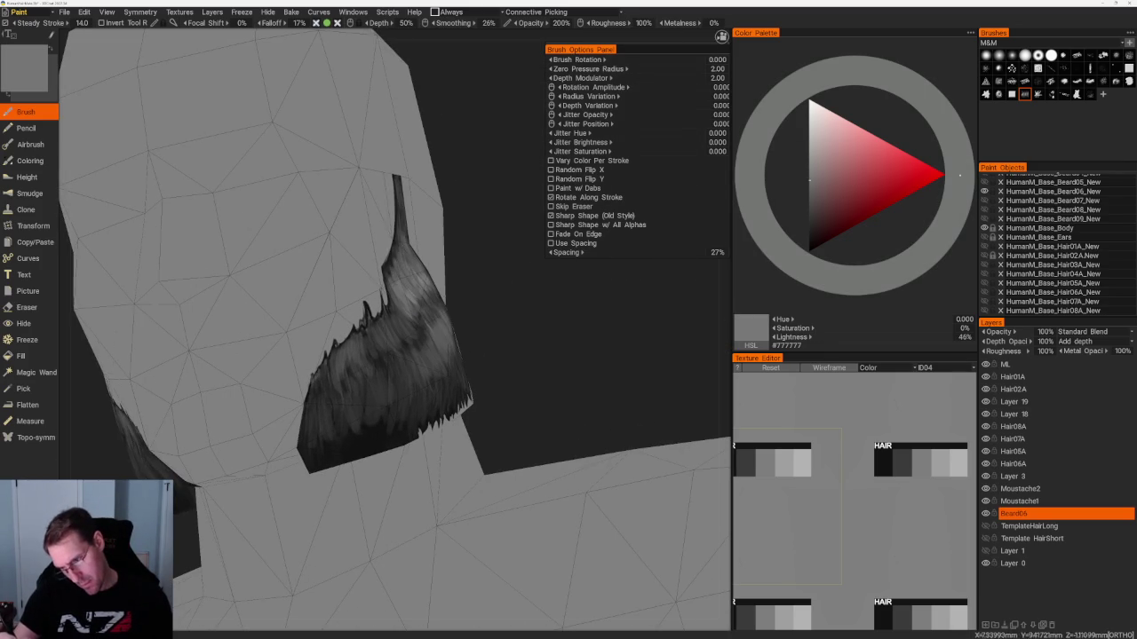
drag(497, 364, 541, 357)
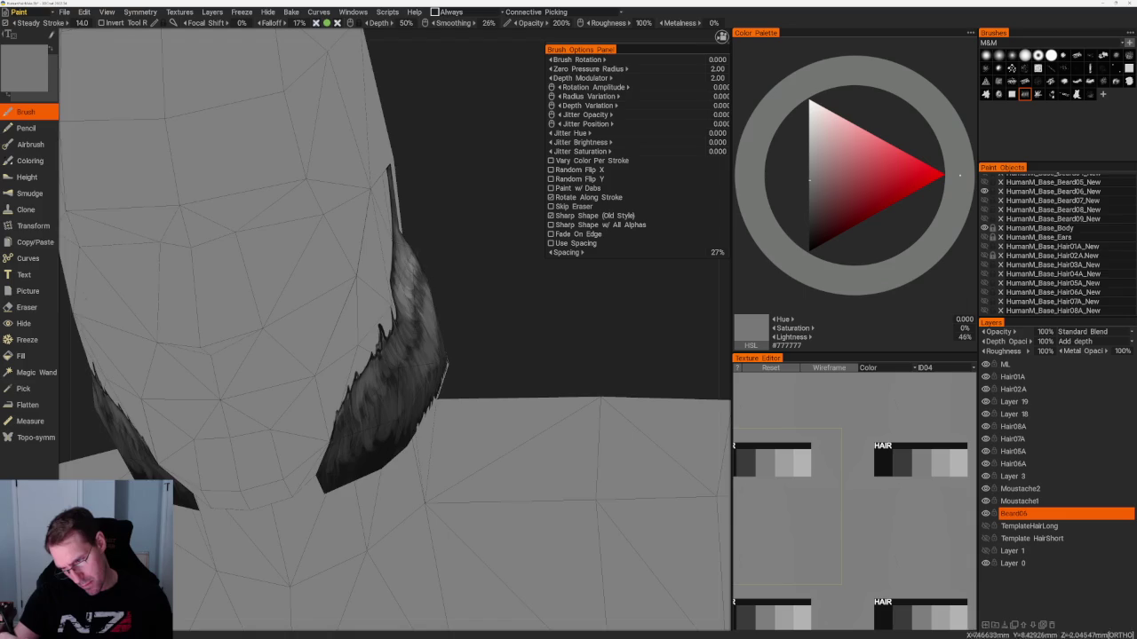
scroll(450, 214, down, 5)
mouse_move(450, 213)
mouse_down()
mouse_move(426, 172)
mouse_move(385, 204)
mouse_move(578, 363)
mouse_up()
scroll(578, 363, up, 3)
scroll(596, 373, up, 3)
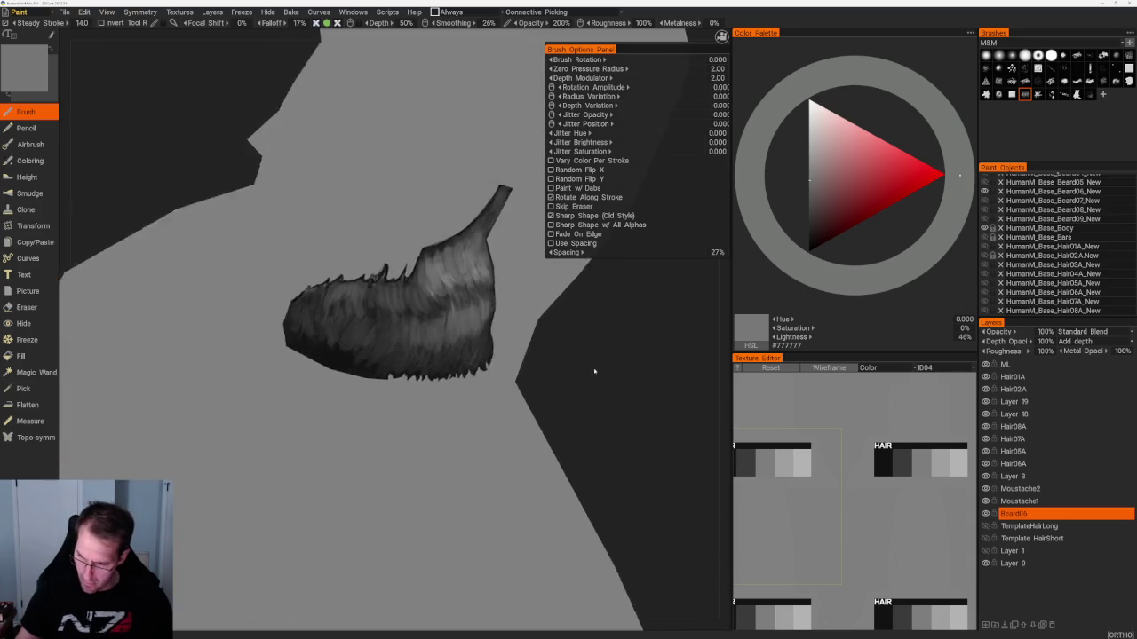
scroll(596, 373, up, 2)
key(v)
drag(497, 293, 413, 342)
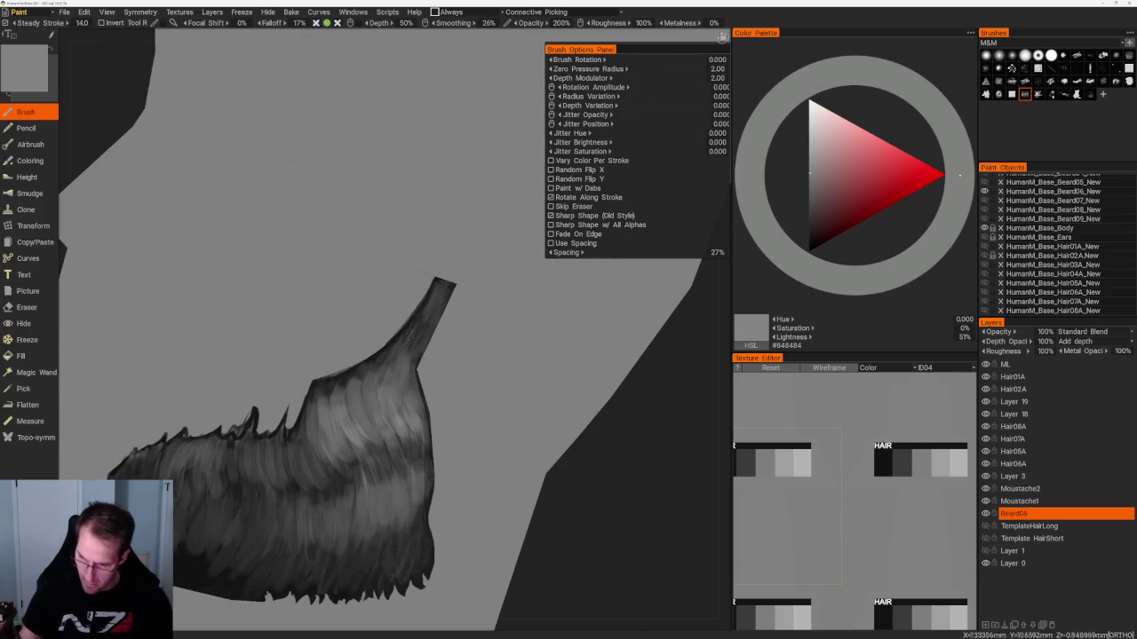
mouse_move(442, 291)
mouse_down()
mouse_move(405, 368)
mouse_move(385, 366)
mouse_up()
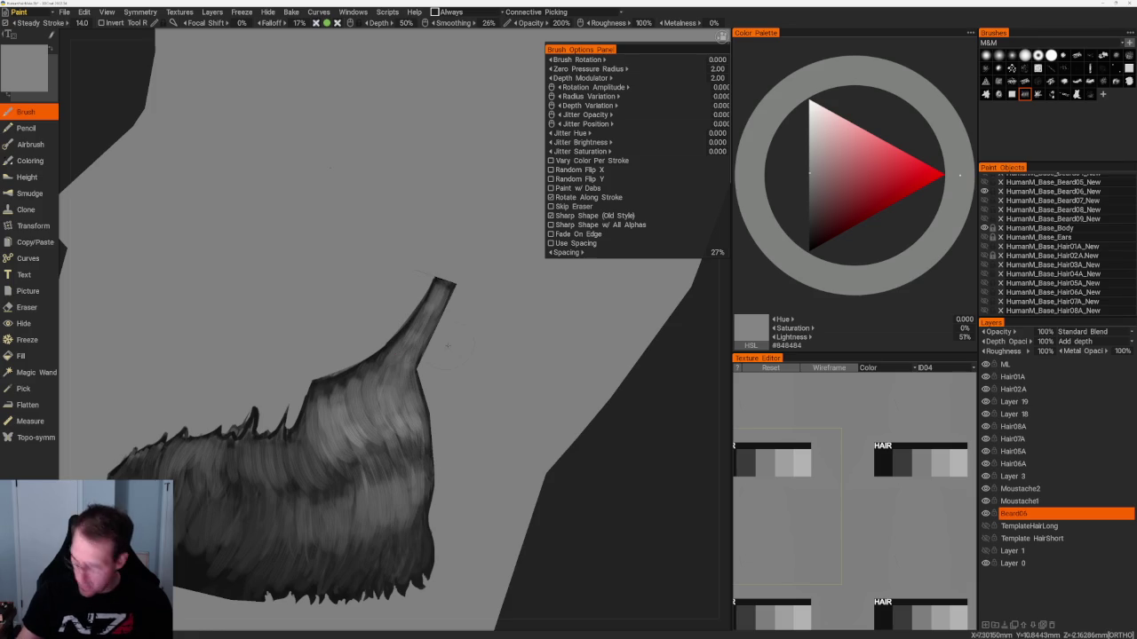
Switch to a finer strand brush with 10% spacing and near-black paint colour.
click(1116, 66)
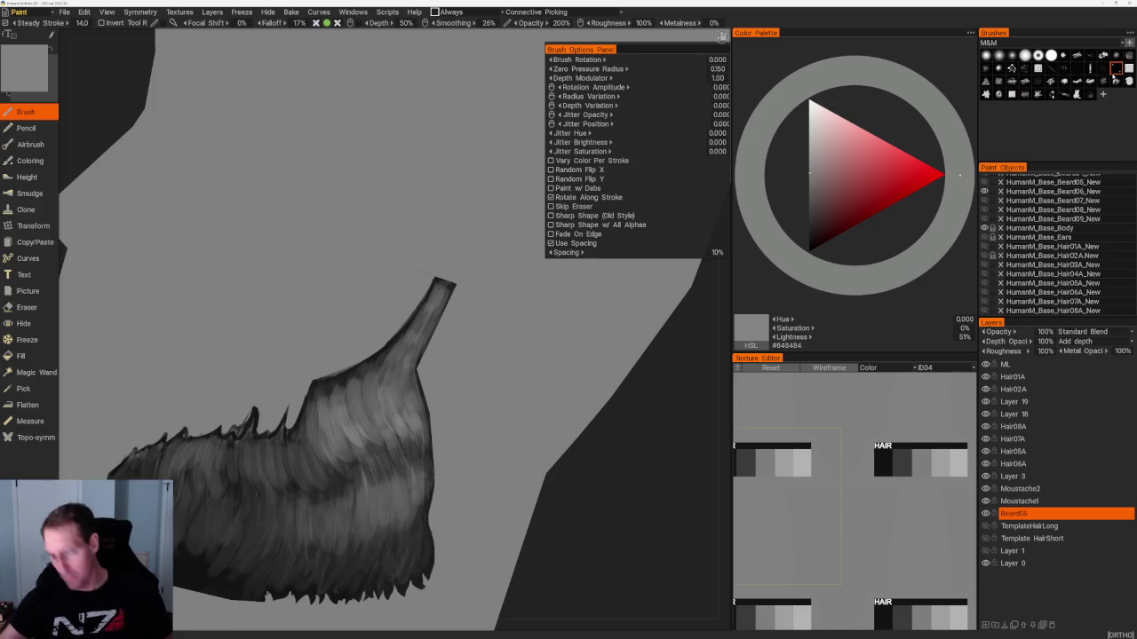
key(v)
drag(550, 524, 578, 533)
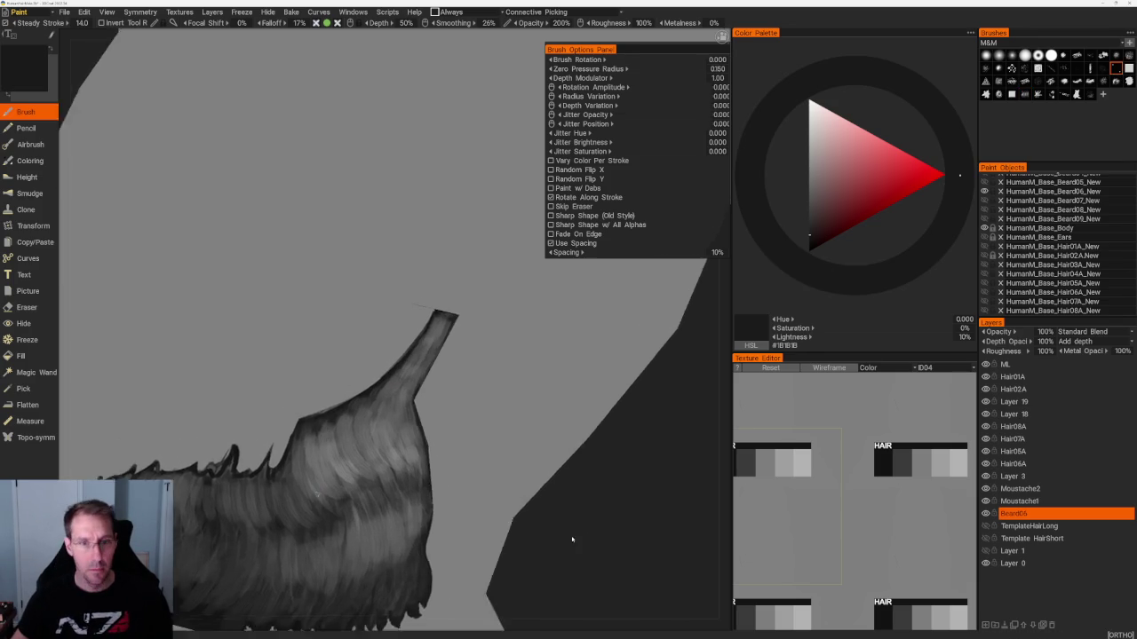
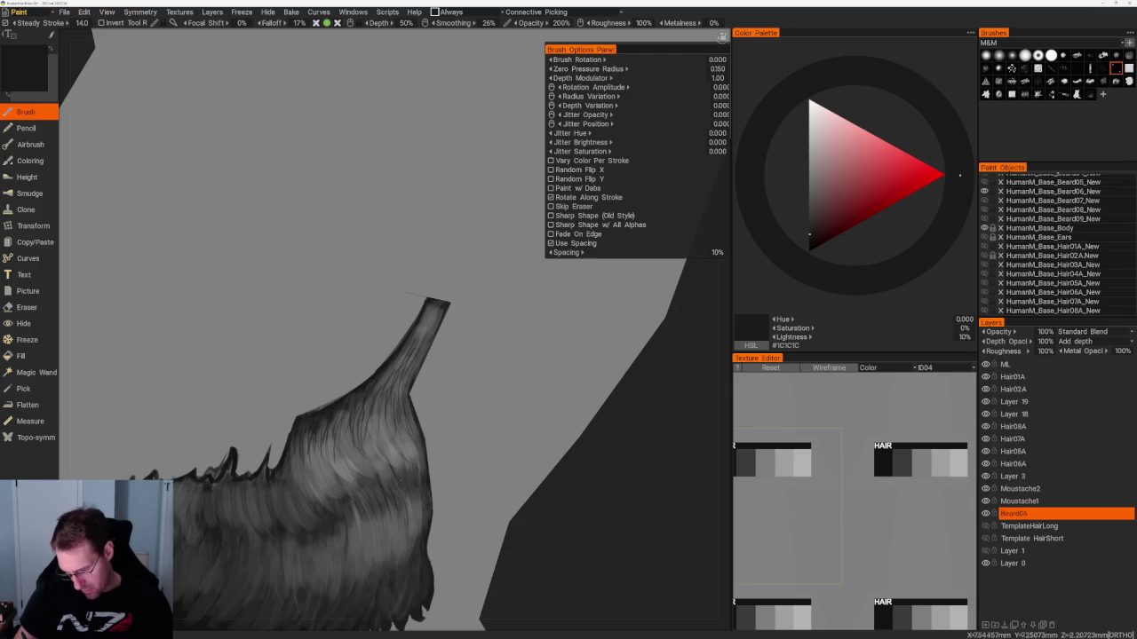
Switch to a different hair-strand brush with 14% spacing.
drag(267, 222, 258, 142)
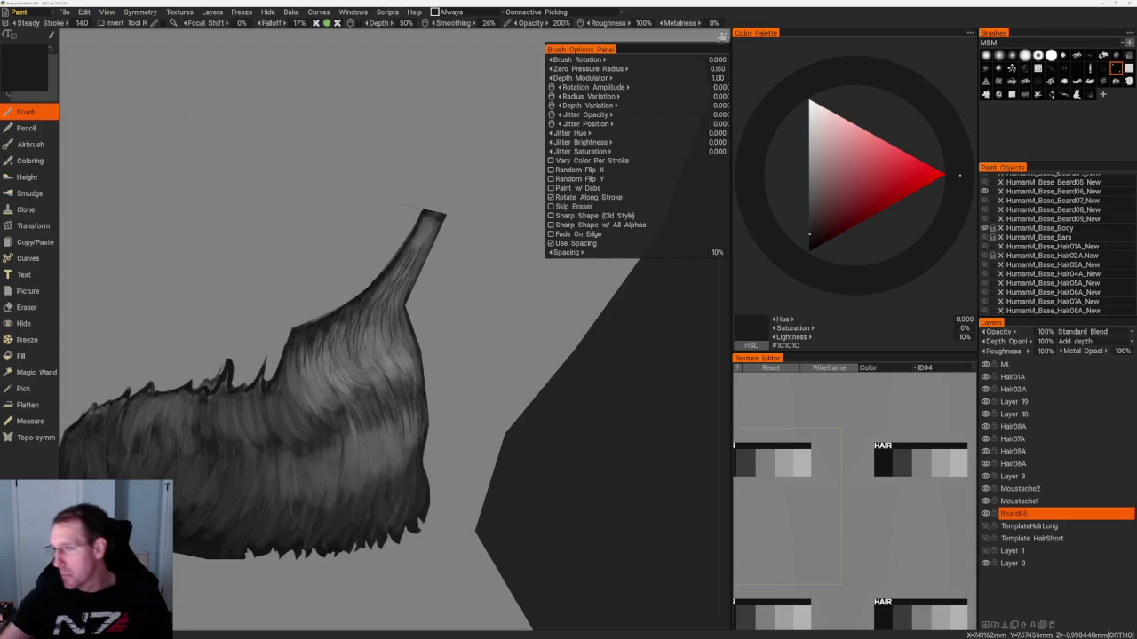
click(1012, 56)
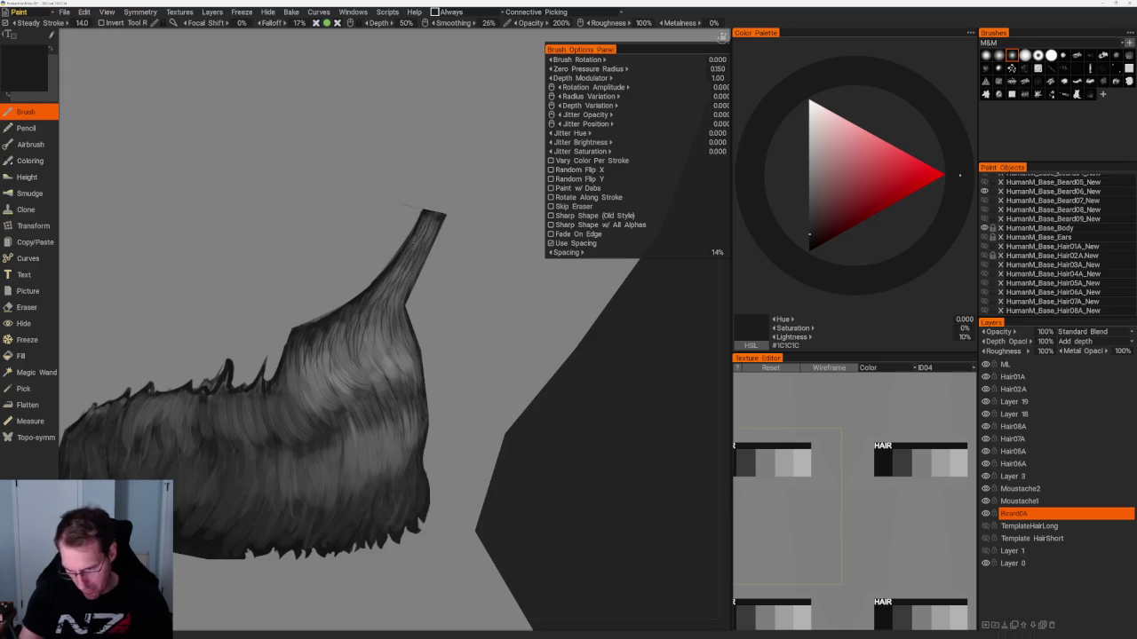
scroll(409, 265, down, 5)
scroll(504, 355, up, 3)
scroll(515, 411, up, 5)
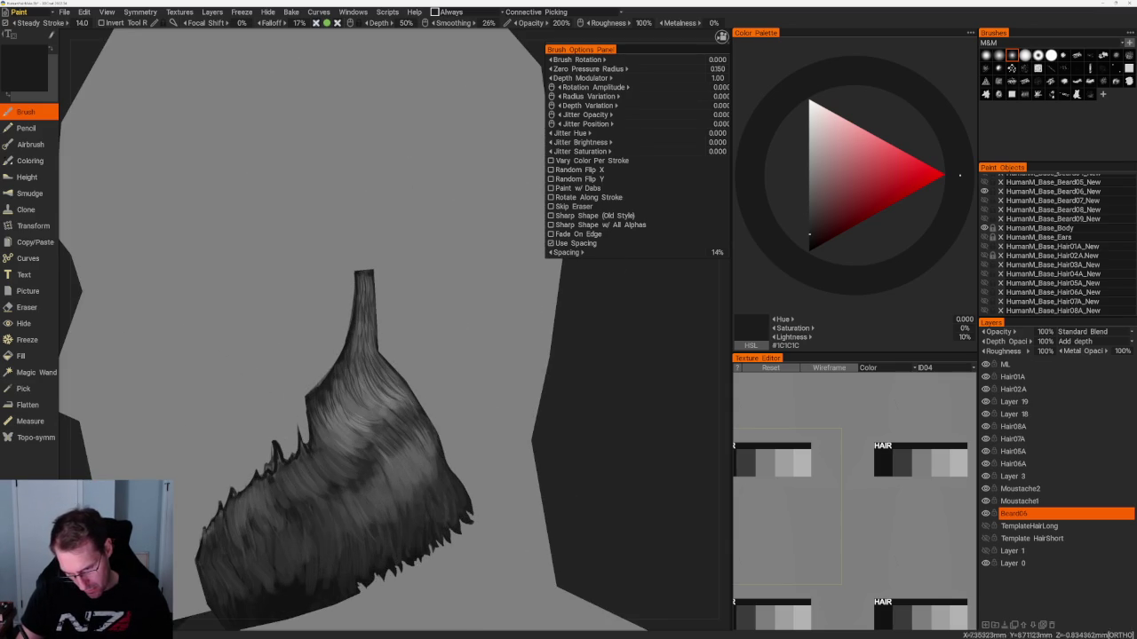
In orthographic view, paint mid-grey, dark grey and near-black strands sampled from the beard.
key(KP_5)
key(KP_6)
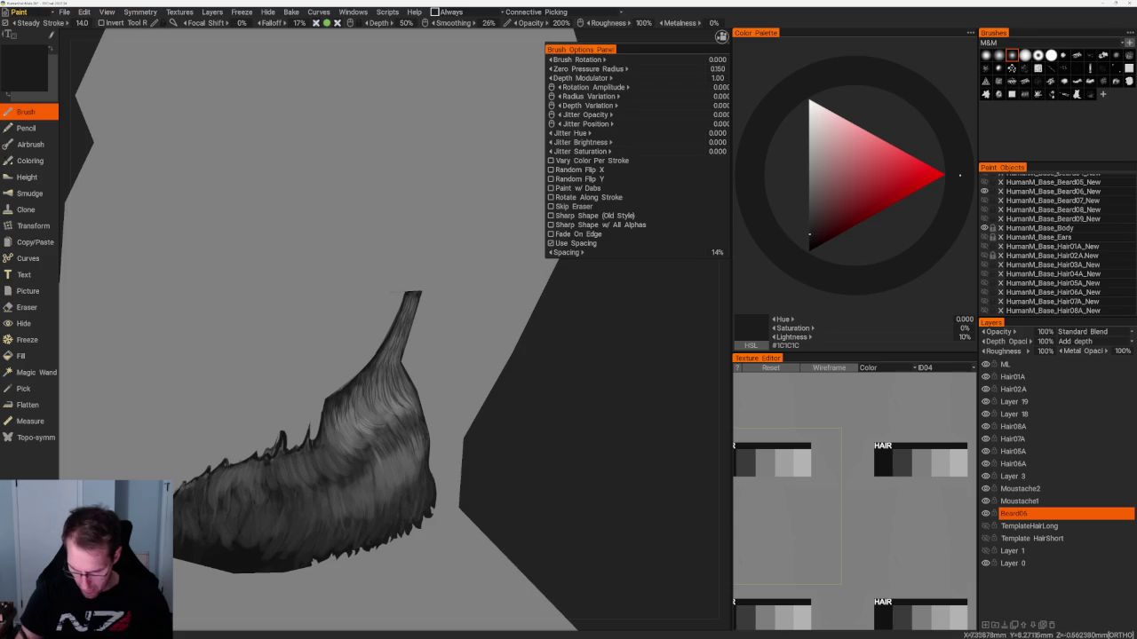
key(v)
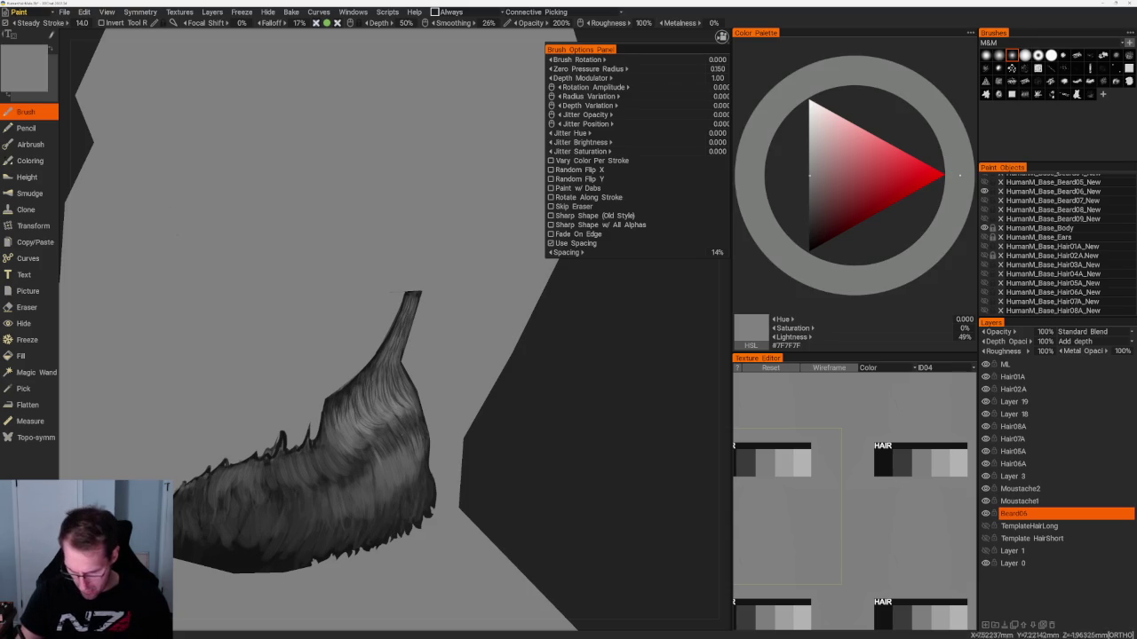
key(v)
right_drag(355, 356, 408, 342)
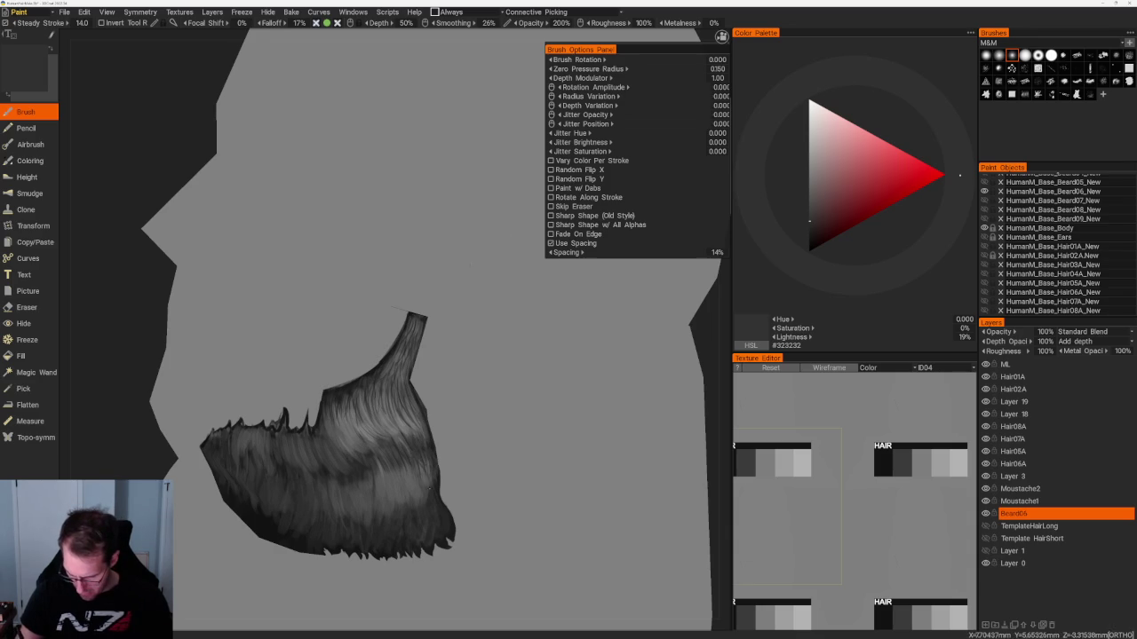
key(v)
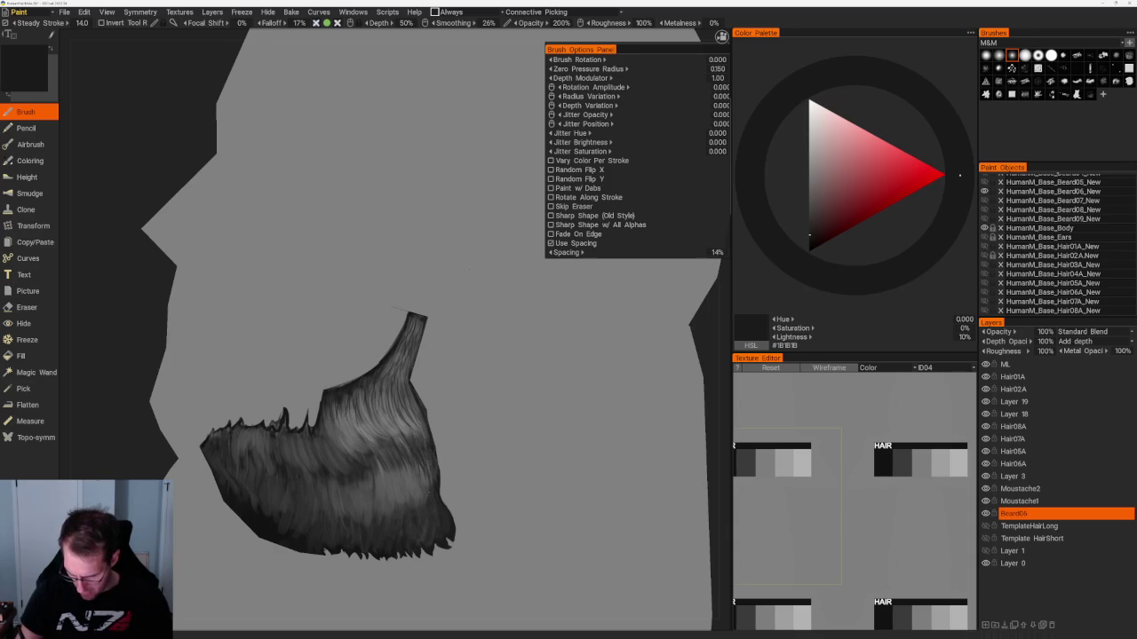
scroll(707, 360, up, 2)
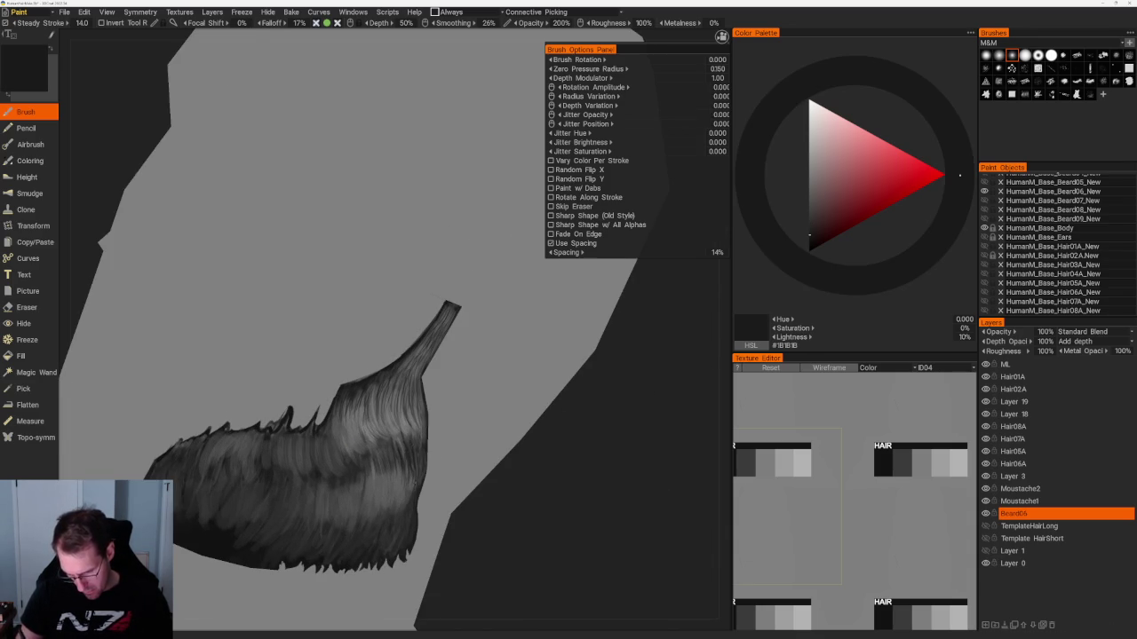
Paint mid-grey and near-black strands on the beard's side and lower edge, checking from several angles.
middle_drag(418, 489, 445, 433)
mouse_move(421, 471)
middle_down()
mouse_move(393, 322)
mouse_move(474, 408)
middle_up()
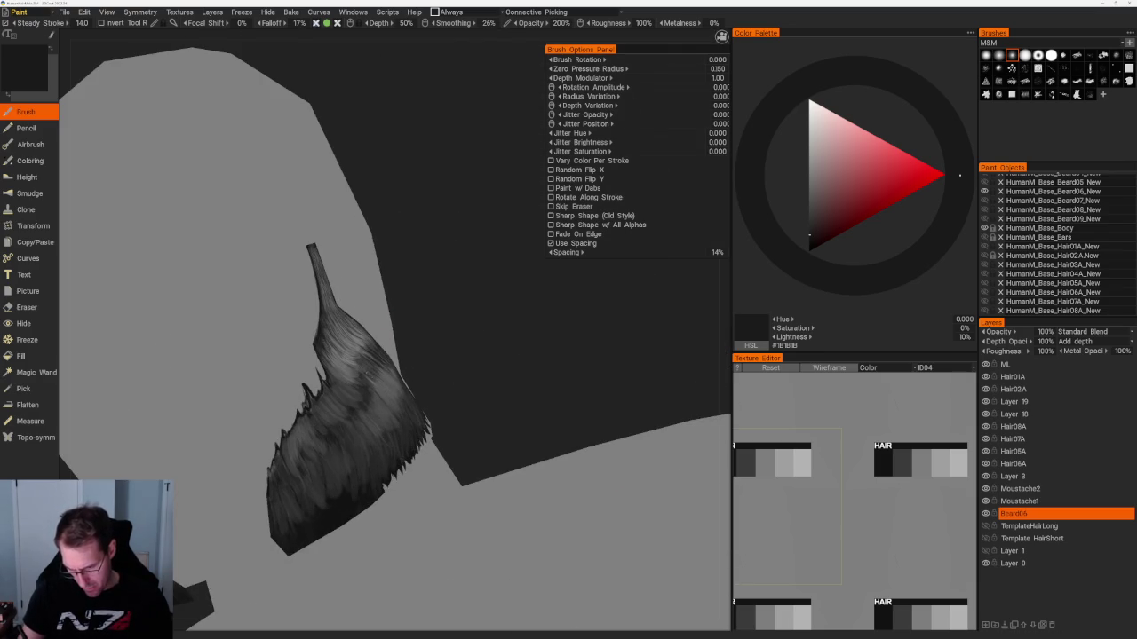
mouse_move(417, 373)
middle_down()
mouse_move(452, 340)
mouse_move(497, 355)
mouse_move(435, 382)
middle_up()
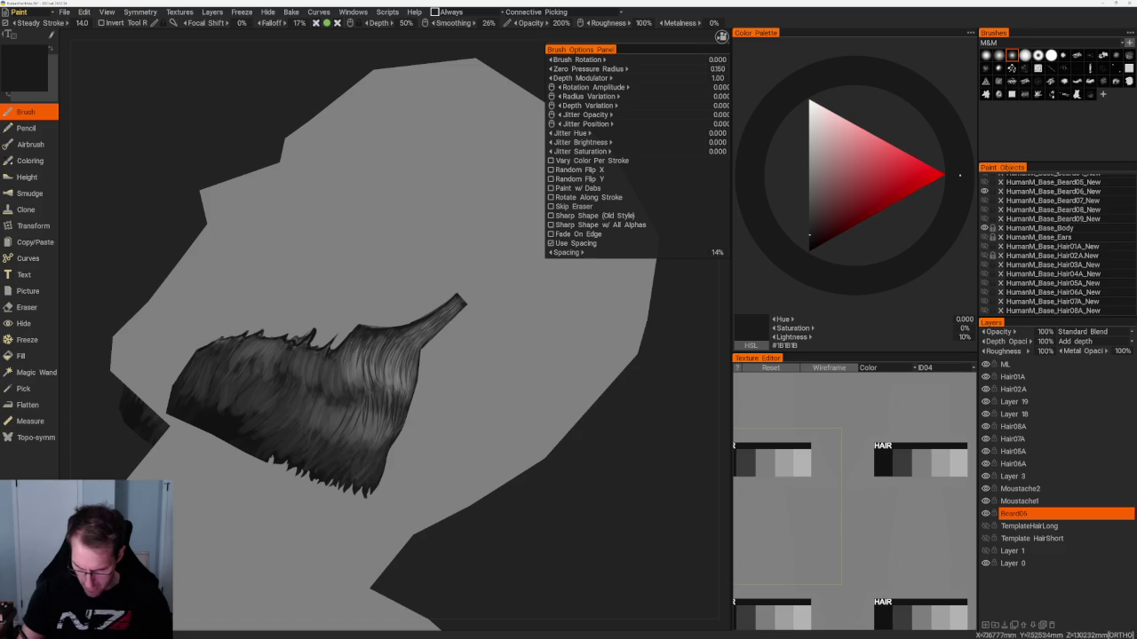
middle_drag(373, 319, 293, 320)
middle_drag(373, 319, 311, 320)
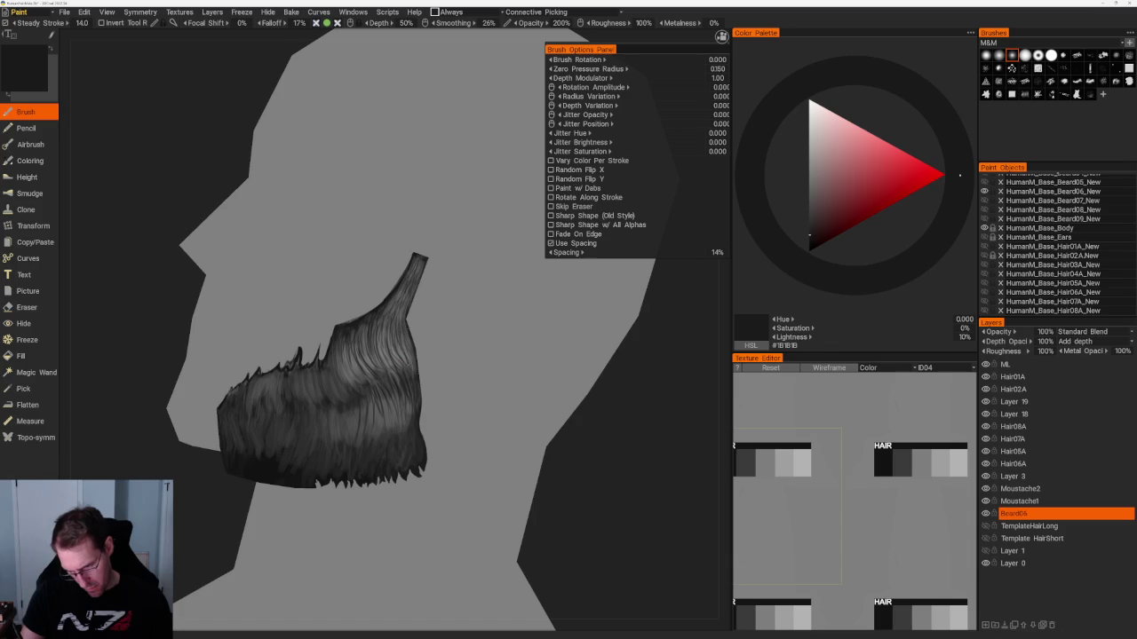
middle_drag(586, 381, 639, 480)
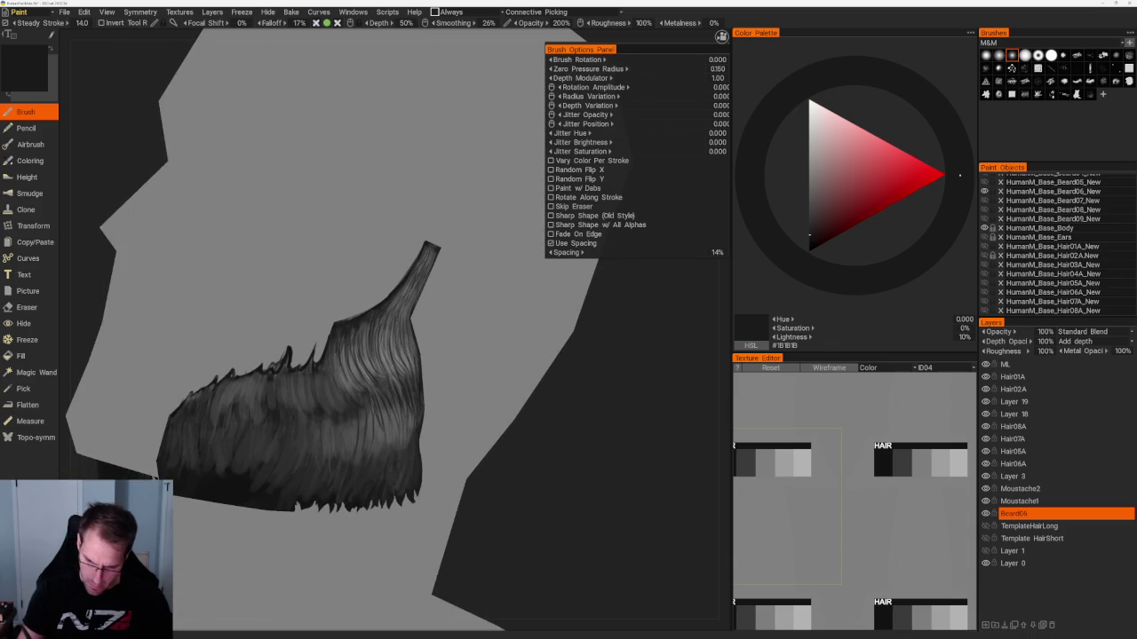
key(v)
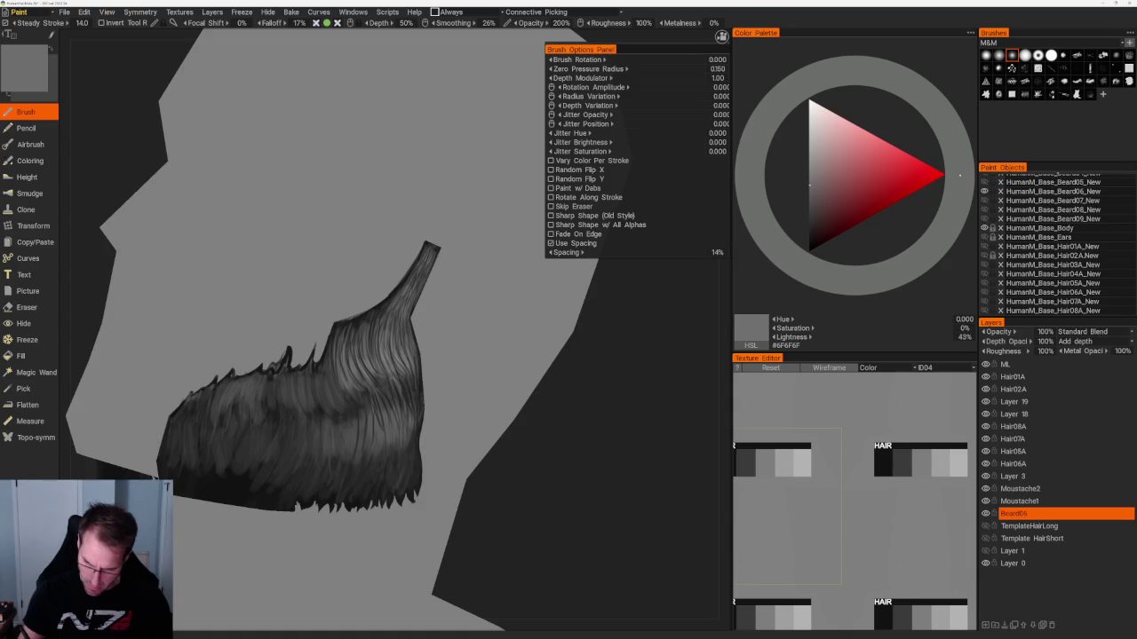
mouse_move(601, 436)
middle_down()
mouse_move(555, 439)
mouse_move(573, 428)
middle_up()
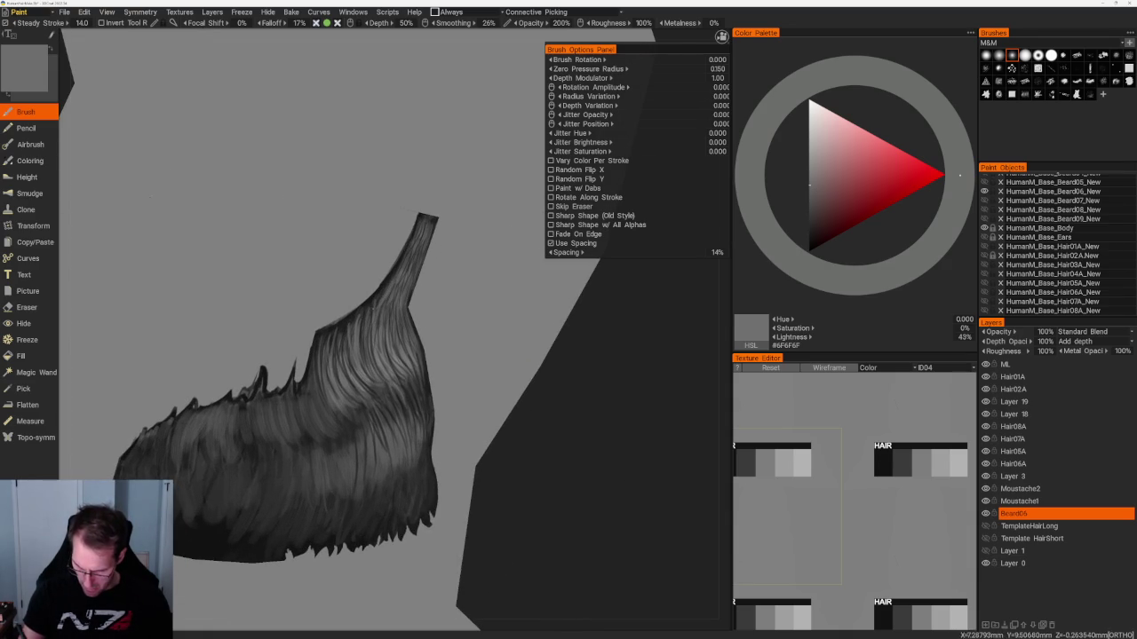
key(v)
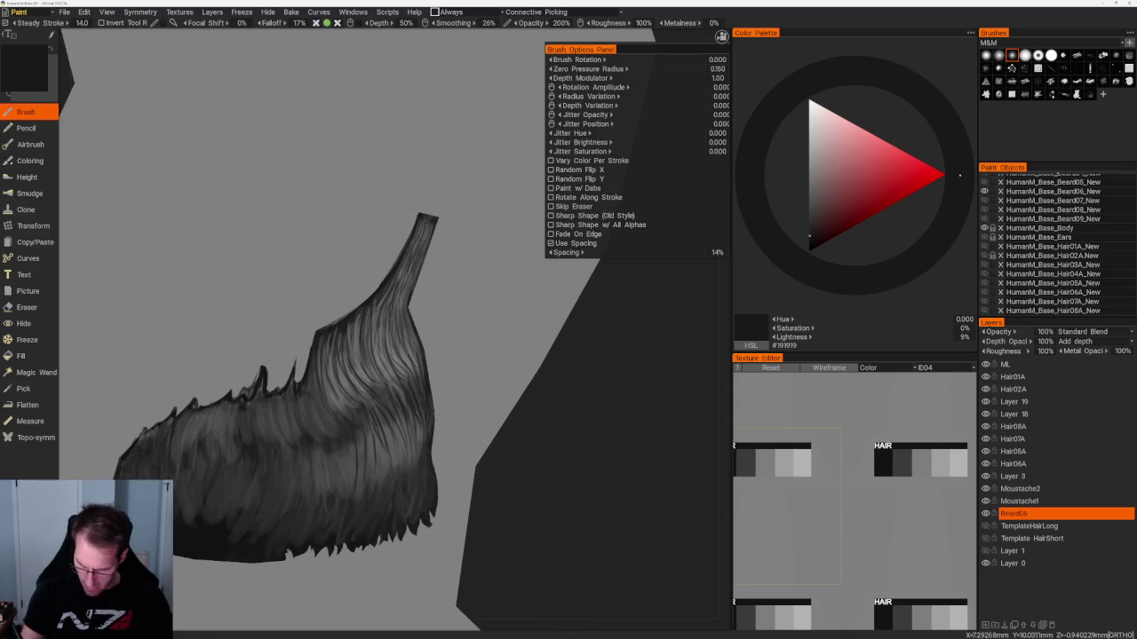
drag(500, 431, 541, 444)
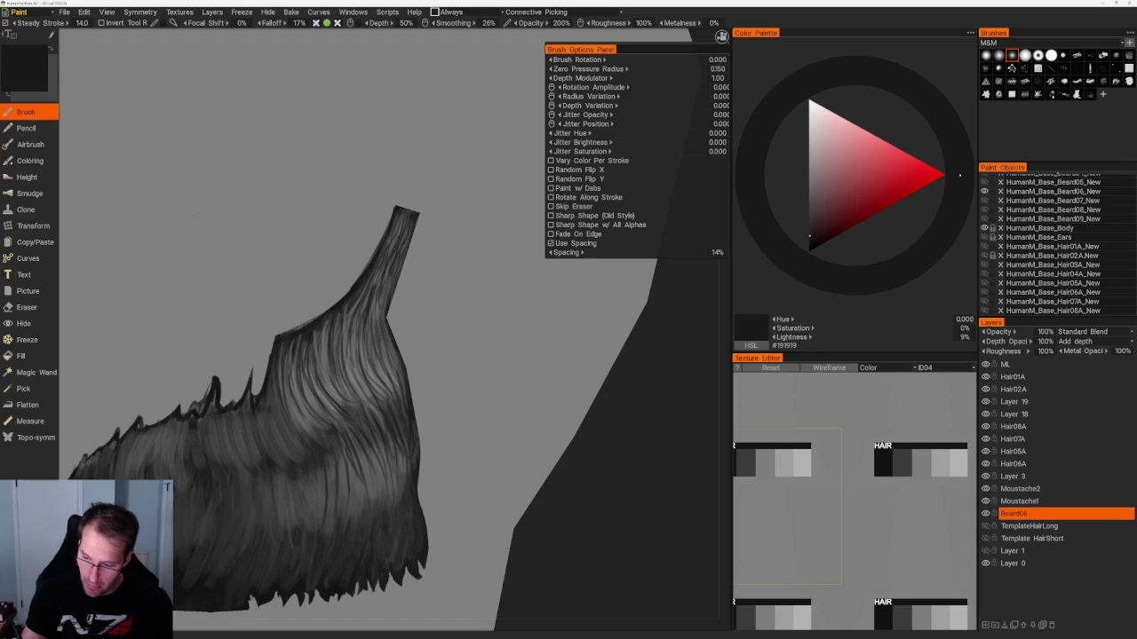
Paint lighter grey highlight strands through the beard's upper and middle areas, then switch to the Eraser.
key(v)
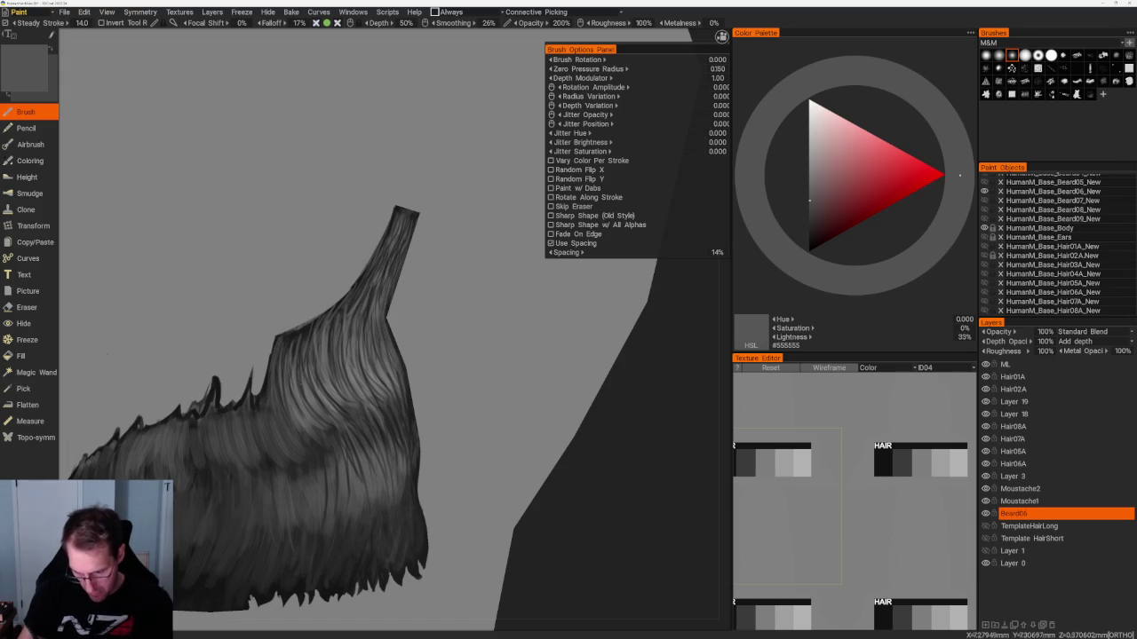
key(v)
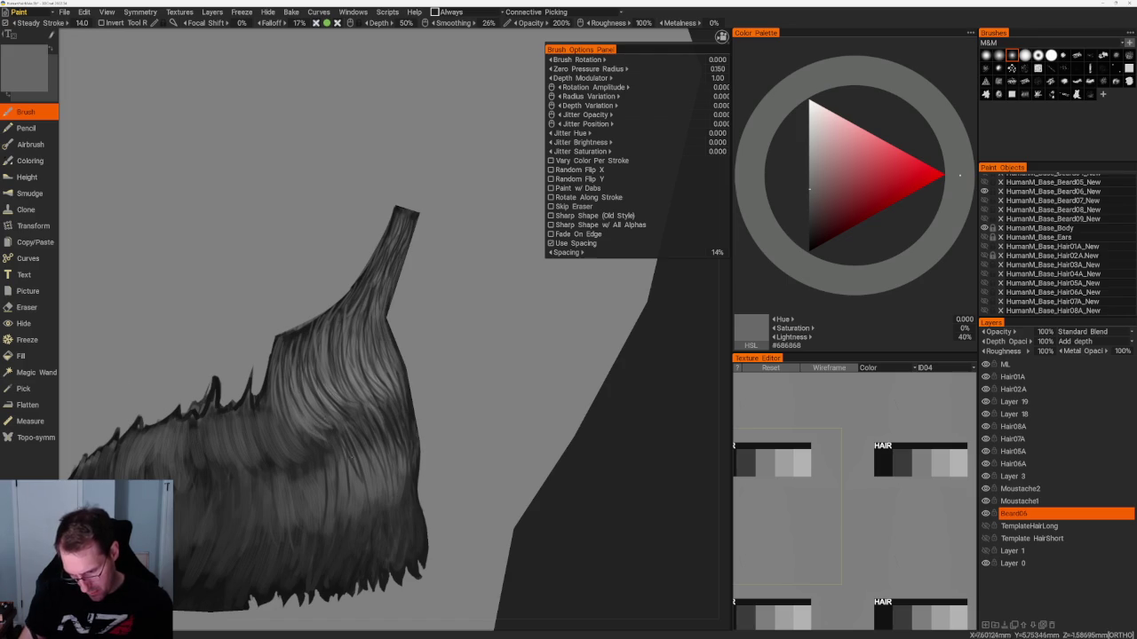
scroll(515, 383, down, 5)
drag(497, 373, 515, 384)
scroll(515, 384, up, 5)
scroll(515, 383, up, 2)
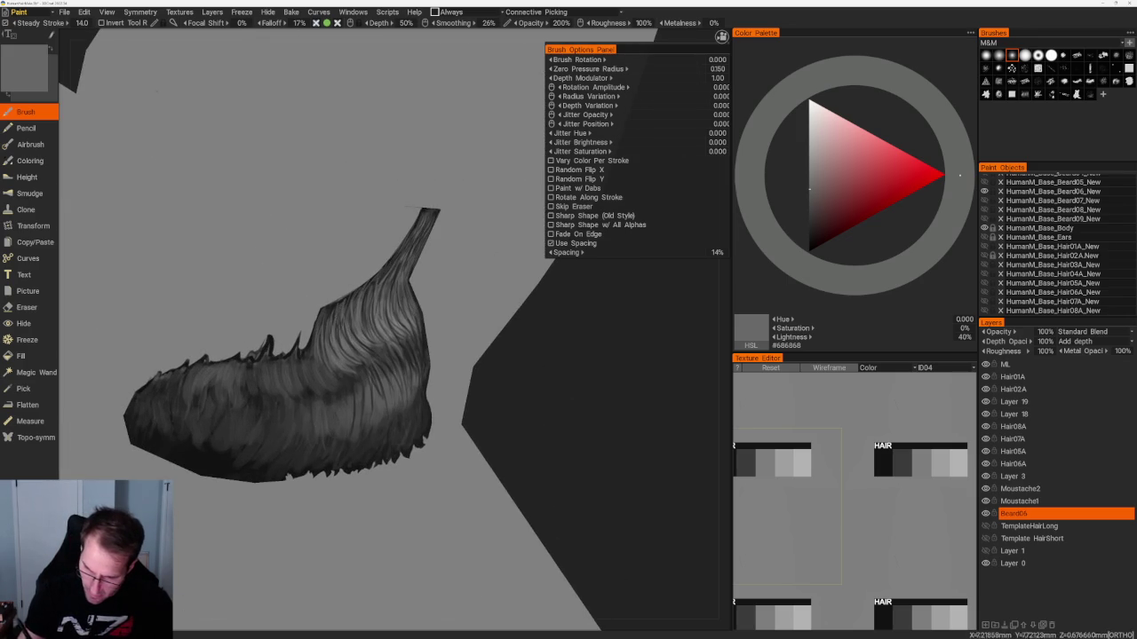
drag(585, 400, 604, 394)
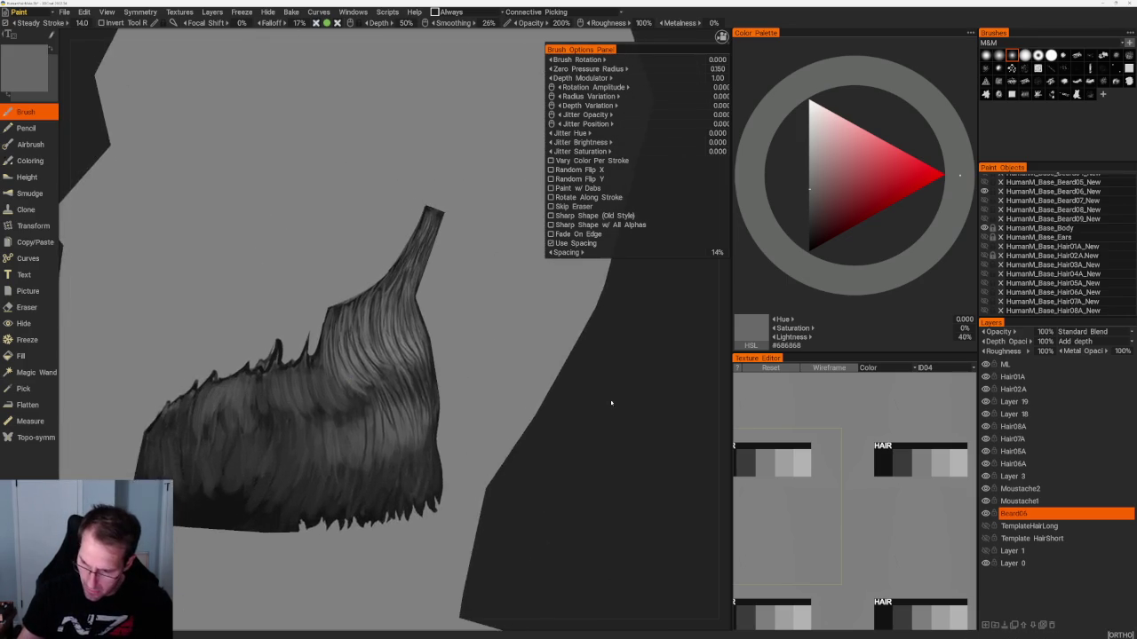
scroll(508, 385, up, 3)
key(e)
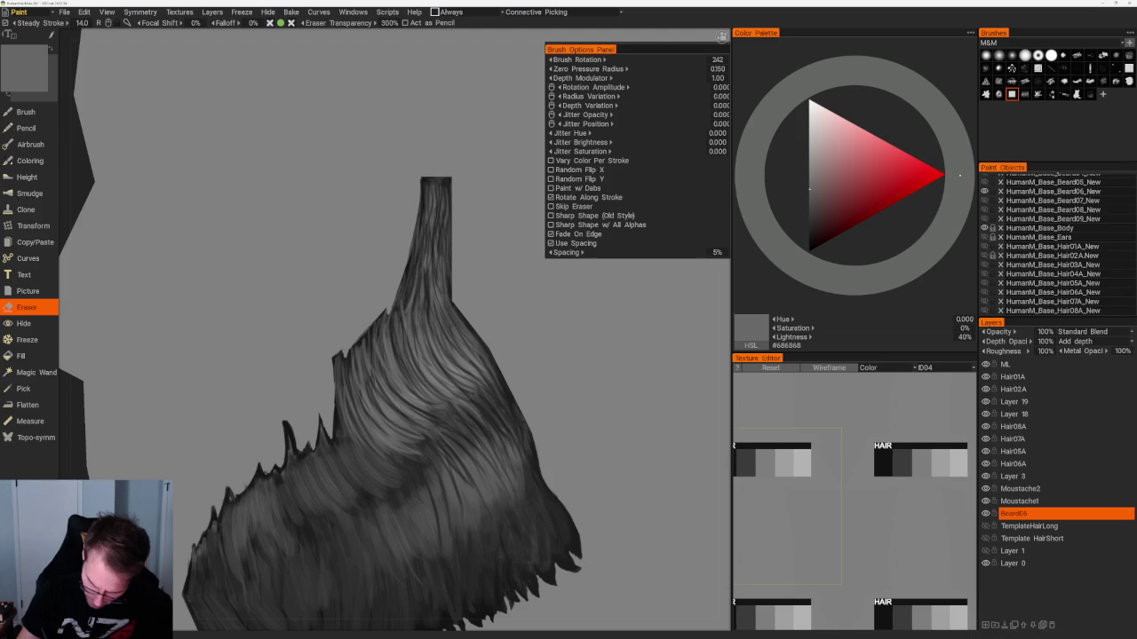
Zoom into a three-quarter view, return to the Brush and sample a dark grey from the beard.
scroll(441, 329, up, 2)
scroll(441, 329, up, 2)
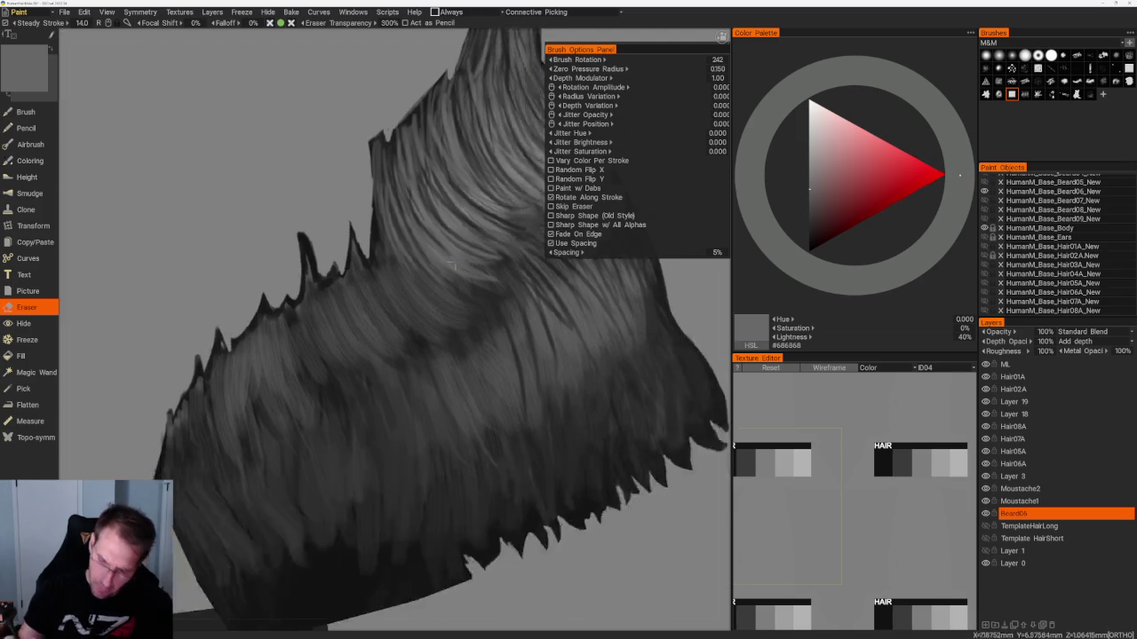
scroll(241, 115, down, 10)
drag(240, 115, 281, 96)
scroll(302, 160, up, 2)
scroll(314, 198, up, 5)
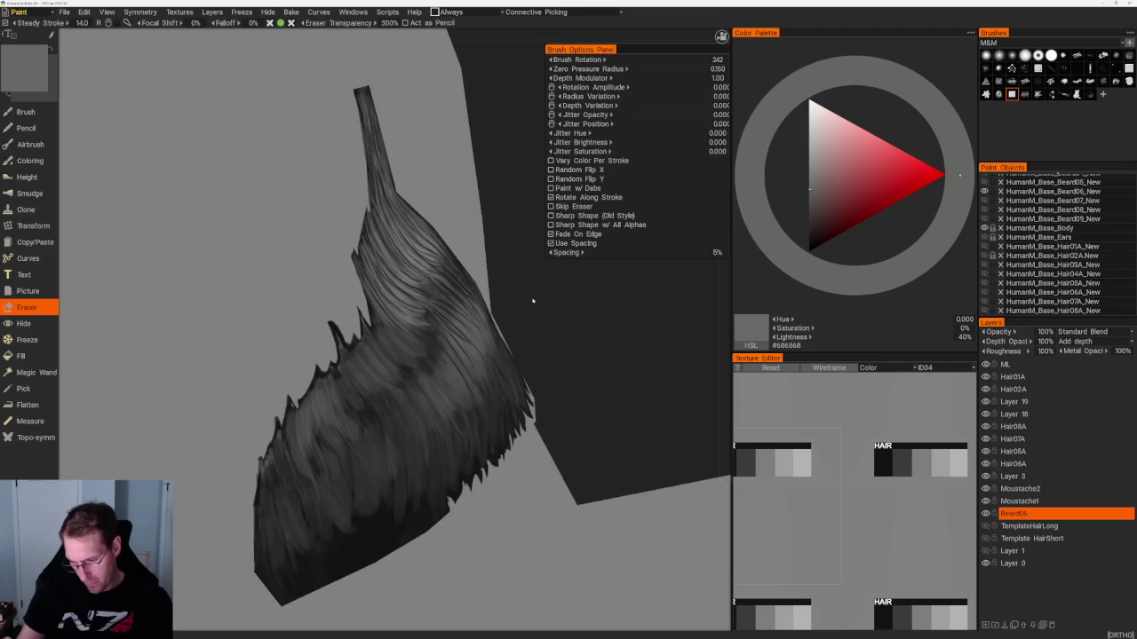
scroll(372, 318, up, 4)
key(b)
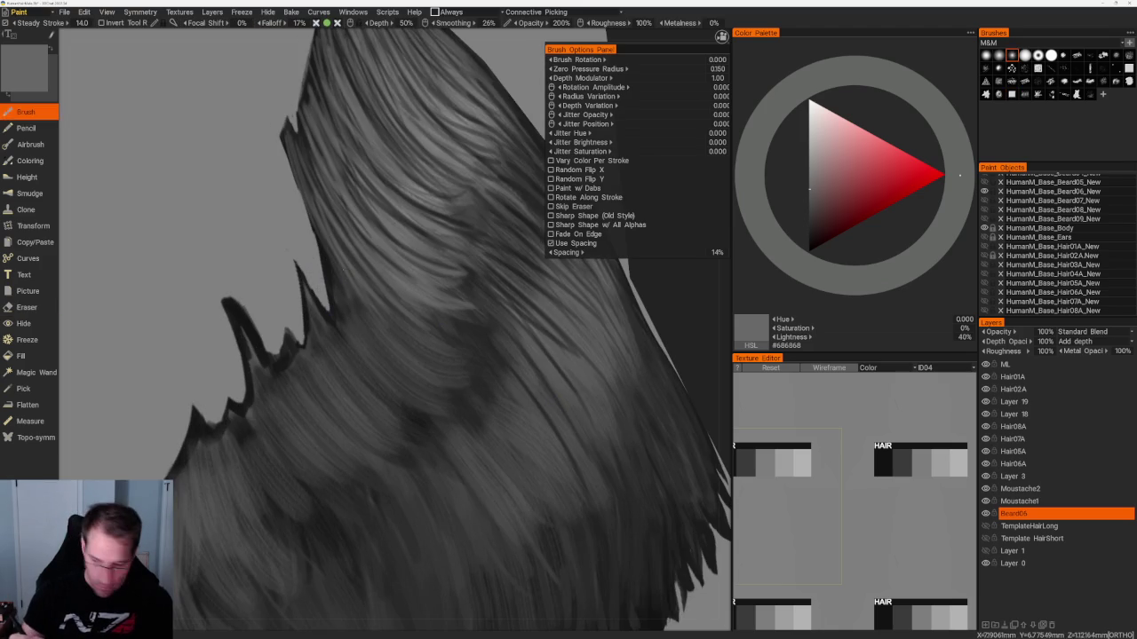
key(v)
Paint strands across the whole beard piece, alternating lighter and darker sampled greys.
scroll(328, 267, down, 5)
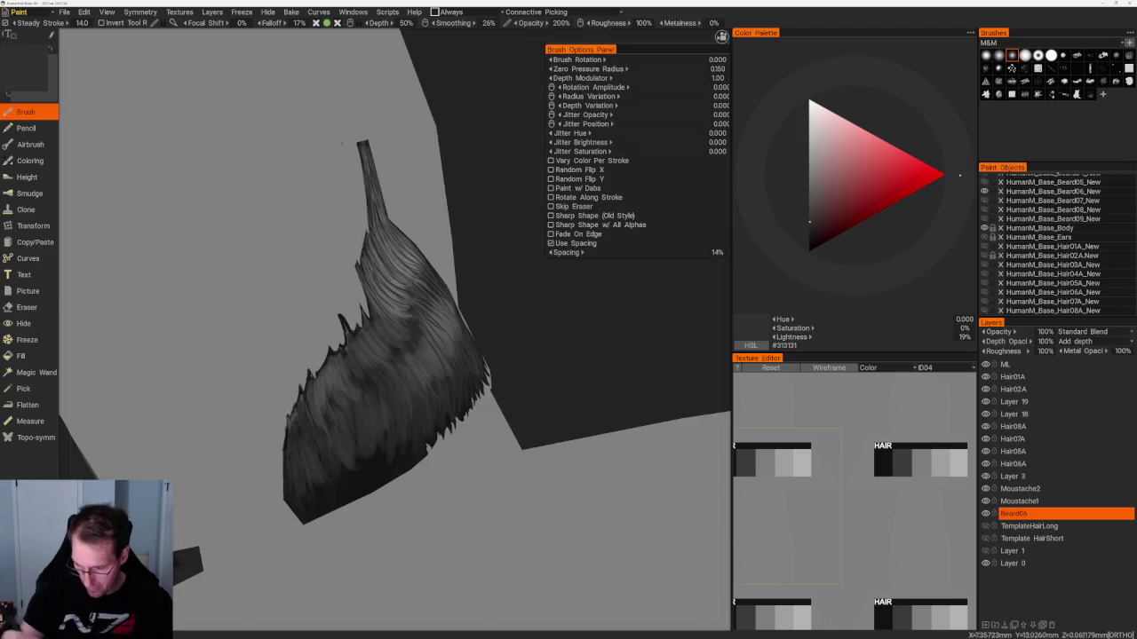
drag(329, 267, 506, 266)
key(v)
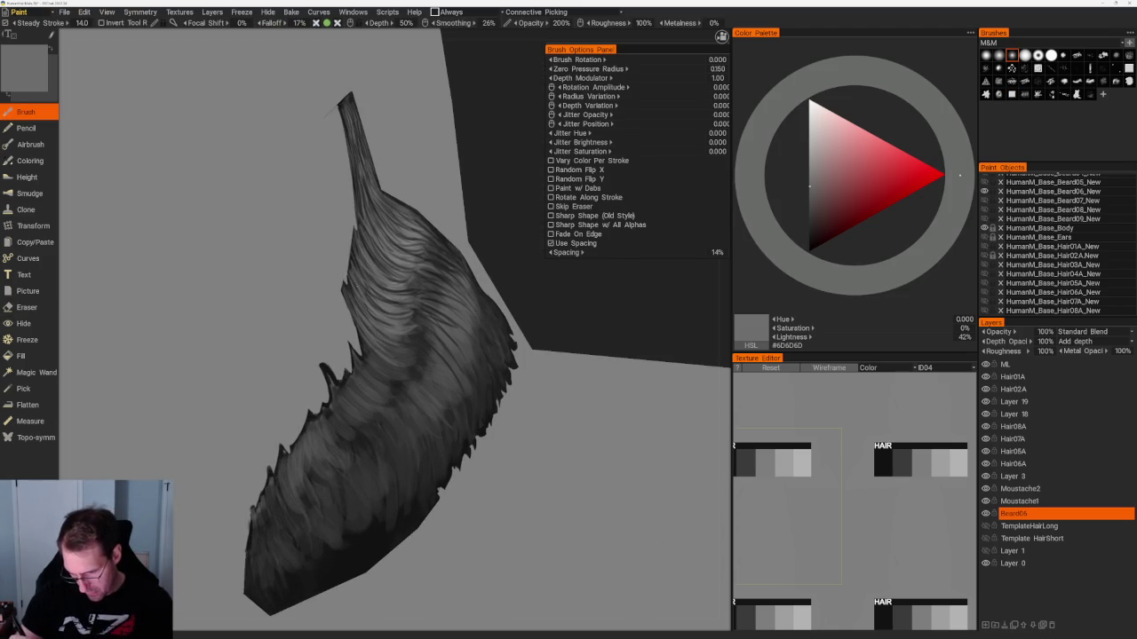
key(v)
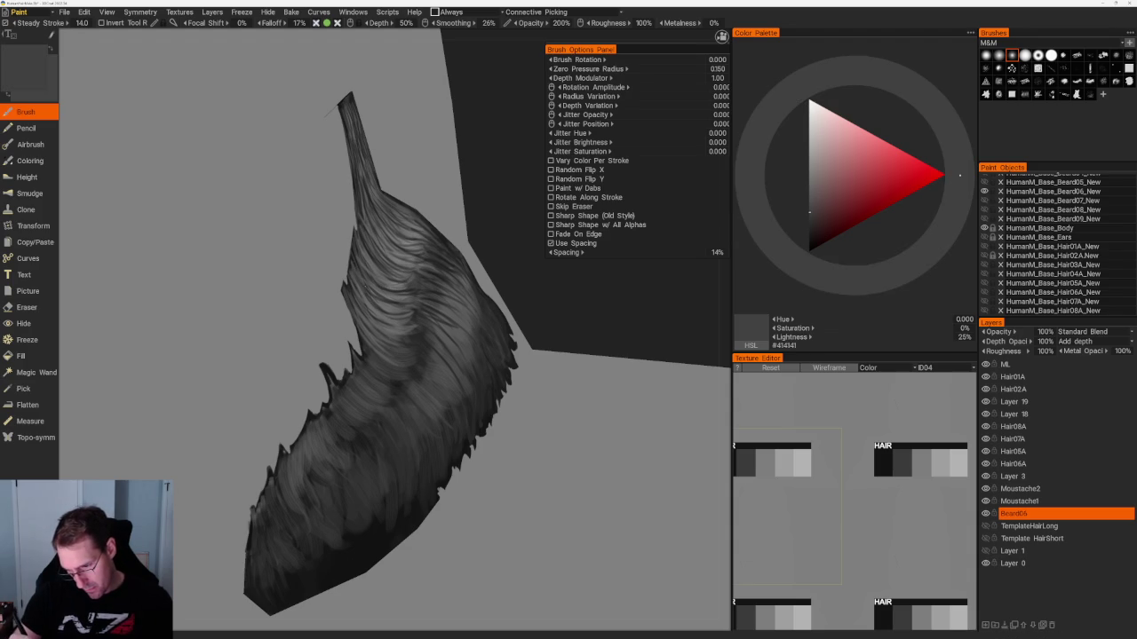
key(v)
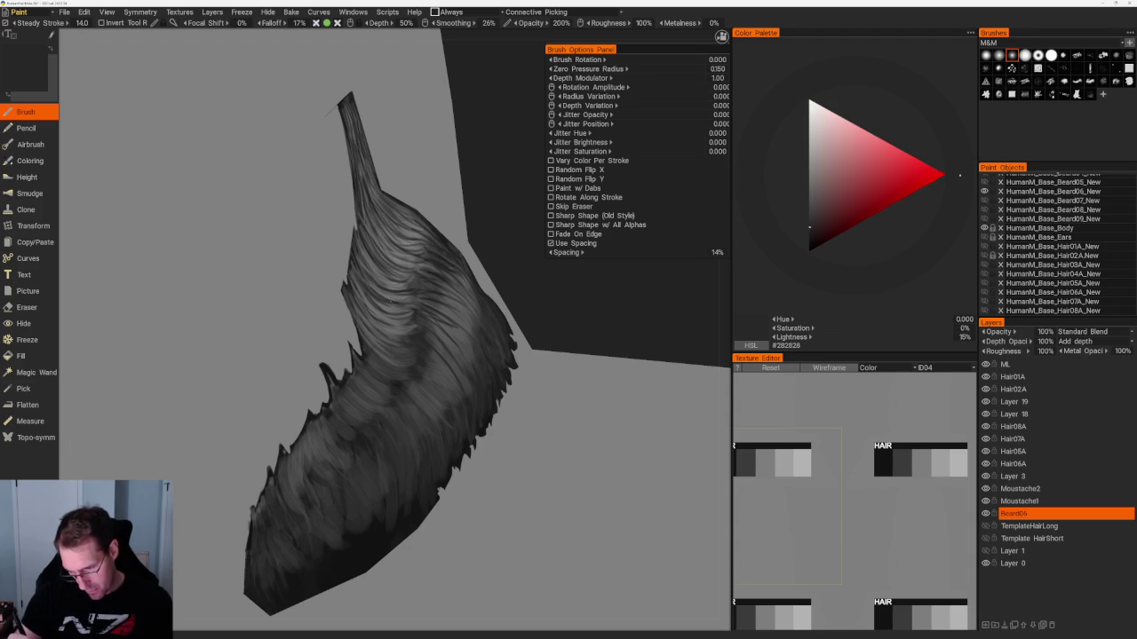
drag(391, 249, 458, 294)
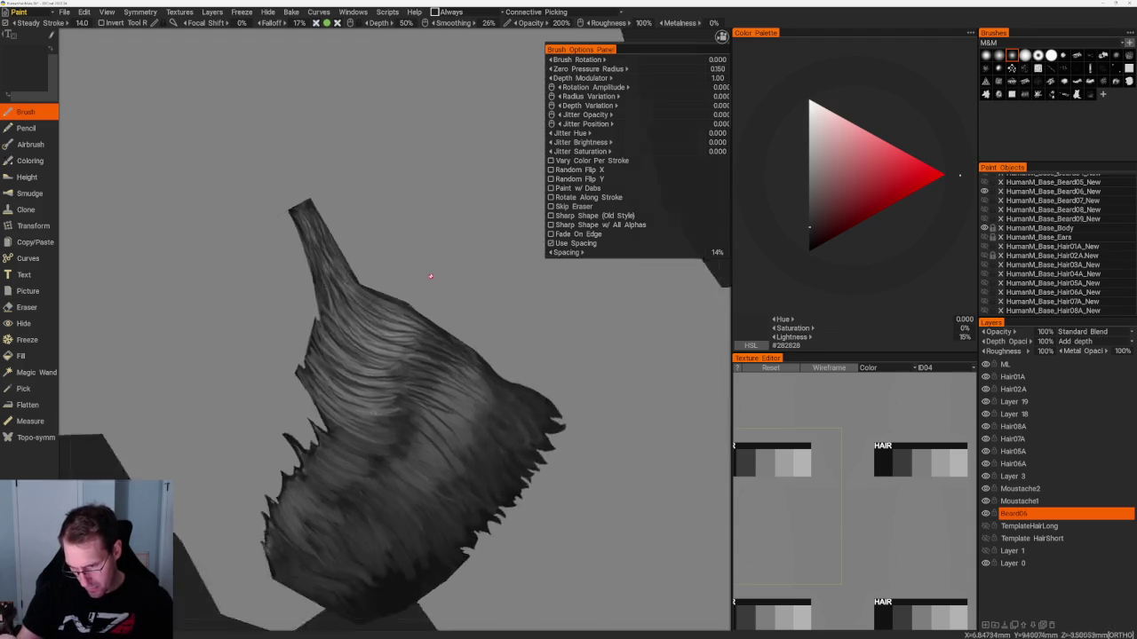
scroll(458, 294, up, 2)
key(v)
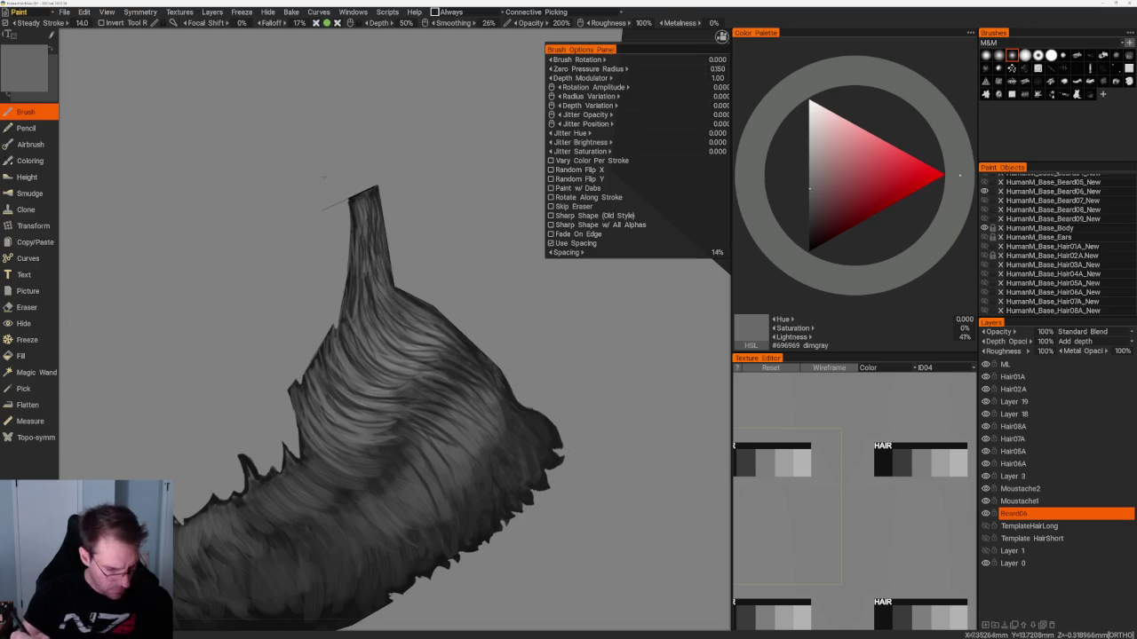
Erase some strand paint, then brush dark, light and mid grey strands, ending on #3C3C3C.
key(e)
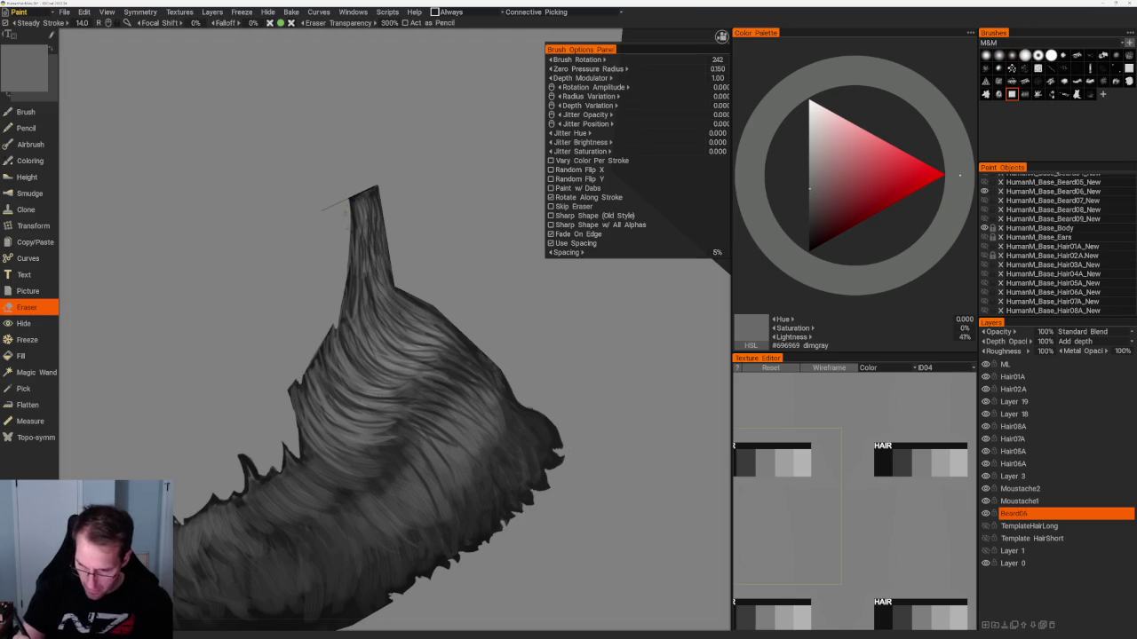
key(b)
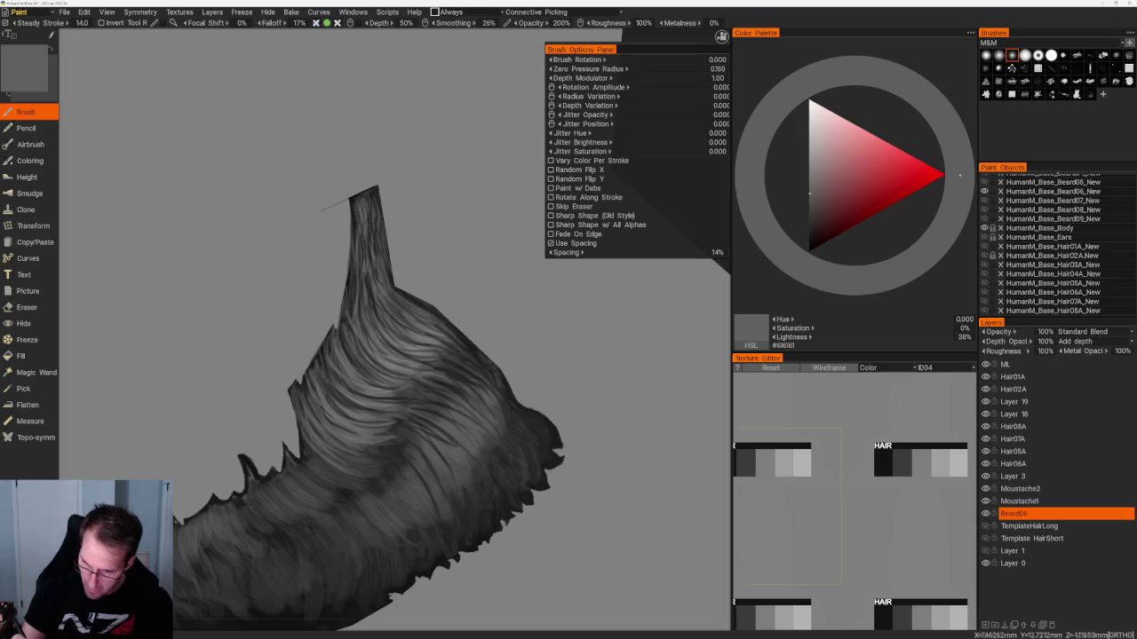
key(v)
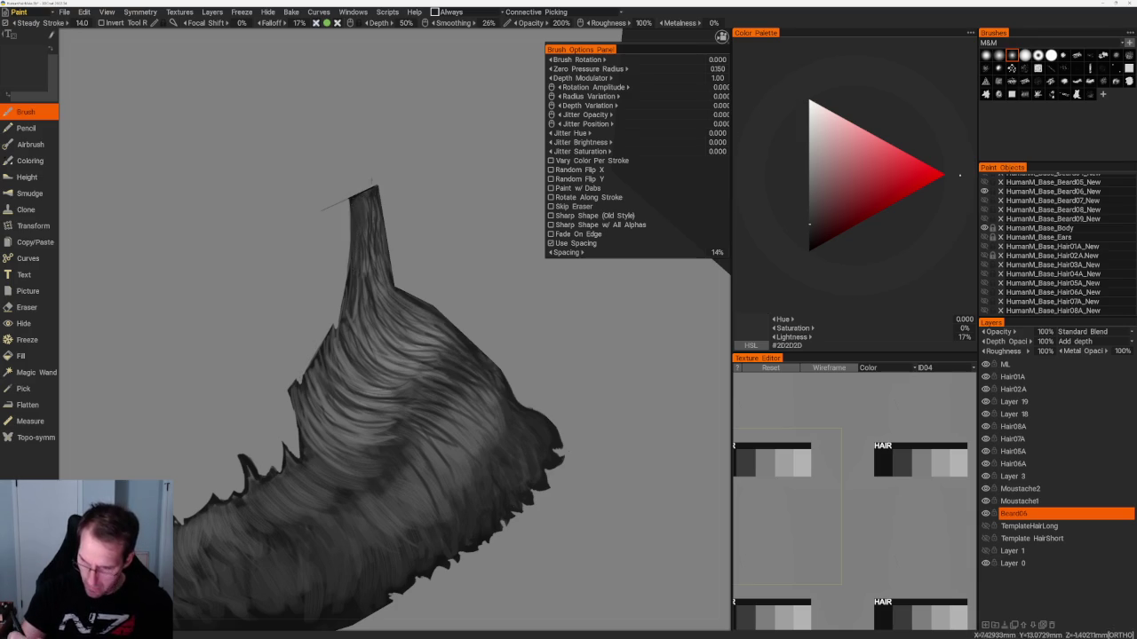
key(v)
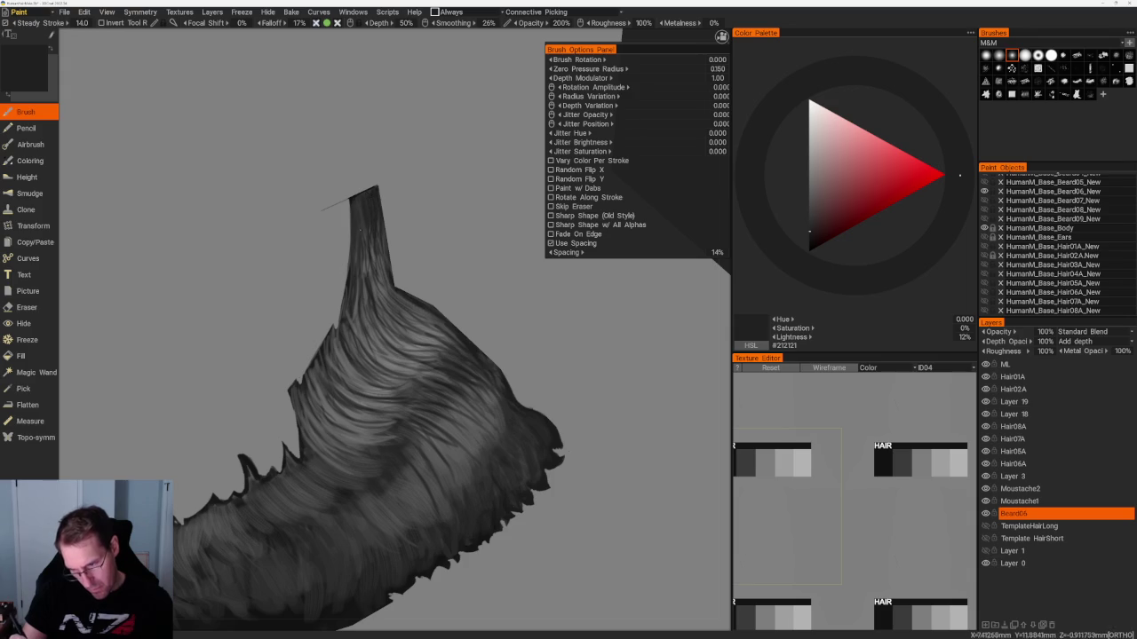
key(v)
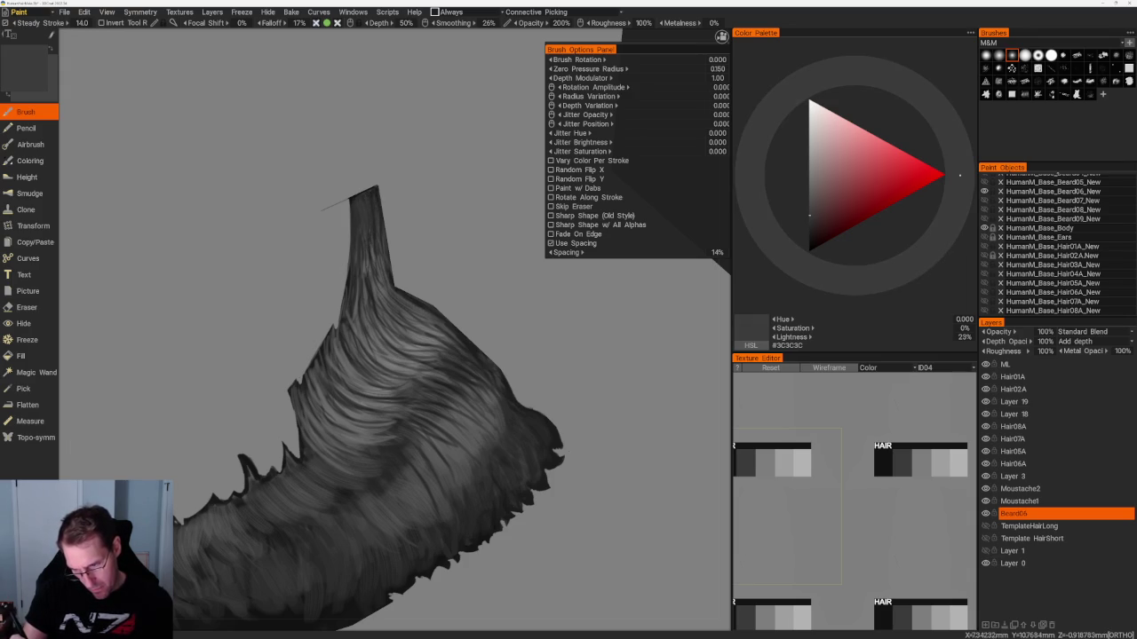
key(v)
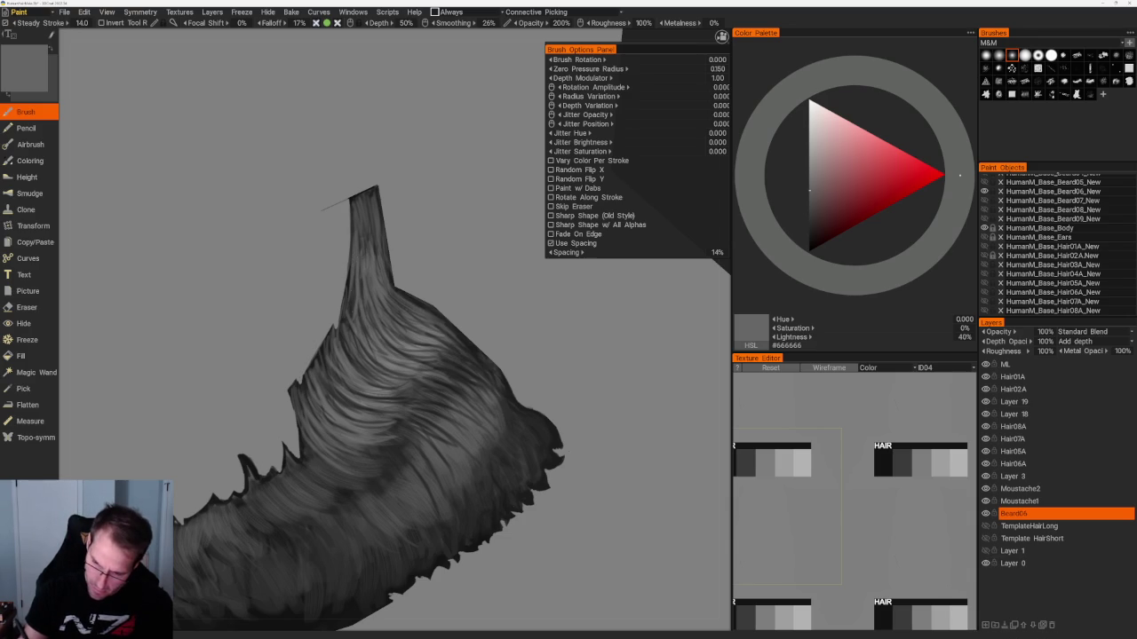
Pick a dark grey and paint shadow strands on the beard's side.
scroll(463, 181, down, 3)
scroll(464, 181, down, 3)
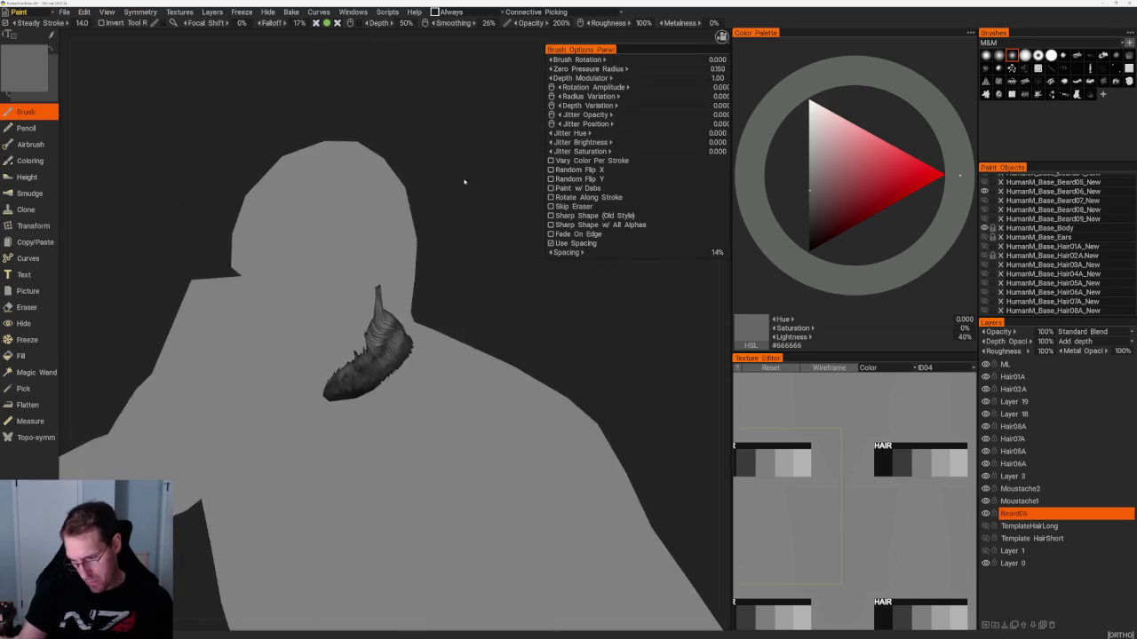
scroll(464, 181, up, 5)
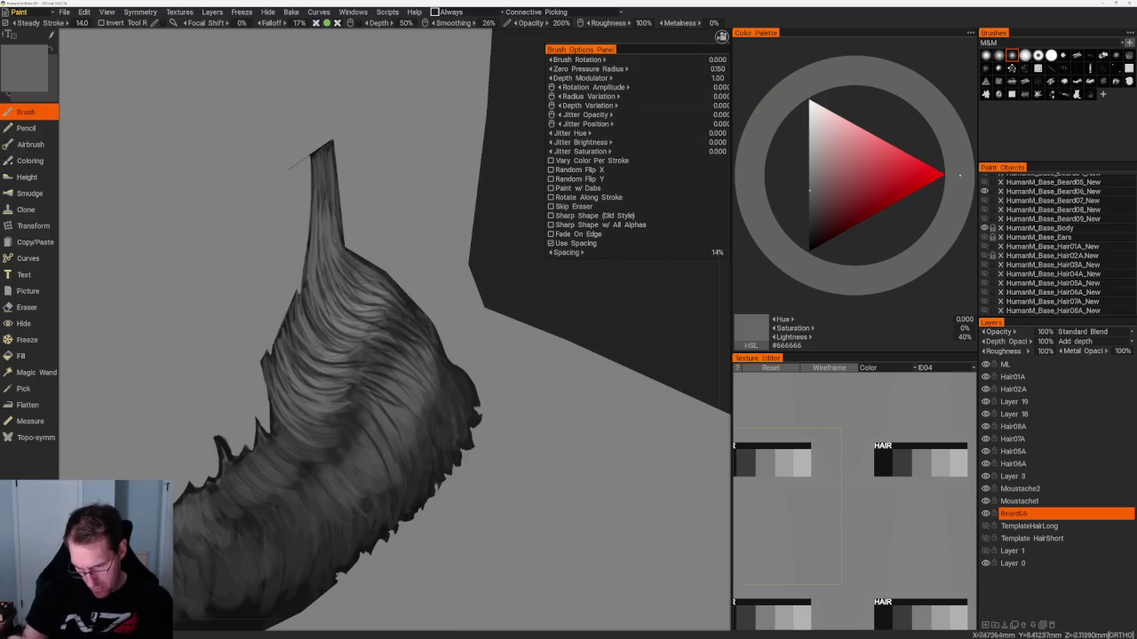
key(v)
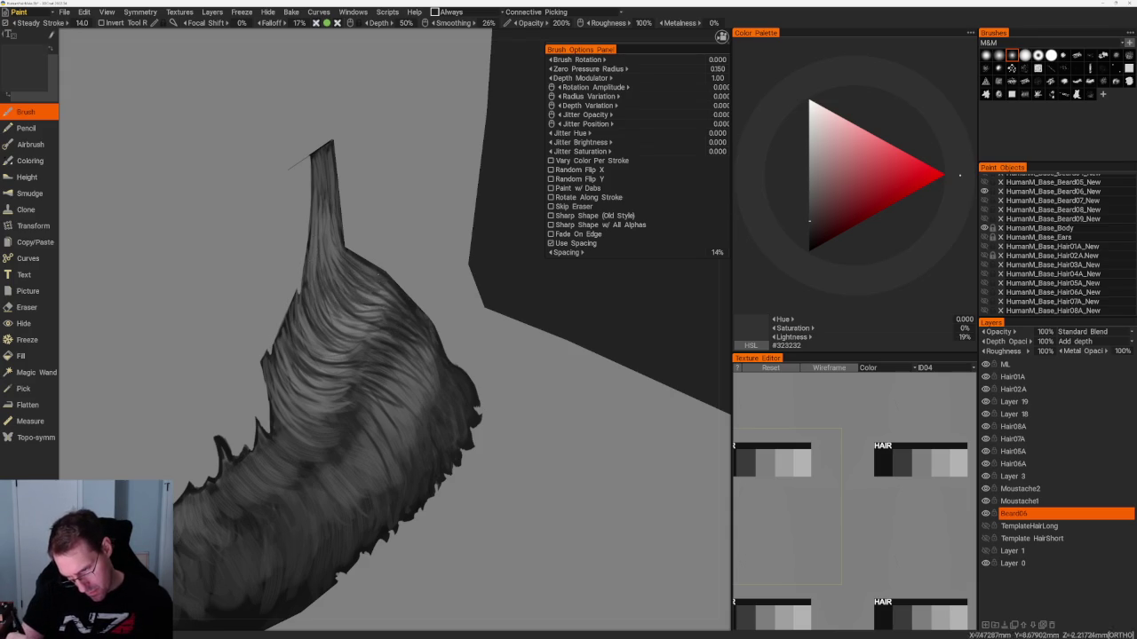
scroll(464, 261, down, 5)
From new head angles, paint near-black and lighter grey strands, ending on mid-grey #747474.
drag(465, 261, 500, 317)
scroll(500, 317, up, 3)
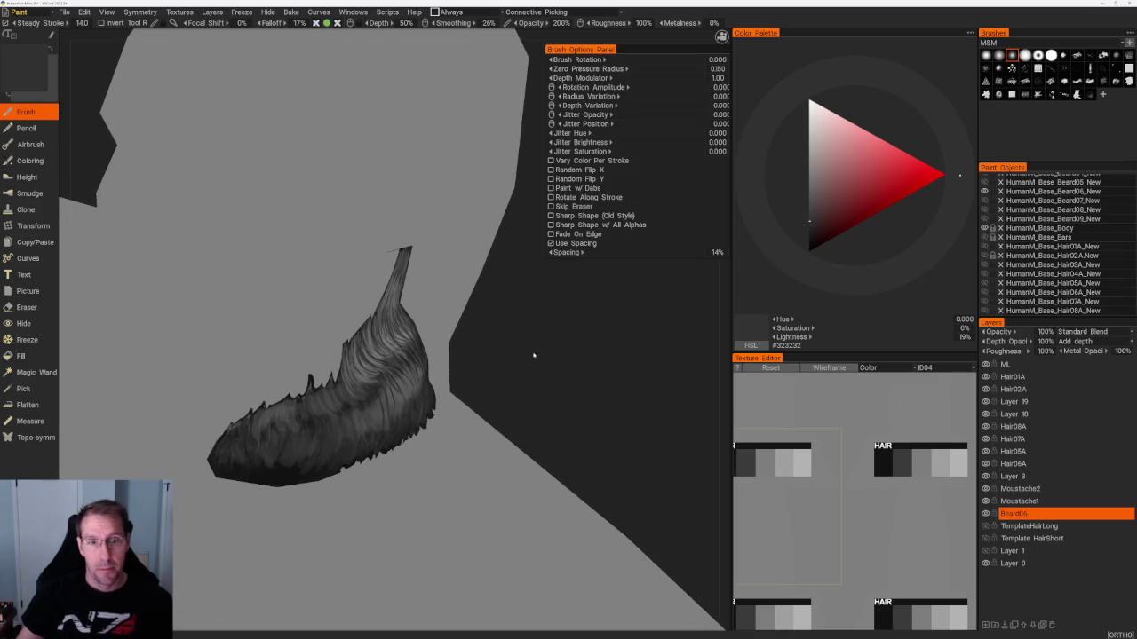
scroll(529, 352, up, 2)
mouse_move(527, 351)
mouse_down()
mouse_move(559, 337)
mouse_move(530, 347)
mouse_up()
scroll(530, 347, up, 2)
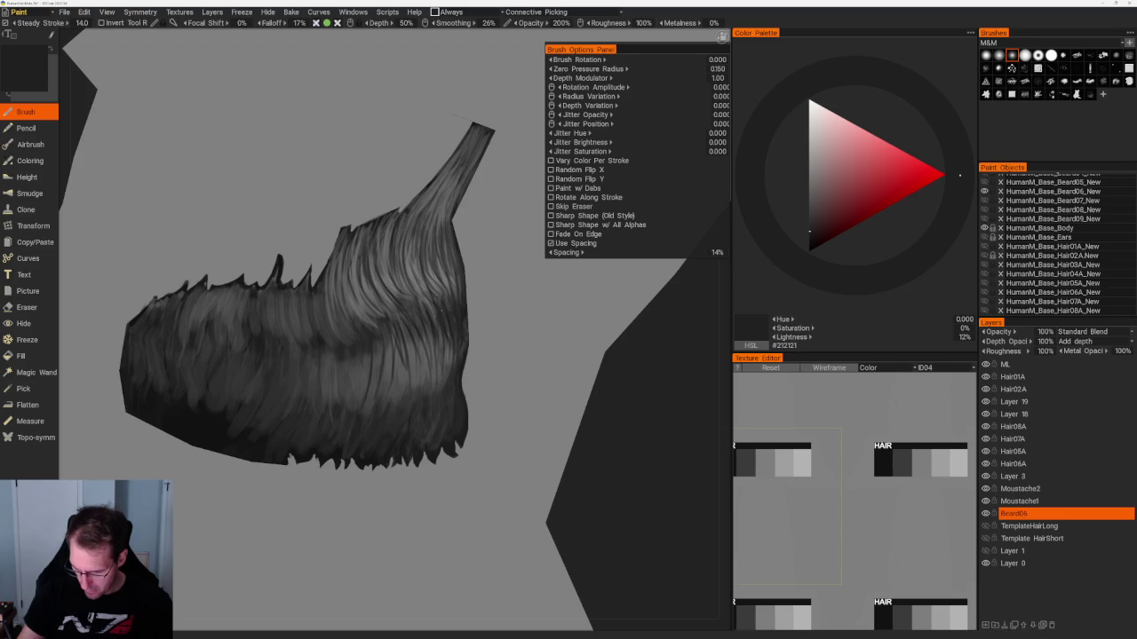
key(v)
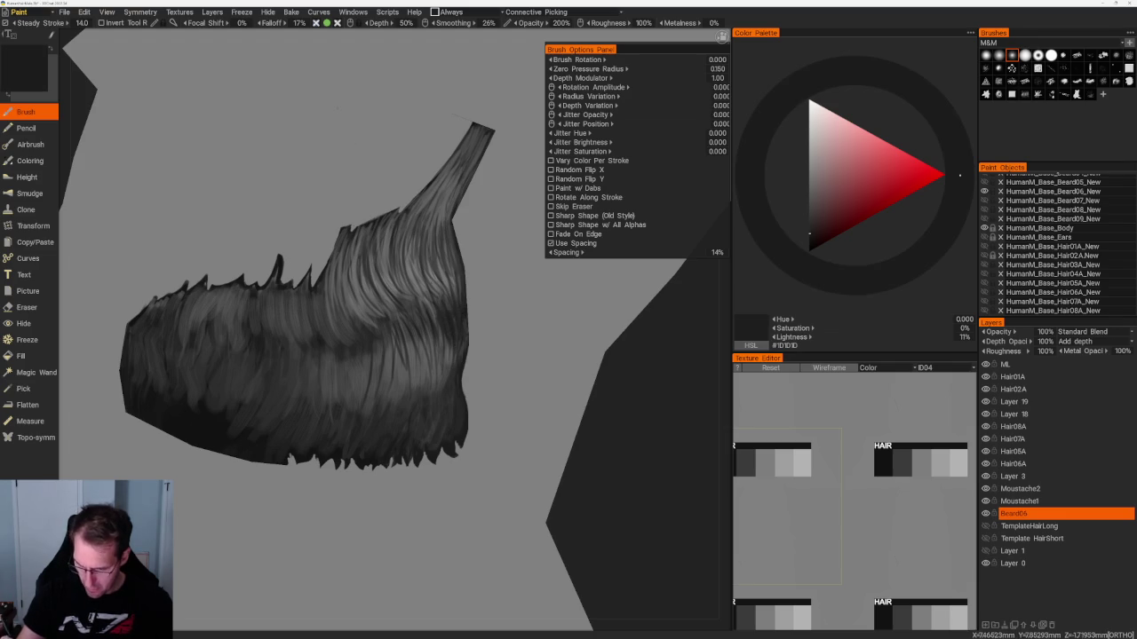
key(v)
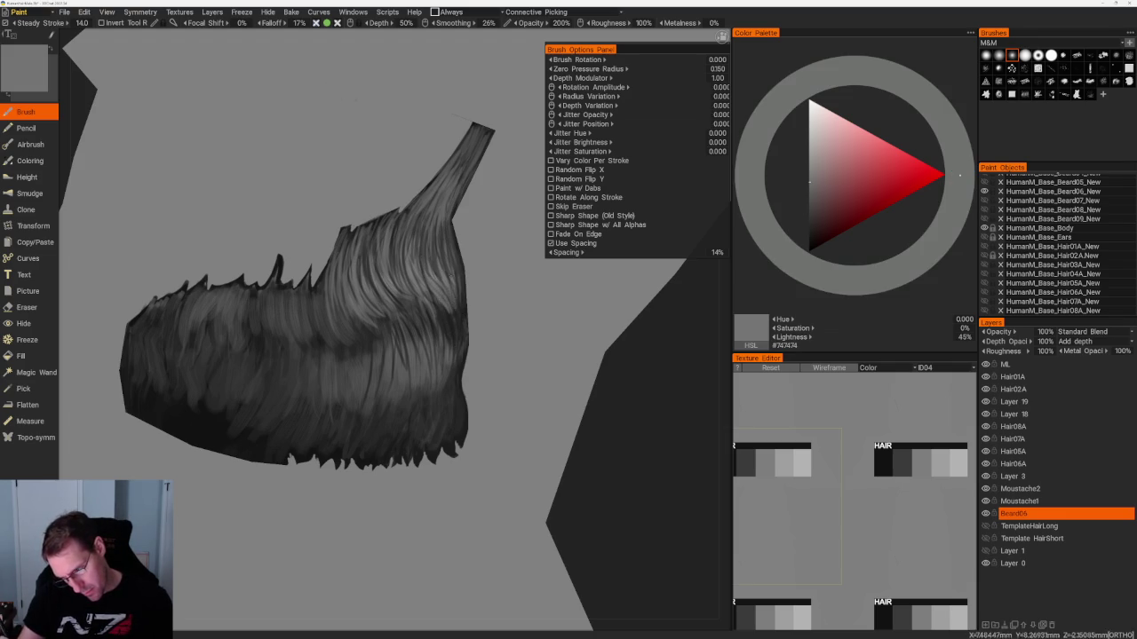
scroll(297, 137, down, 5)
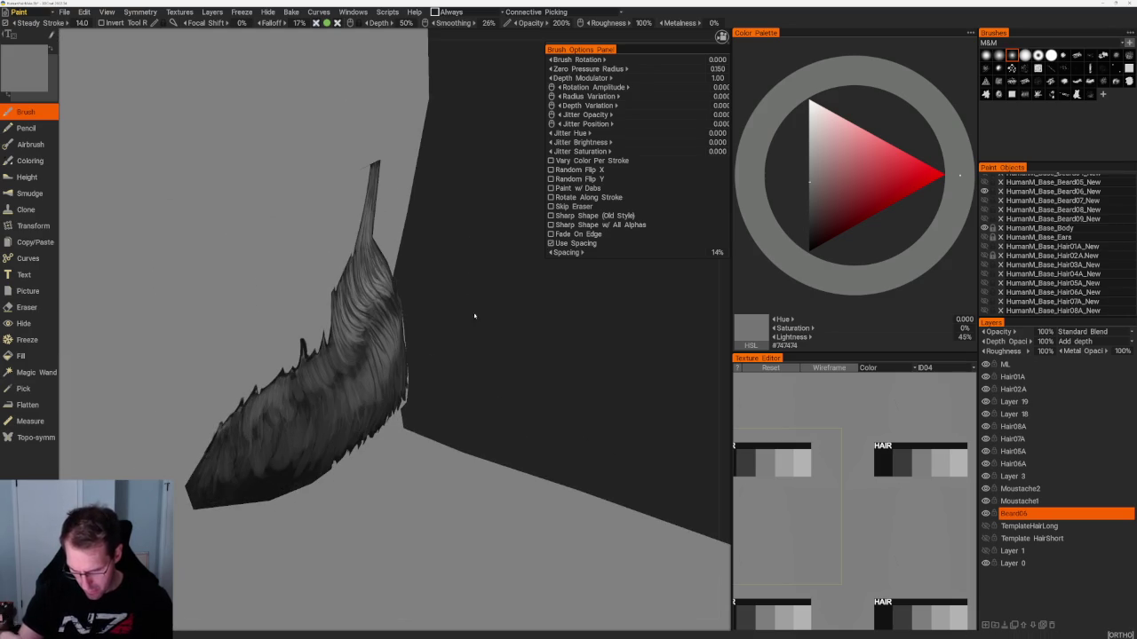
From a frontal view, paint dark grey #434343 strands over the beard's cheek side.
drag(452, 314, 418, 294)
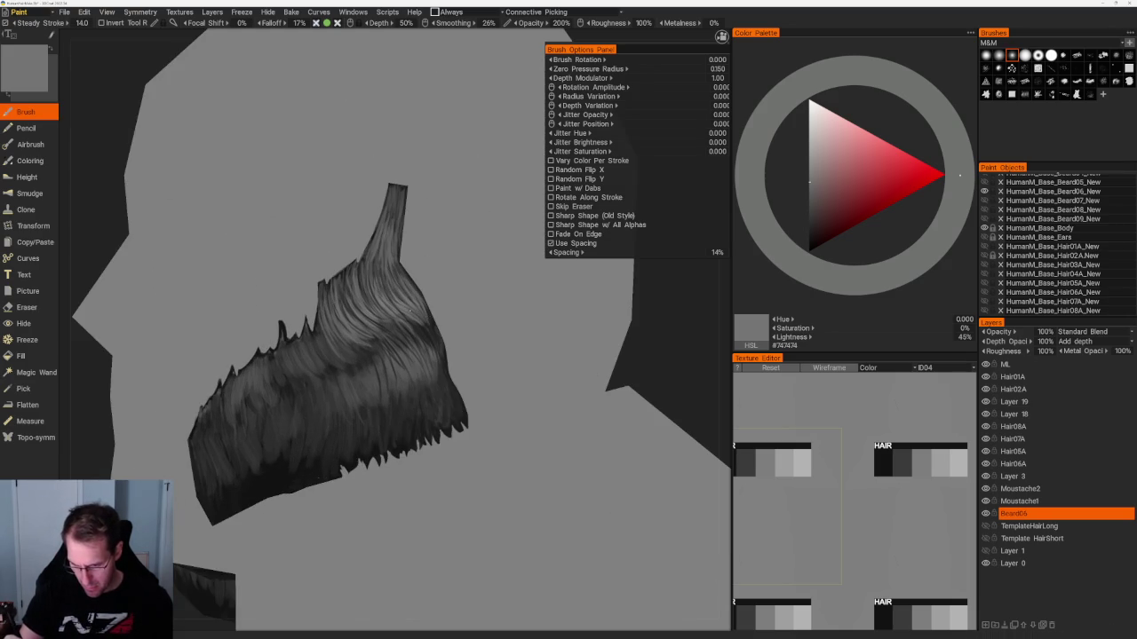
key(v)
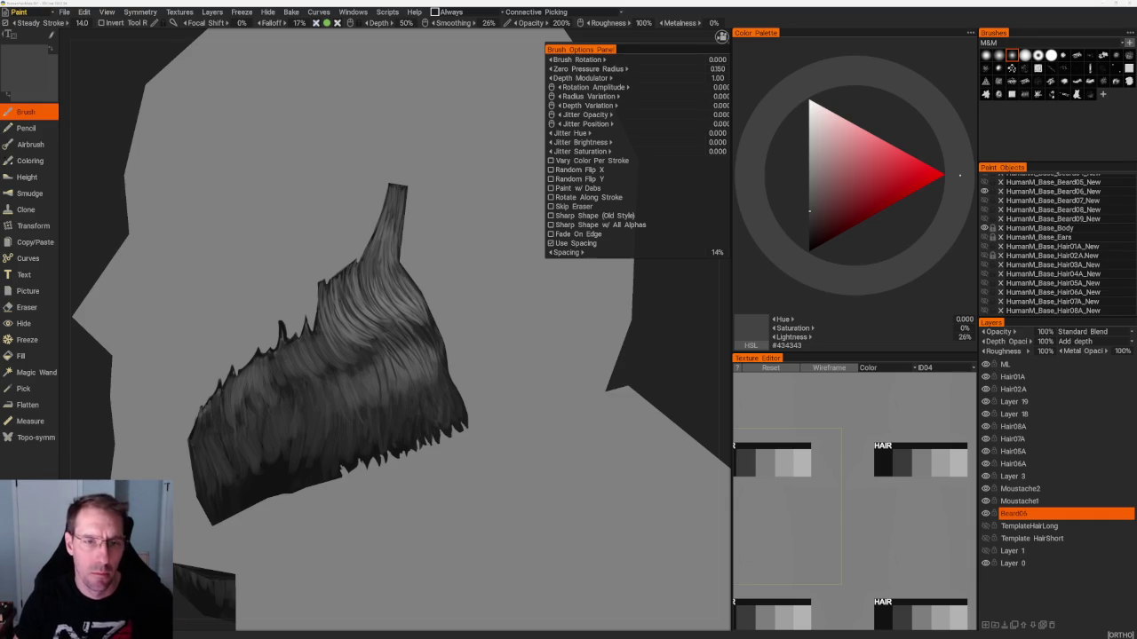
middle_drag(497, 205, 589, 254)
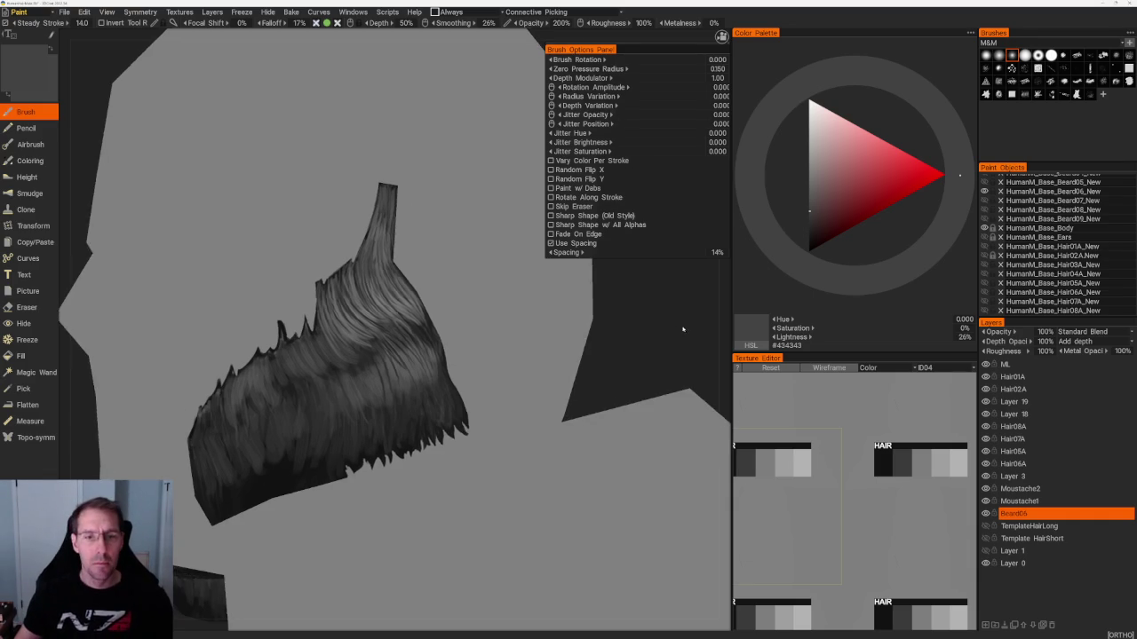
scroll(595, 275, down, 3)
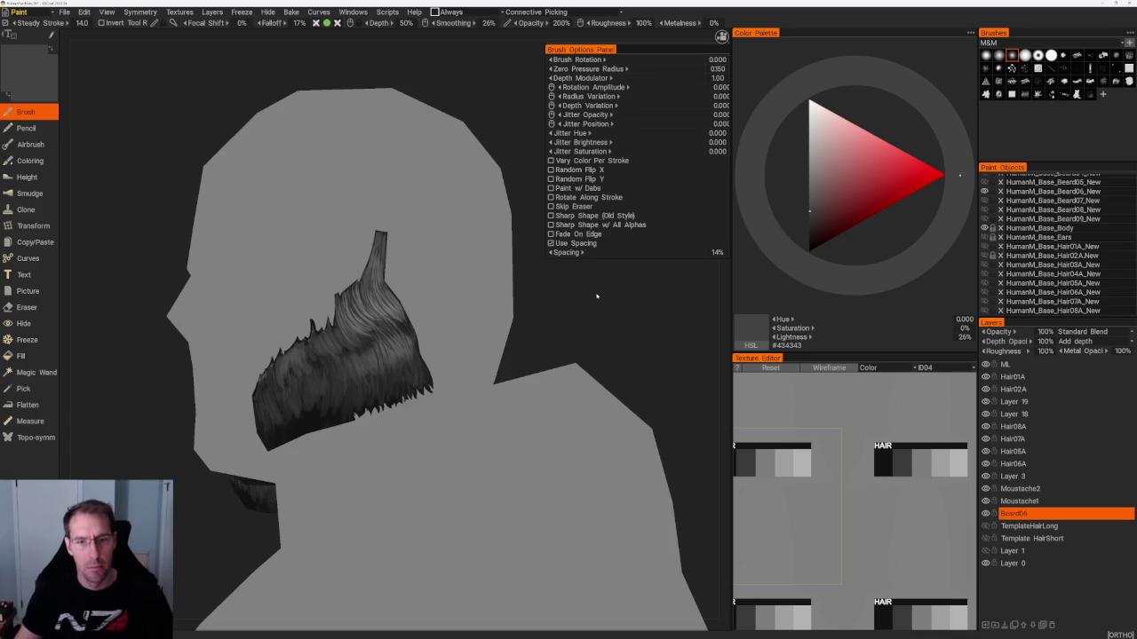
Paint lighter grey and then dark shadow strands on the side of the beard.
mouse_move(616, 353)
middle_down()
mouse_move(637, 353)
mouse_move(586, 328)
mouse_move(530, 353)
mouse_move(583, 336)
mouse_move(553, 347)
middle_up()
scroll(554, 347, up, 2)
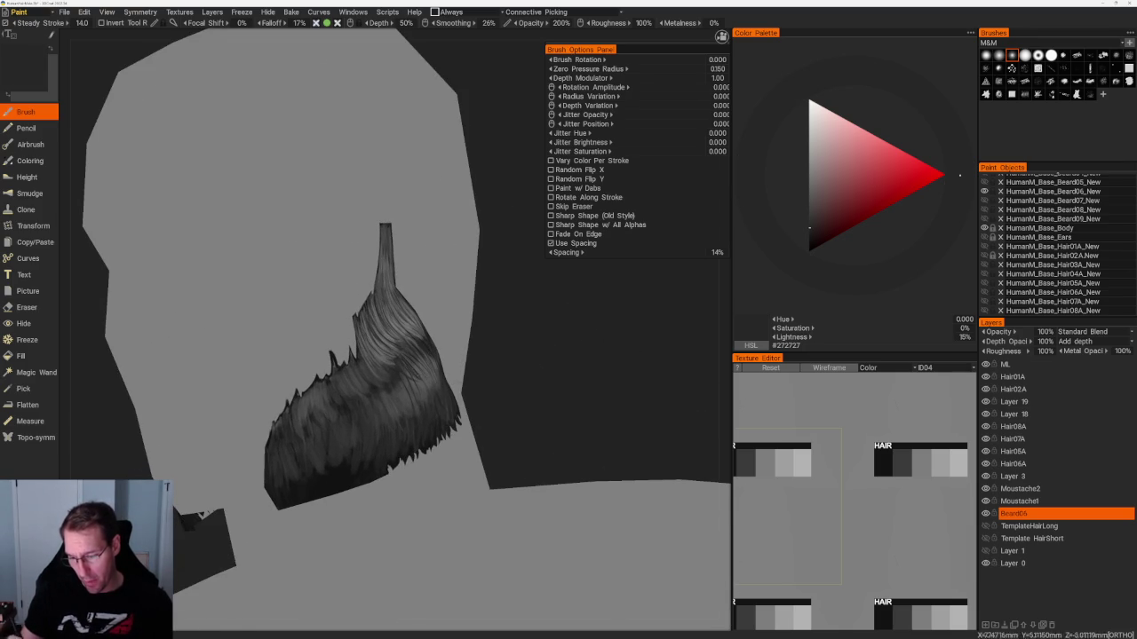
middle_drag(554, 347, 509, 389)
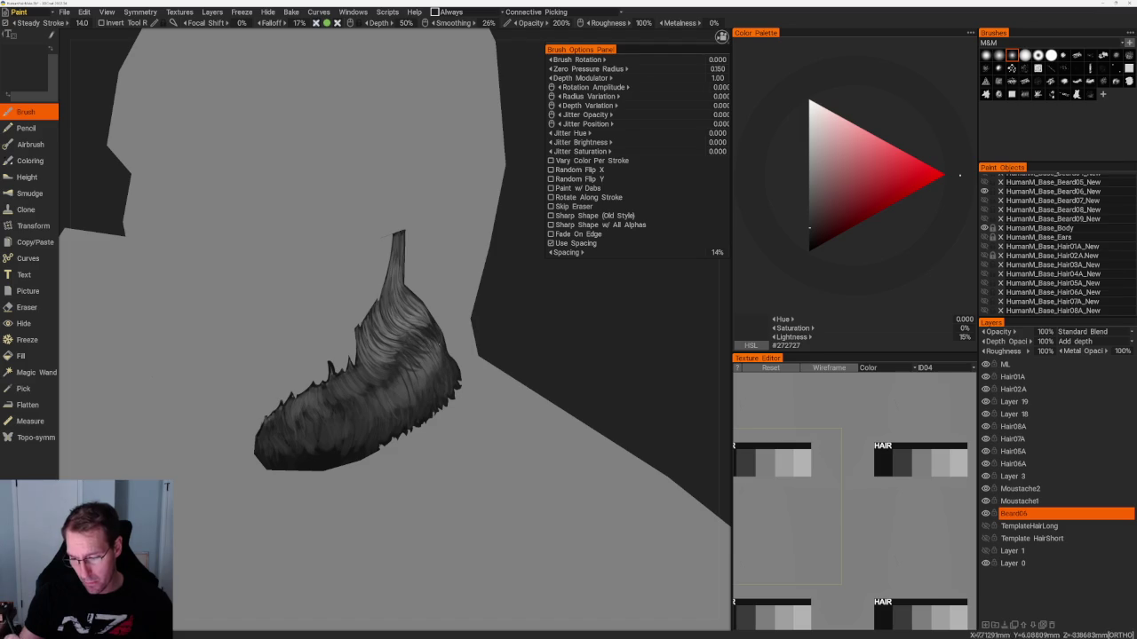
middle_drag(508, 389, 444, 356)
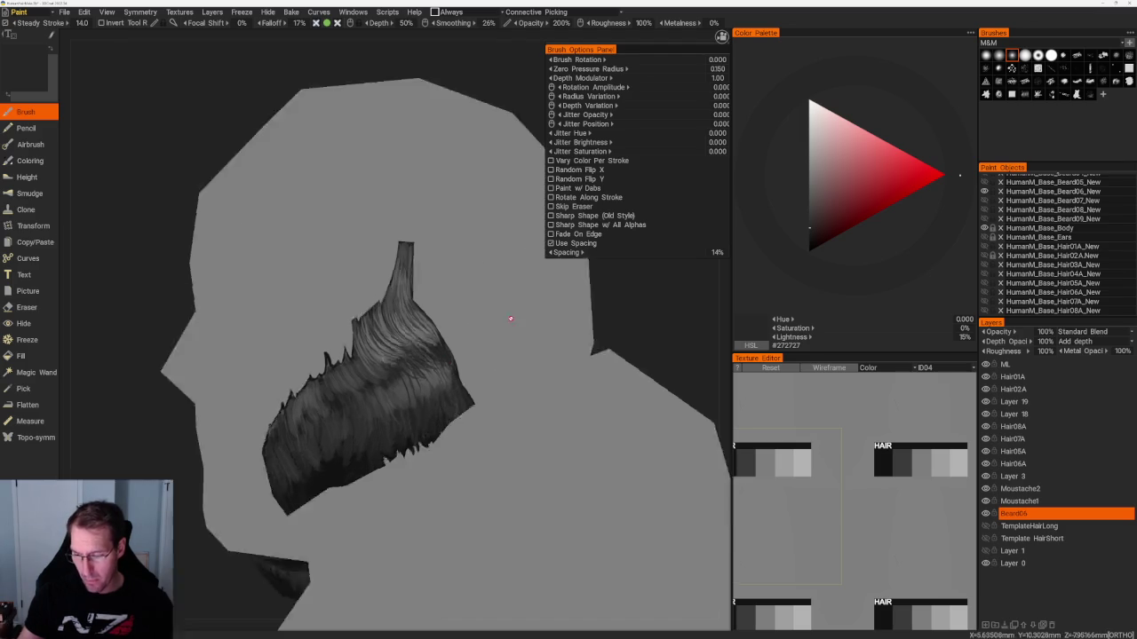
key(v)
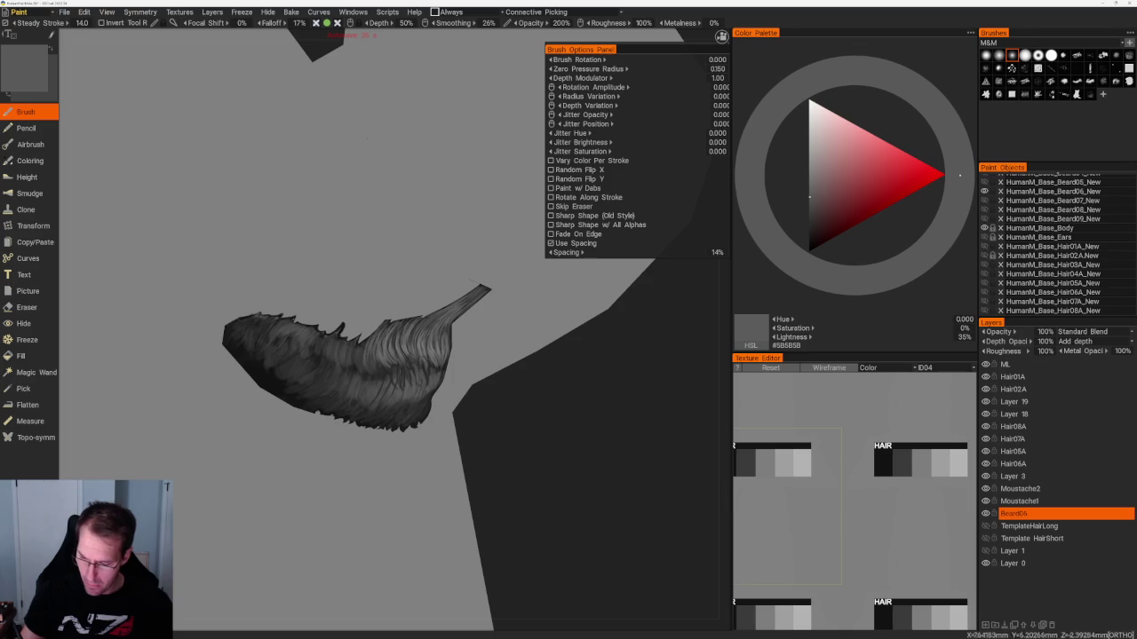
scroll(528, 419, down, 3)
mouse_move(523, 432)
mouse_down()
mouse_move(553, 376)
mouse_move(470, 409)
mouse_up()
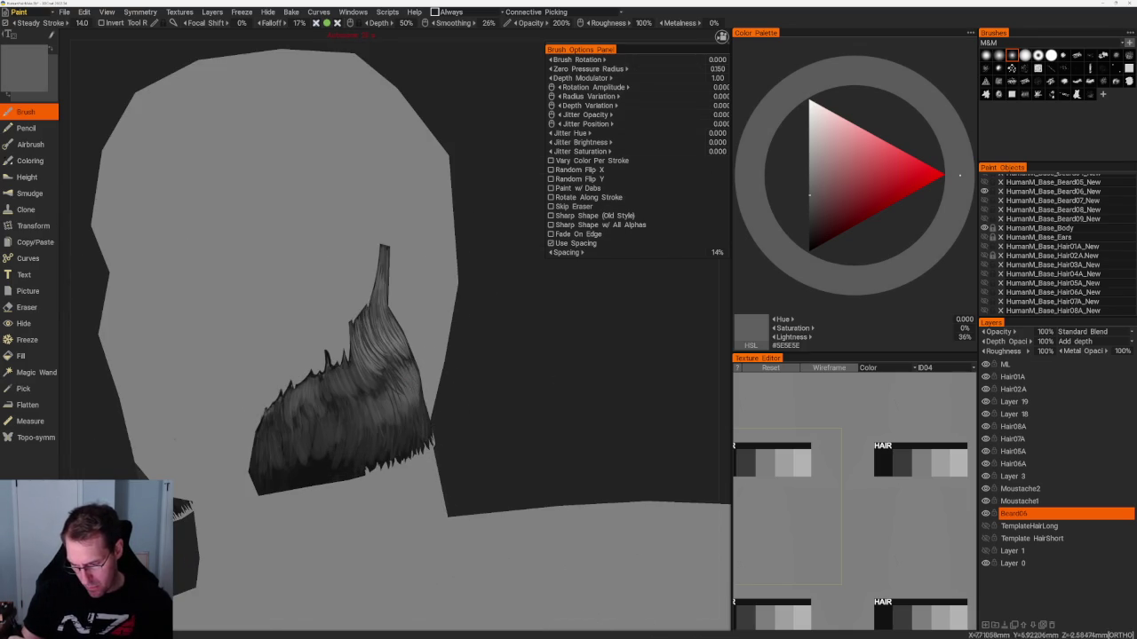
key(v)
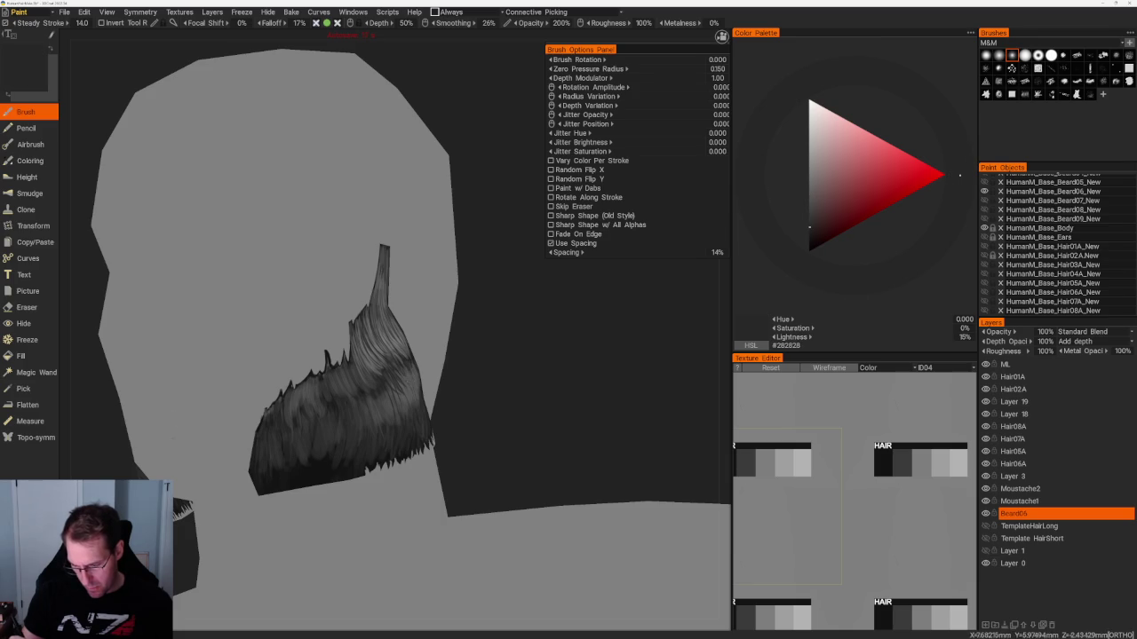
Add mid and dark grey strands along the beard's lower edge, ending on near-black #2E2E2E.
drag(498, 400, 533, 355)
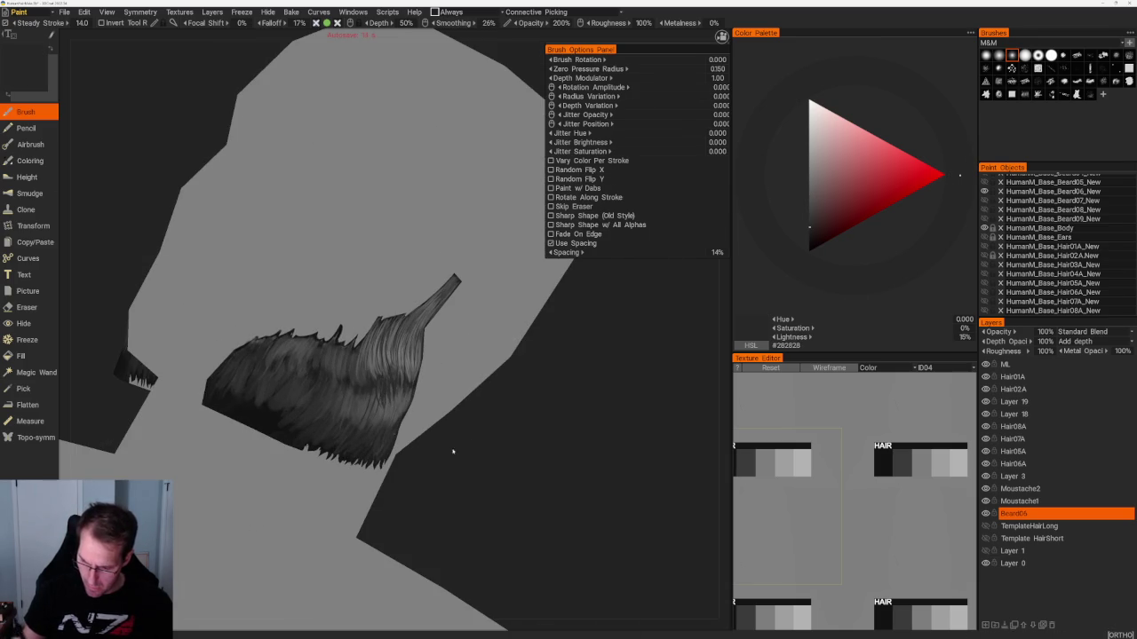
drag(497, 445, 518, 464)
key(v)
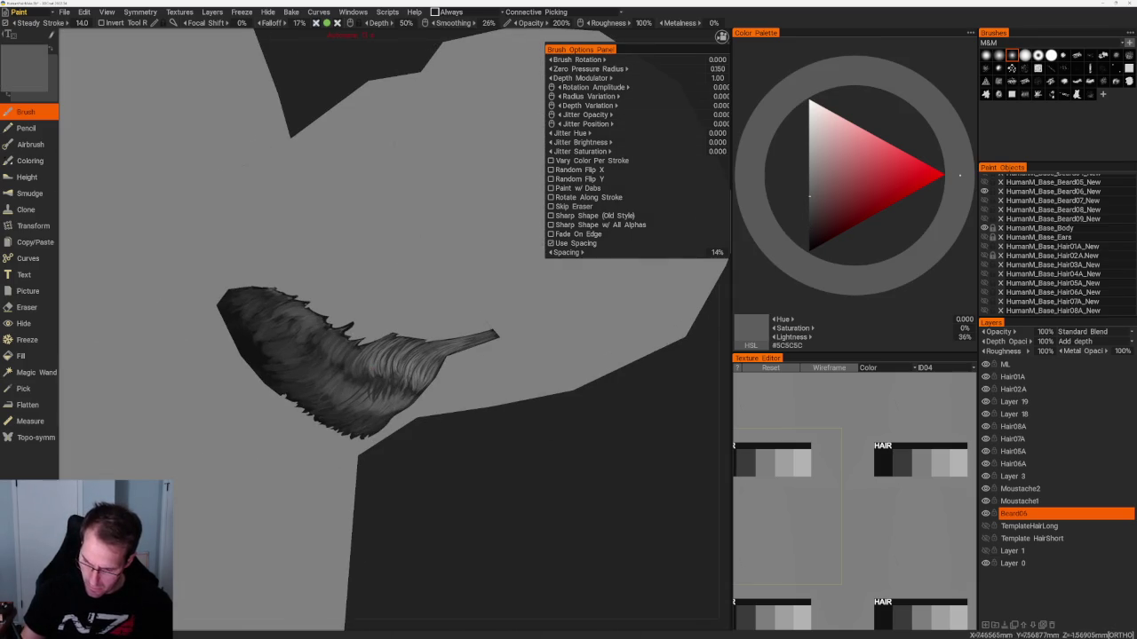
drag(497, 400, 426, 411)
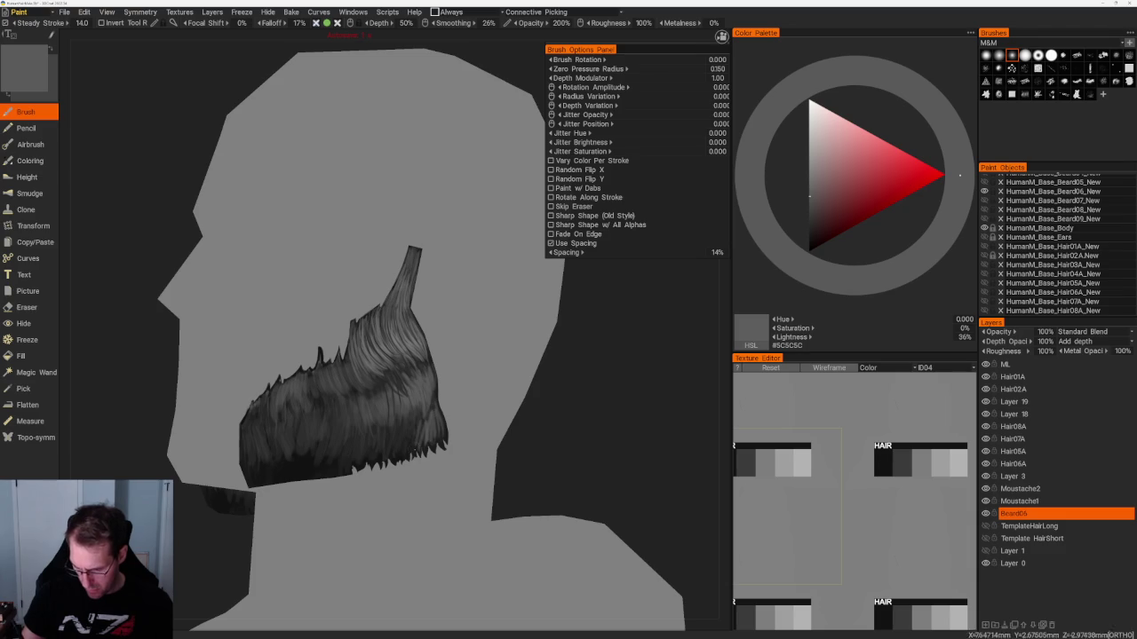
key(v)
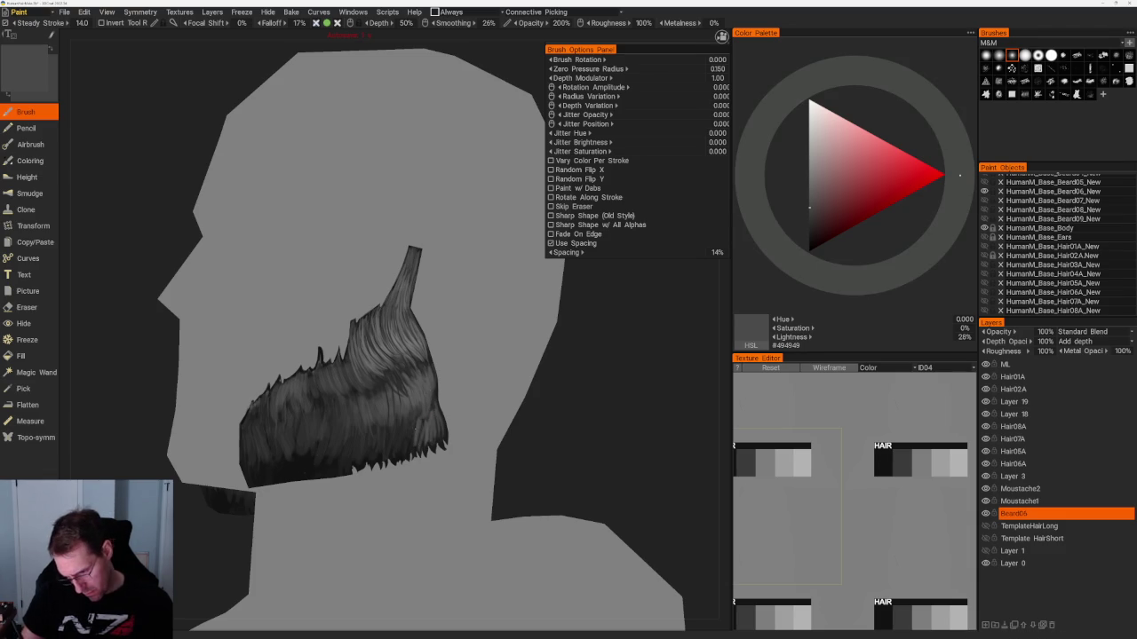
key(v)
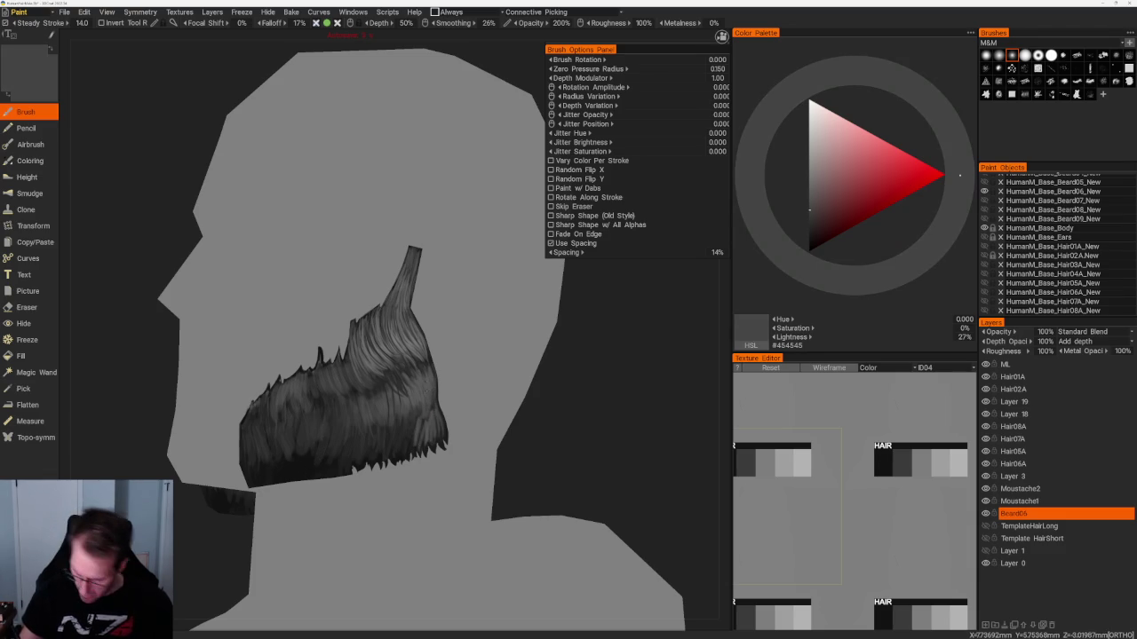
key(v)
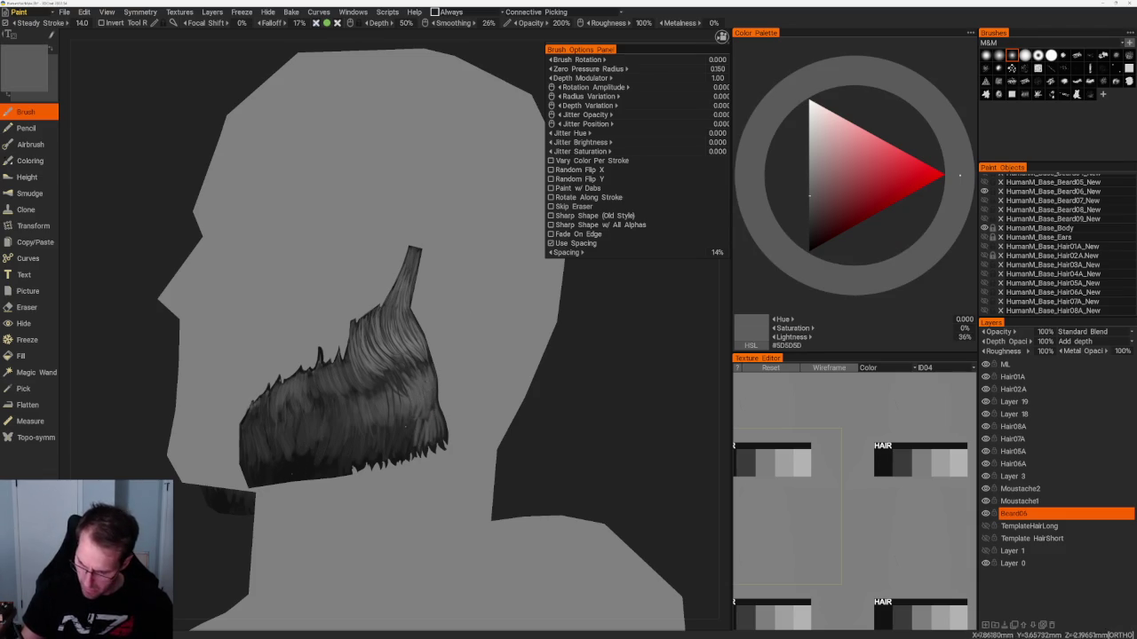
key(v)
alt+drag(599, 369, 604, 451)
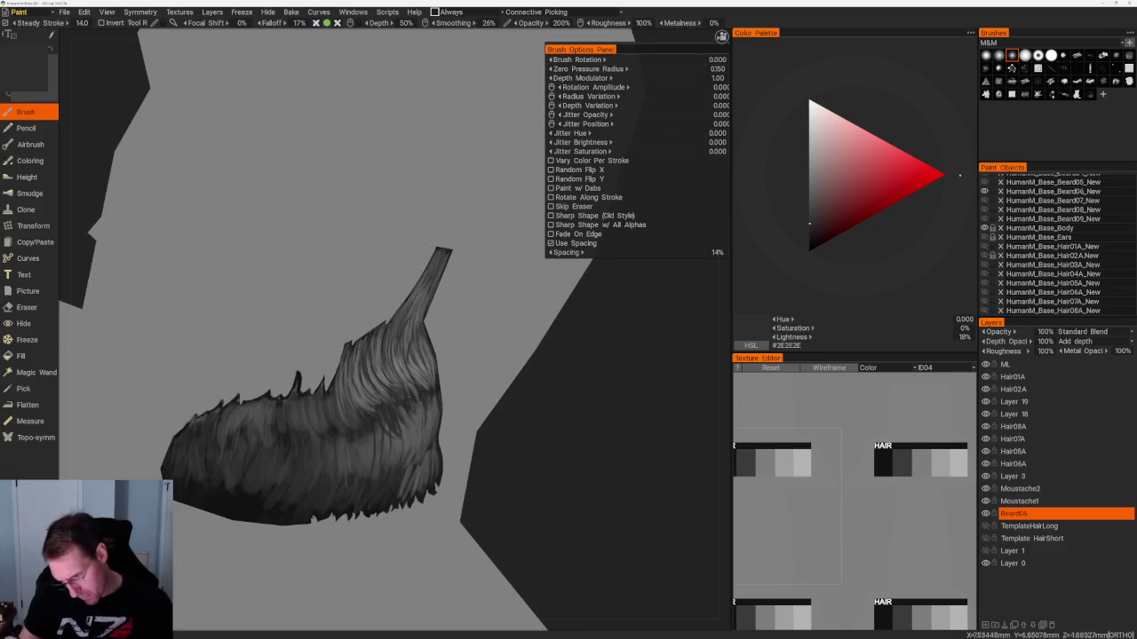
Paint near-black and mid-grey strands across the beard, finishing with dark grey #4B4B4B along the upper curve.
key(v)
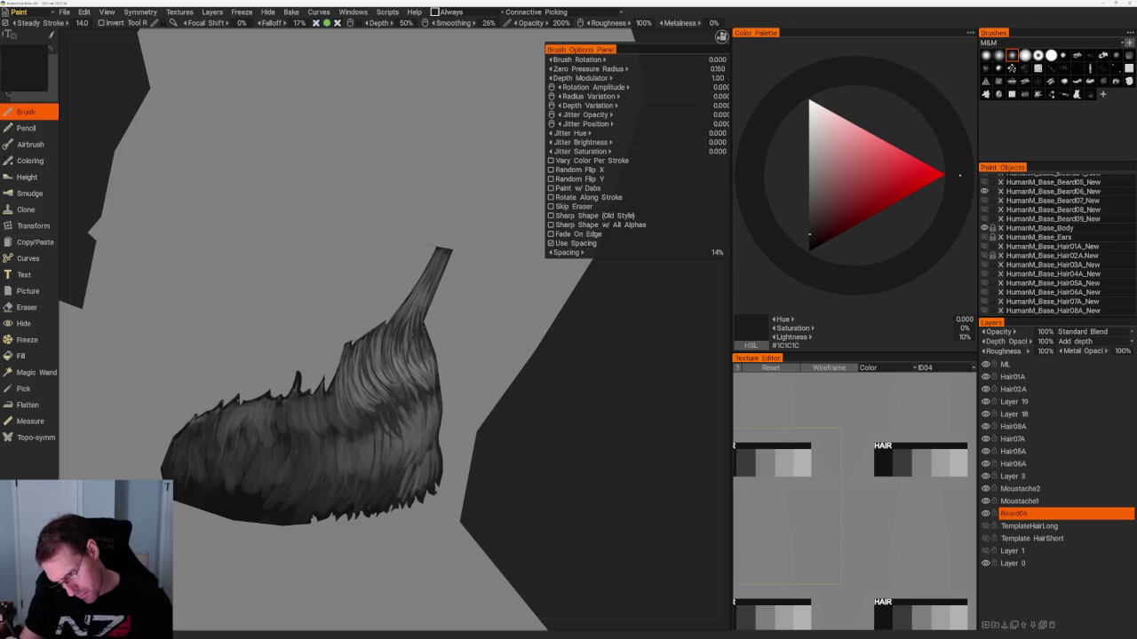
key(v)
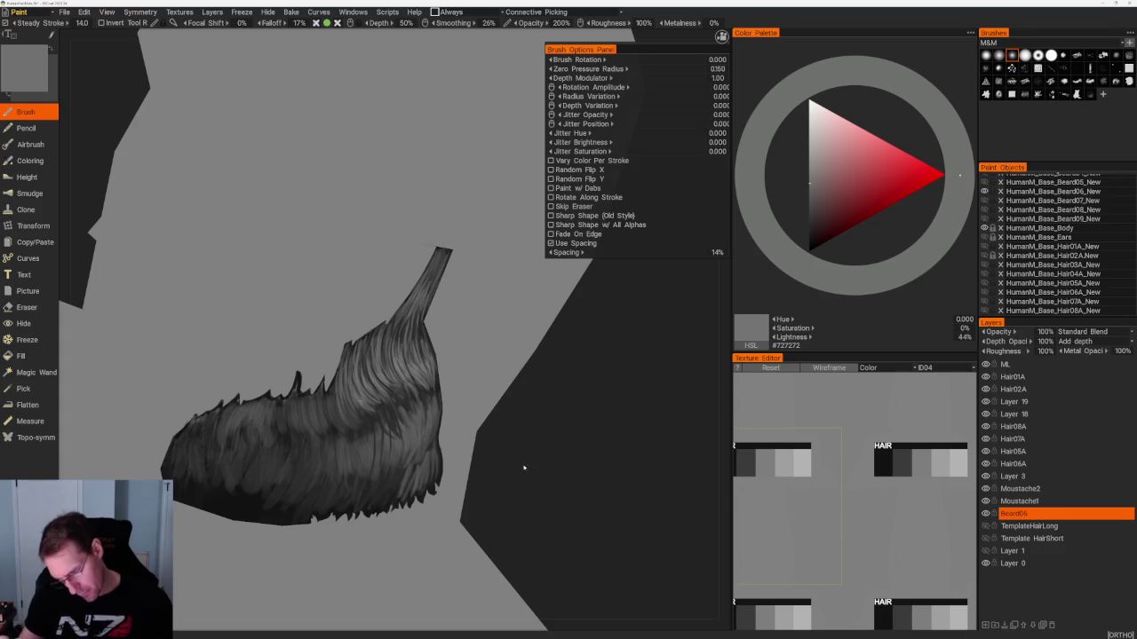
scroll(532, 378, down, 5)
scroll(539, 374, up, 2)
scroll(577, 444, up, 2)
scroll(626, 507, up, 1)
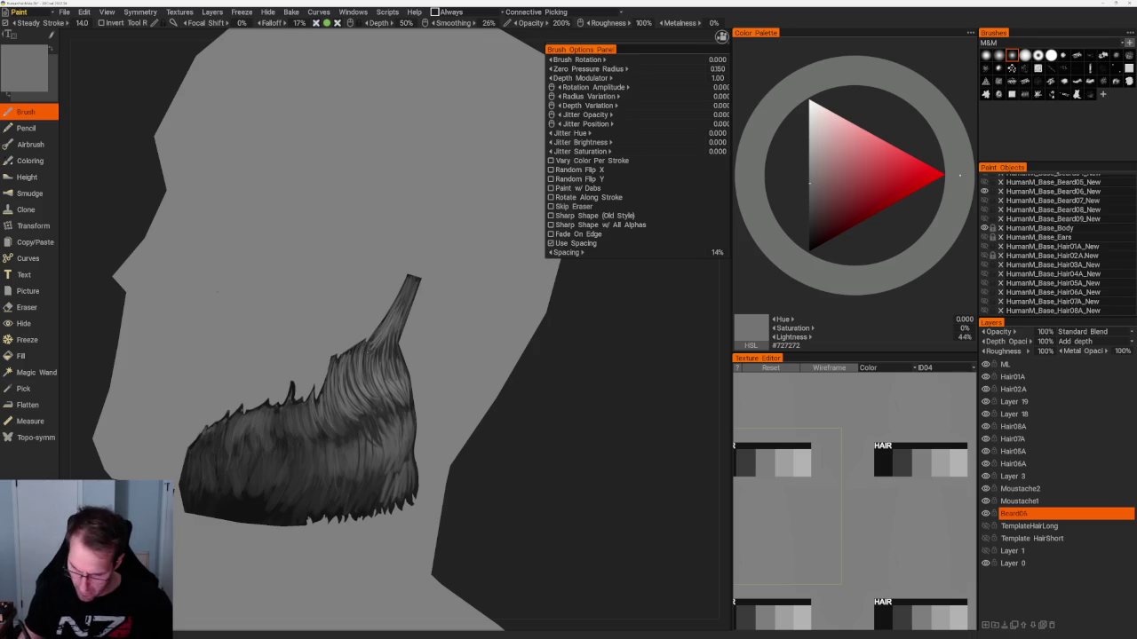
key(v)
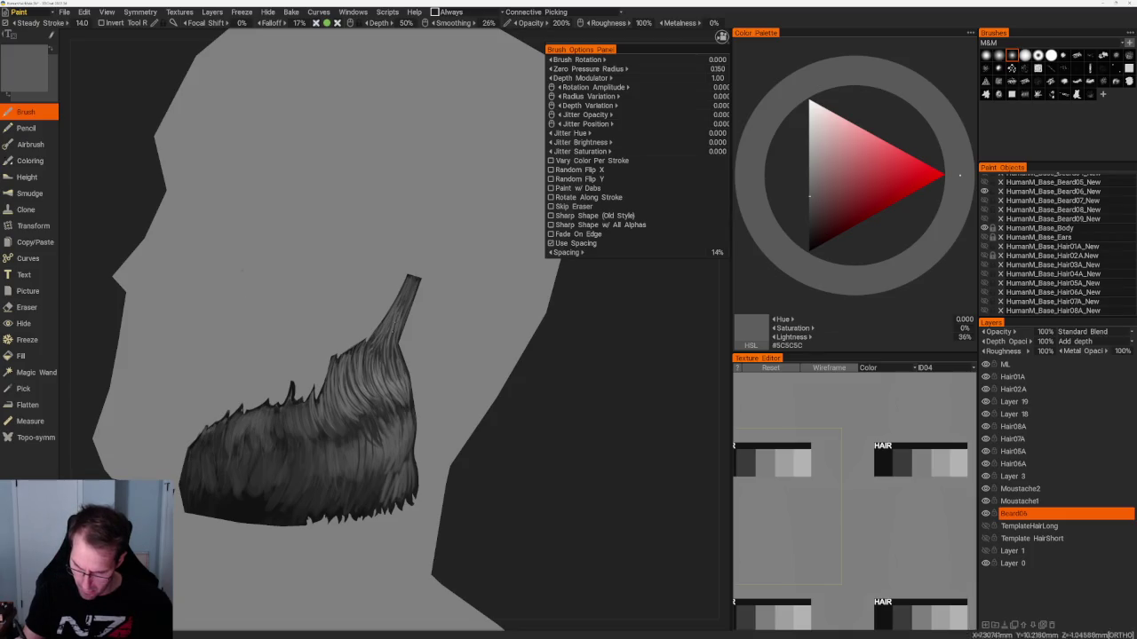
key(v)
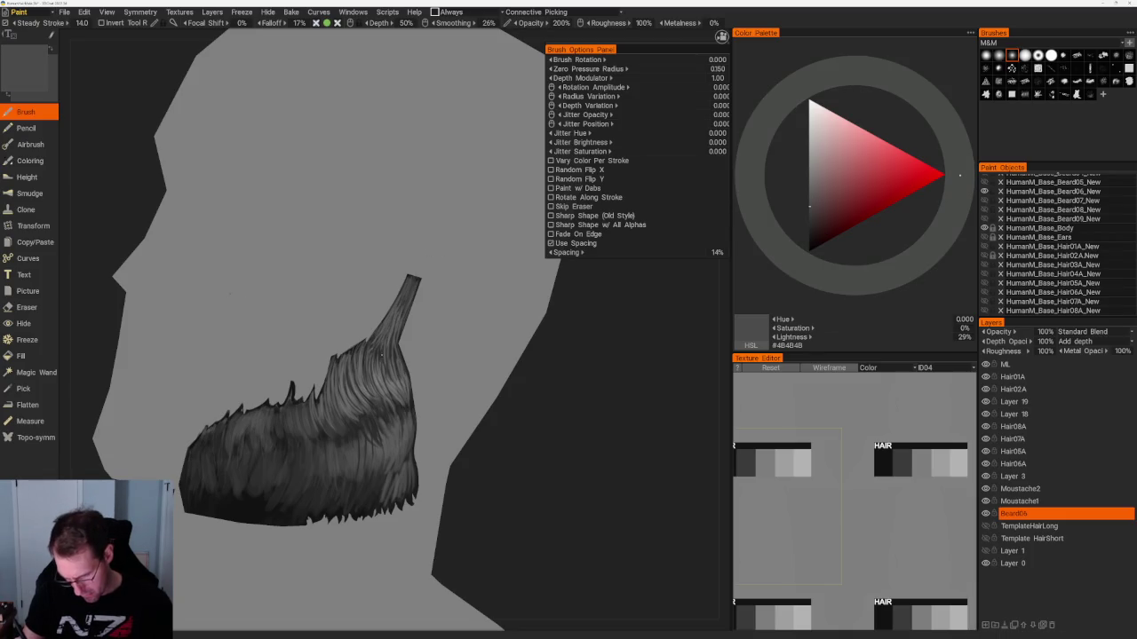
scroll(453, 291, up, 2)
scroll(453, 291, up, 3)
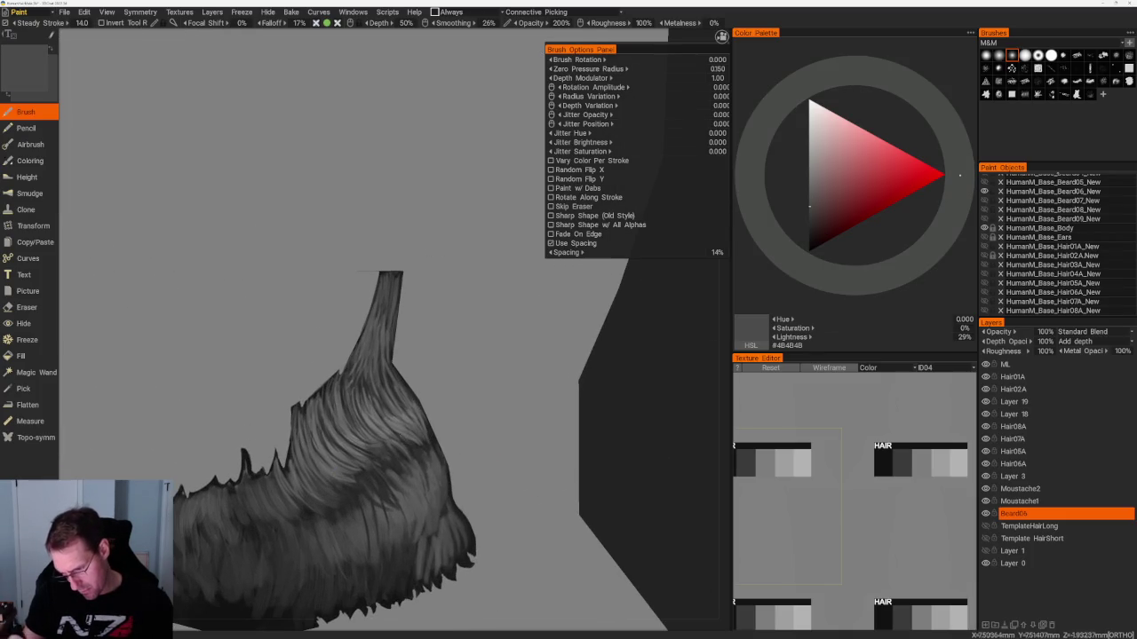
Paint light grey and very dark strands down the thin beard spire, then lighten the colour to #6F6F6F.
key(v)
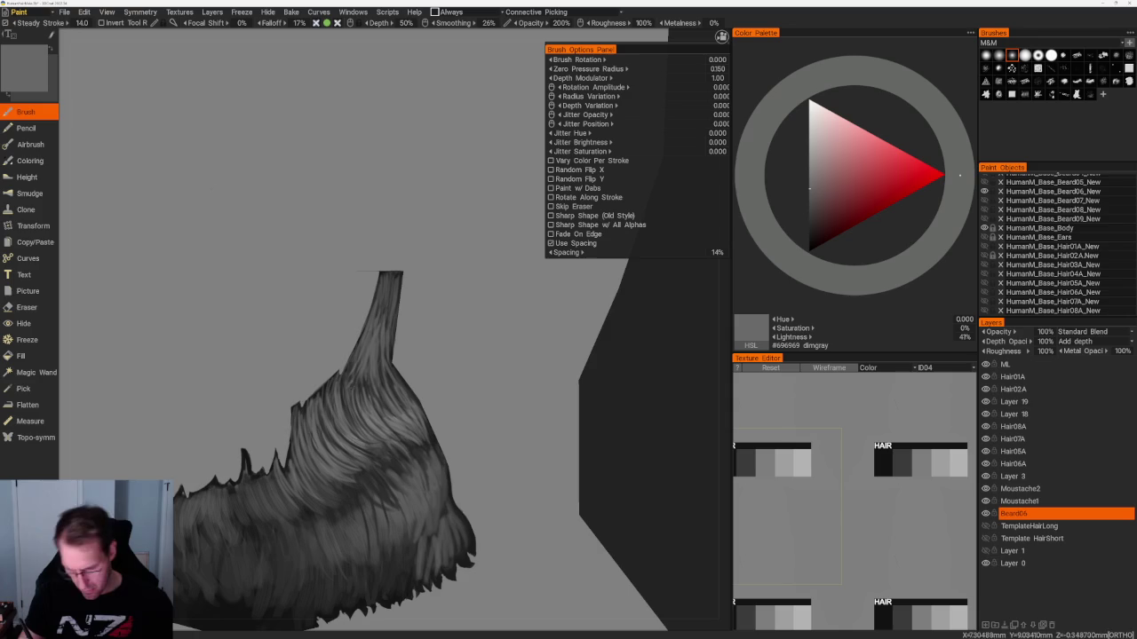
drag(379, 279, 387, 328)
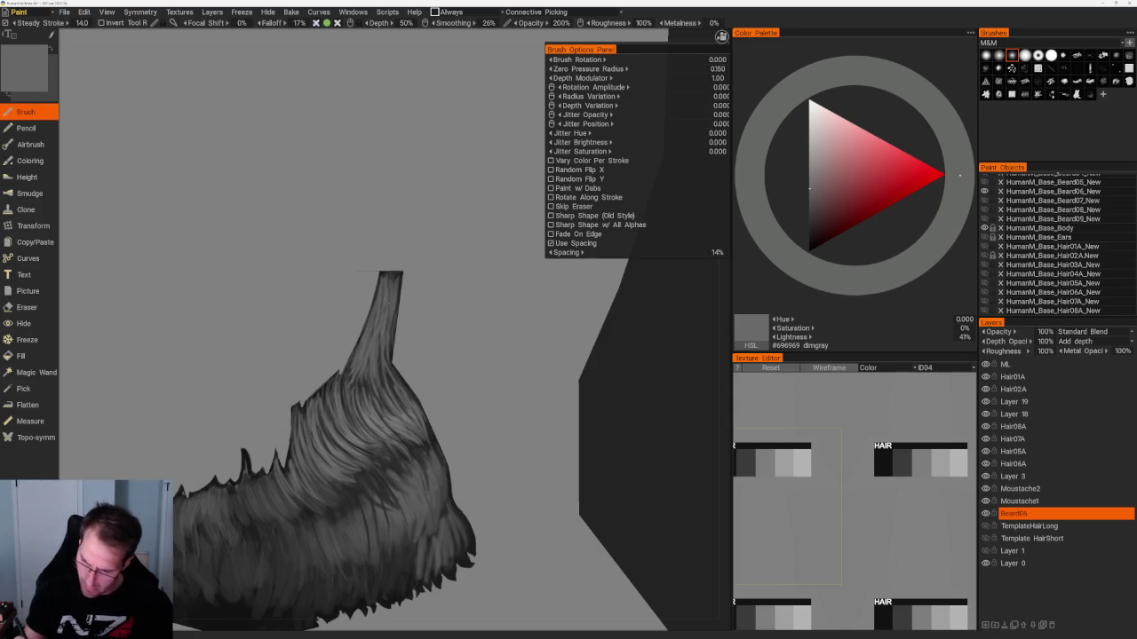
key(v)
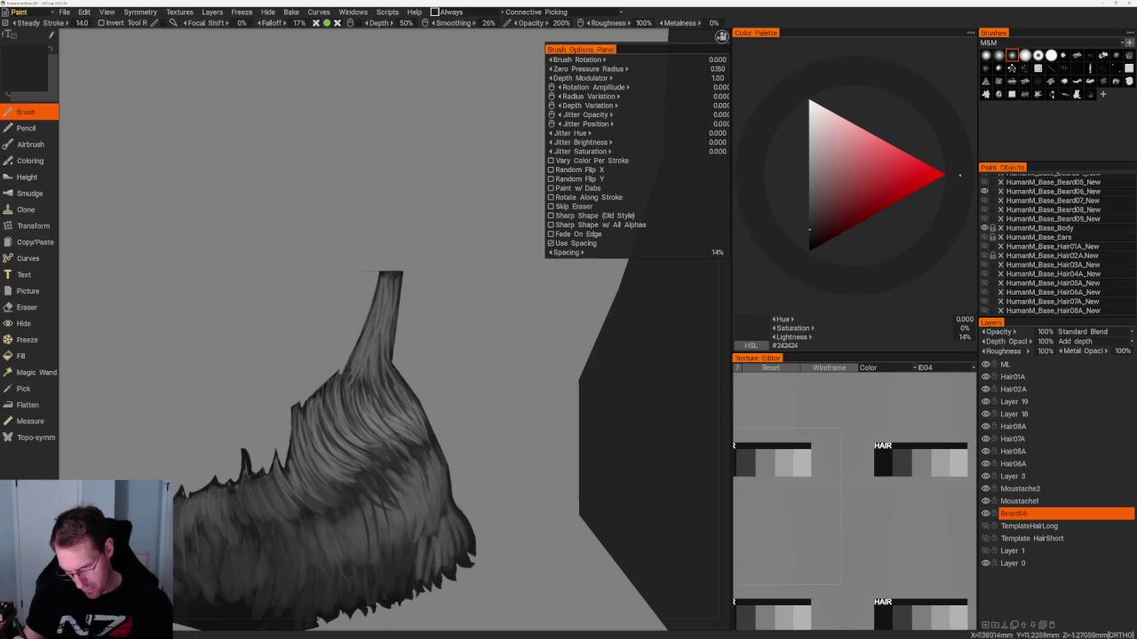
drag(380, 281, 361, 362)
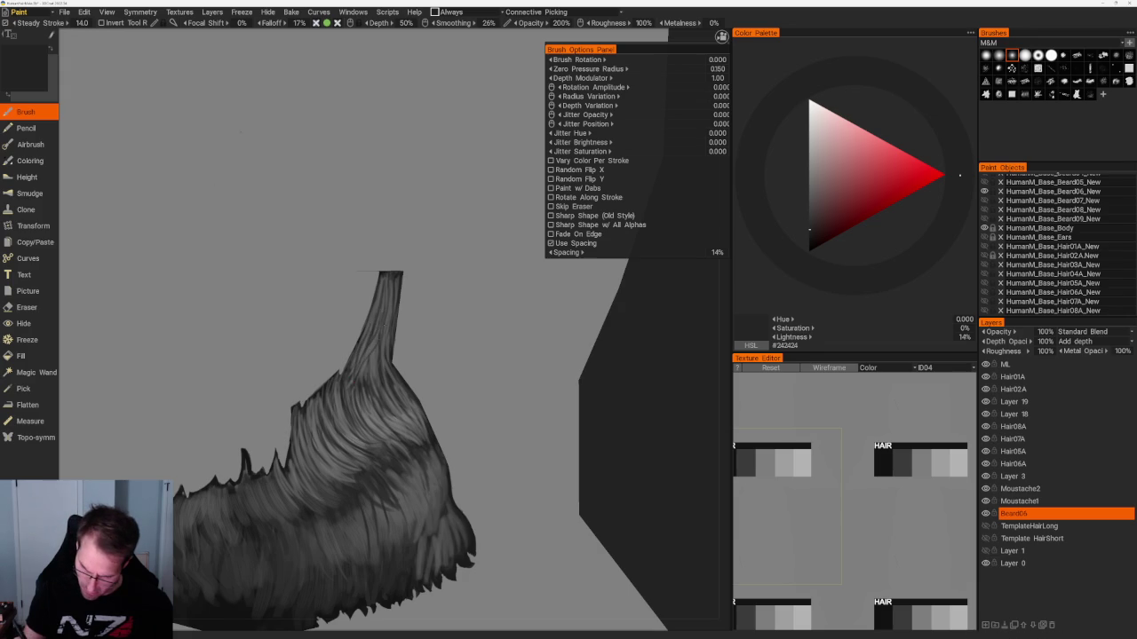
drag(384, 317, 382, 357)
drag(390, 298, 385, 368)
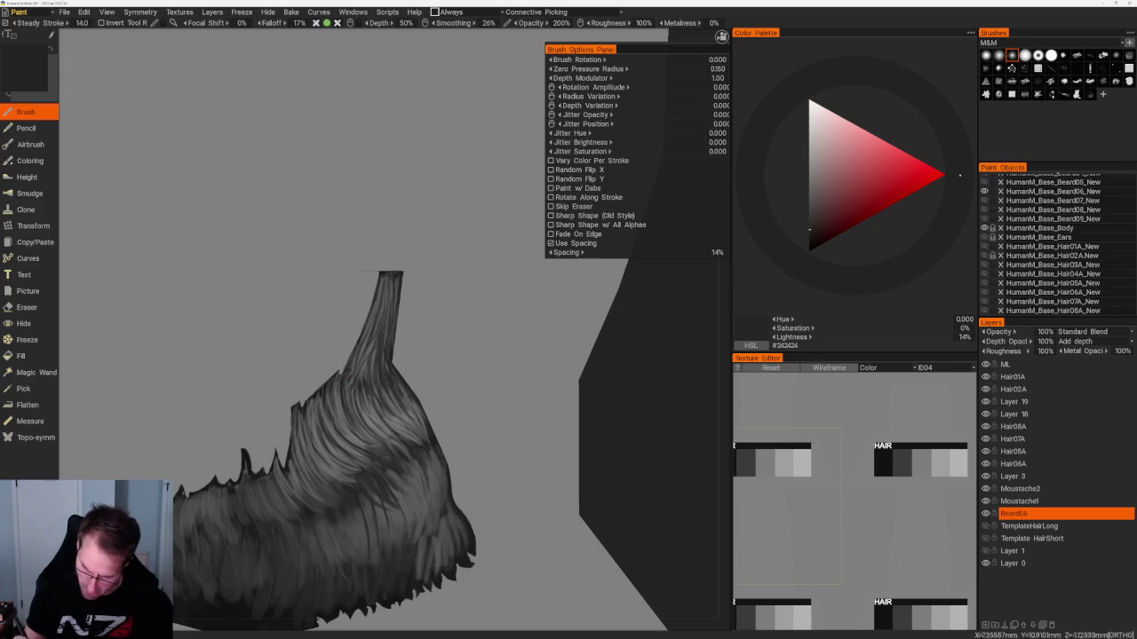
key(v)
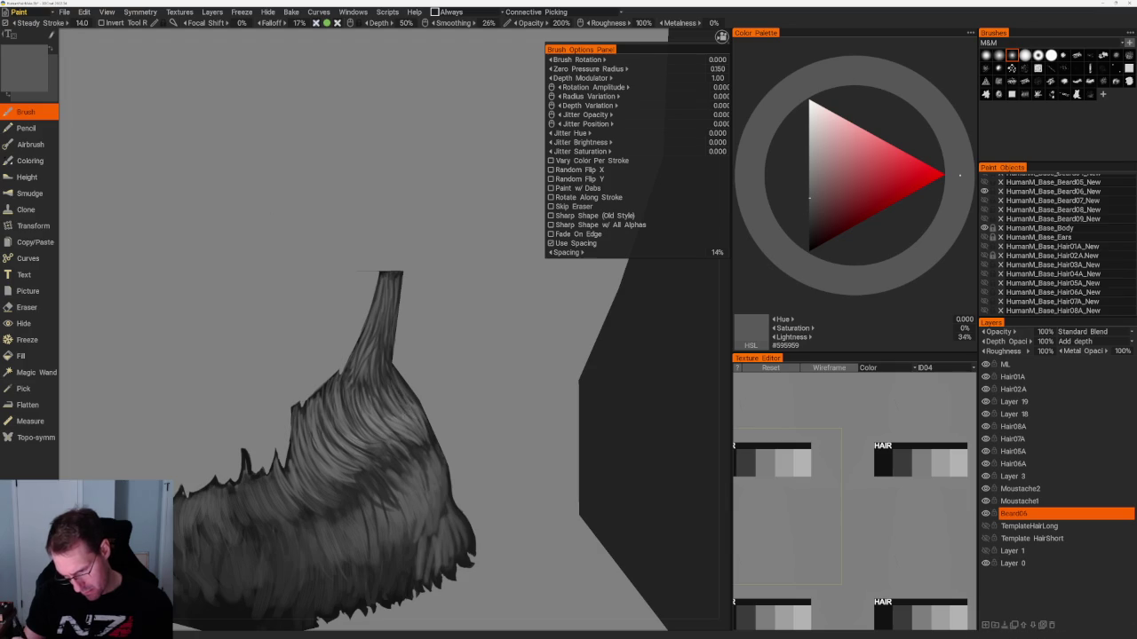
key(v)
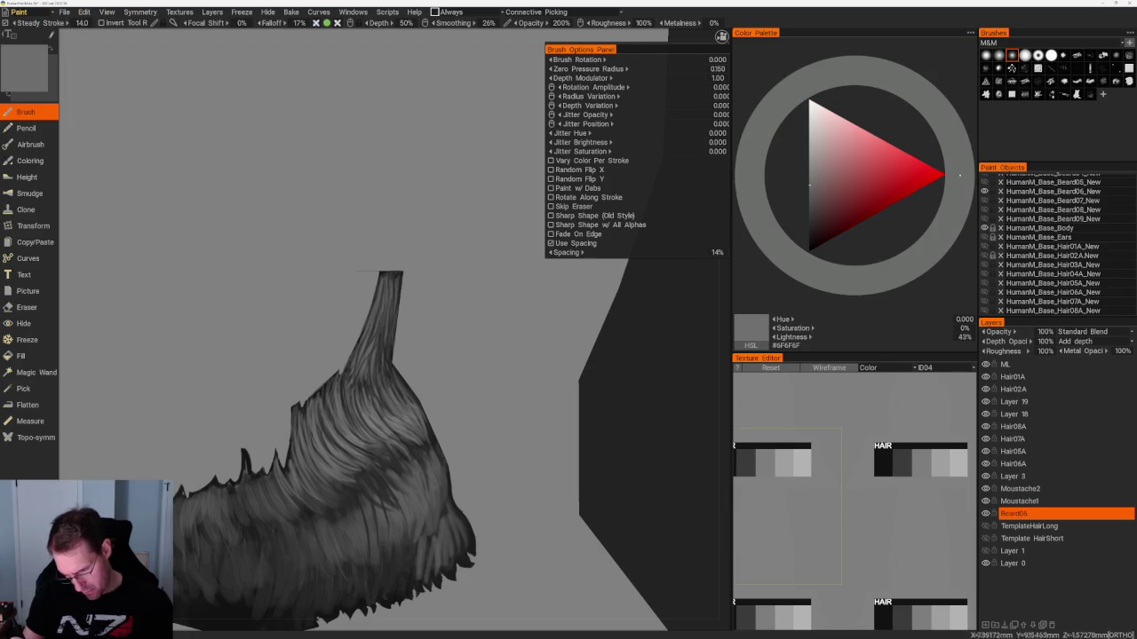
scroll(495, 346, down, 5)
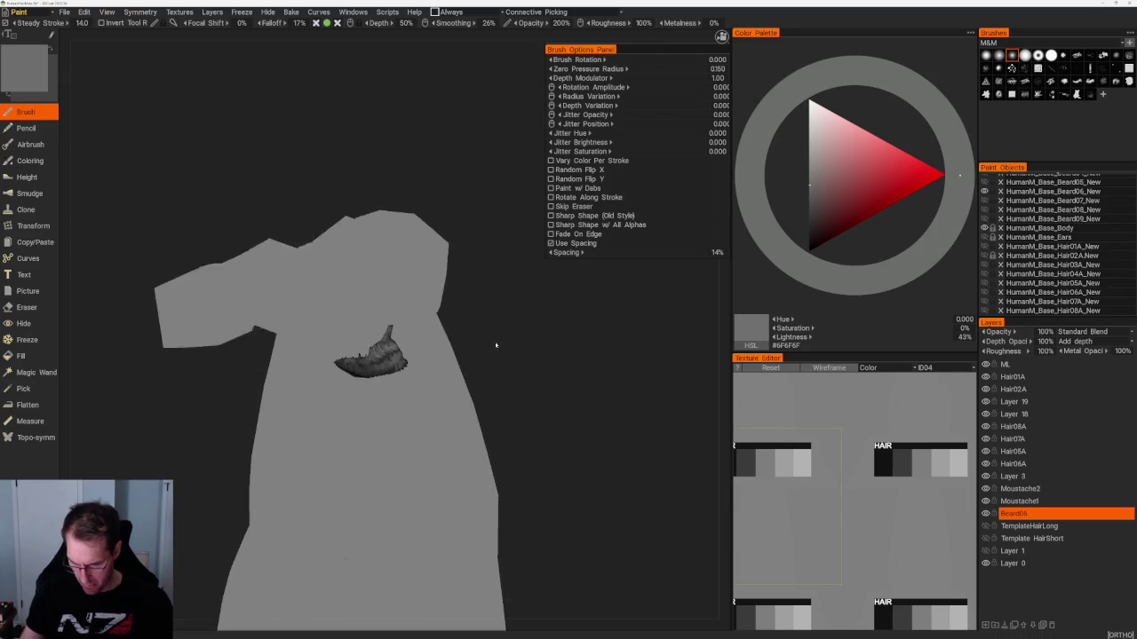
Layer near-black and mid-grey strands over the beard's main body, ending on near-black #212121.
scroll(496, 346, up, 5)
key(v)
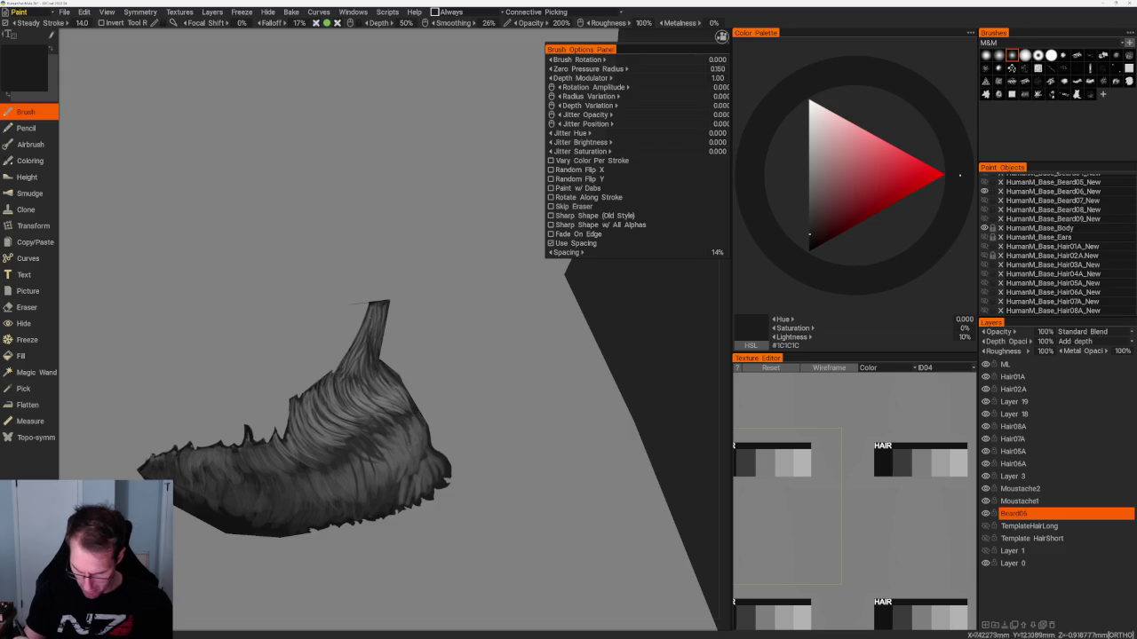
key(v)
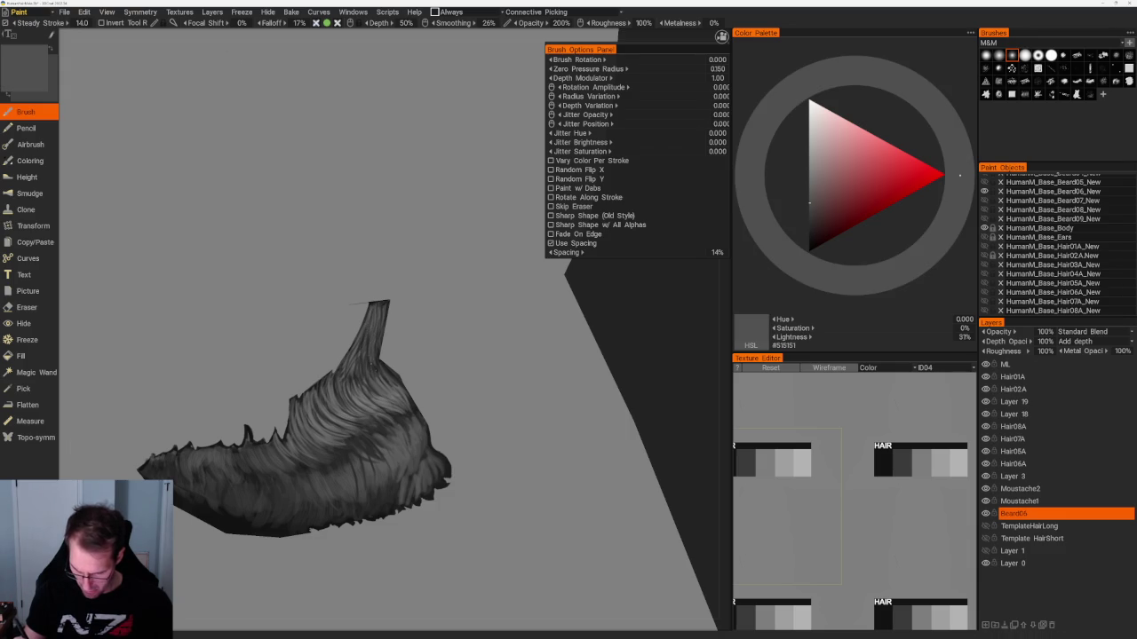
key(v)
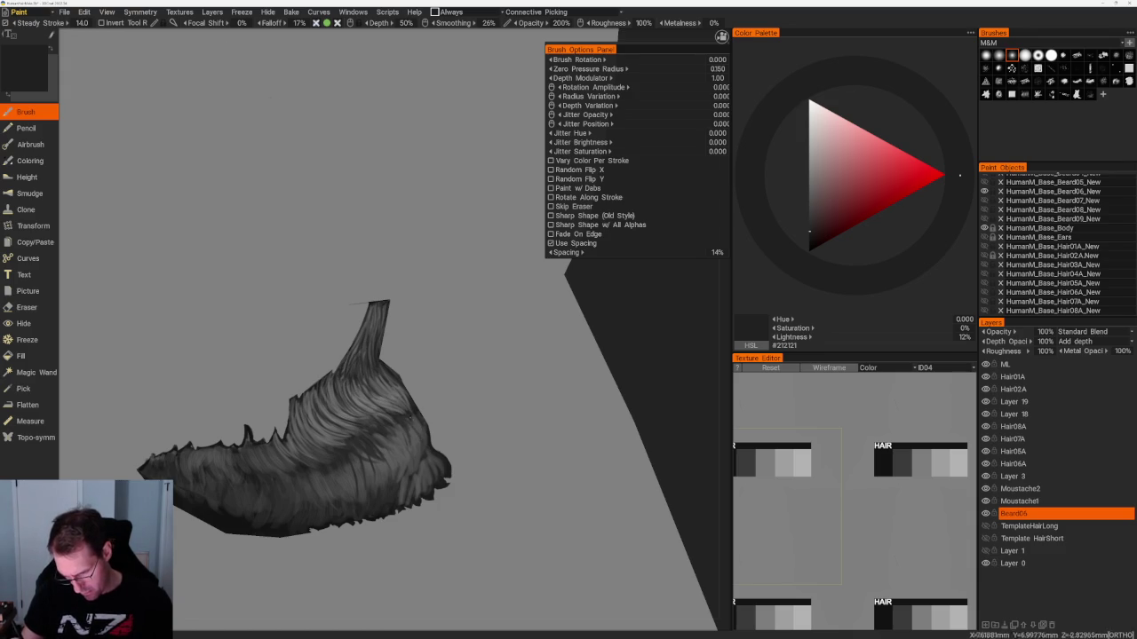
scroll(373, 391, up, 2)
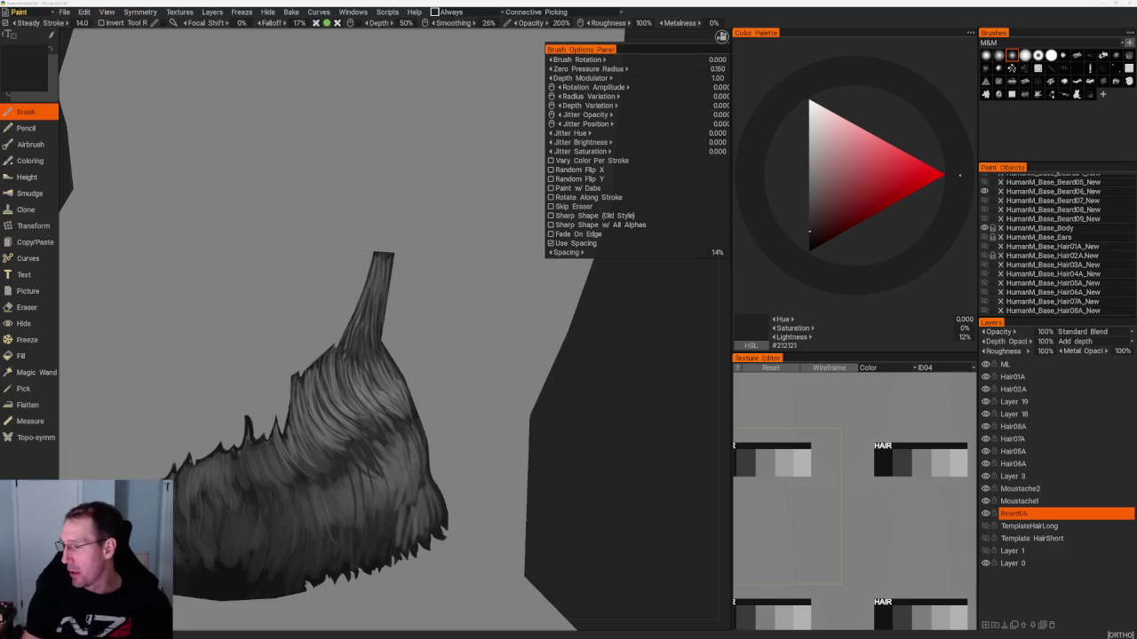
scroll(1048, 206, up, 3)
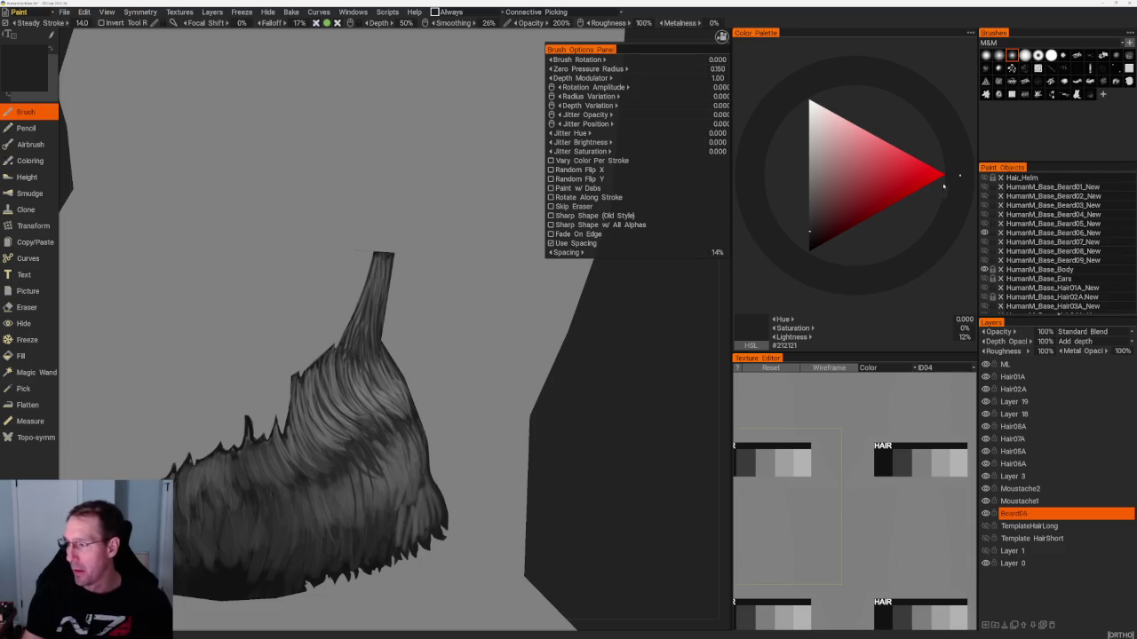
Show Hair_Helm and TemplateHairLong, hide the Hair02A HAIR placeholder, and orbit to inspect the hair.
click(985, 178)
scroll(646, 413, down, 5)
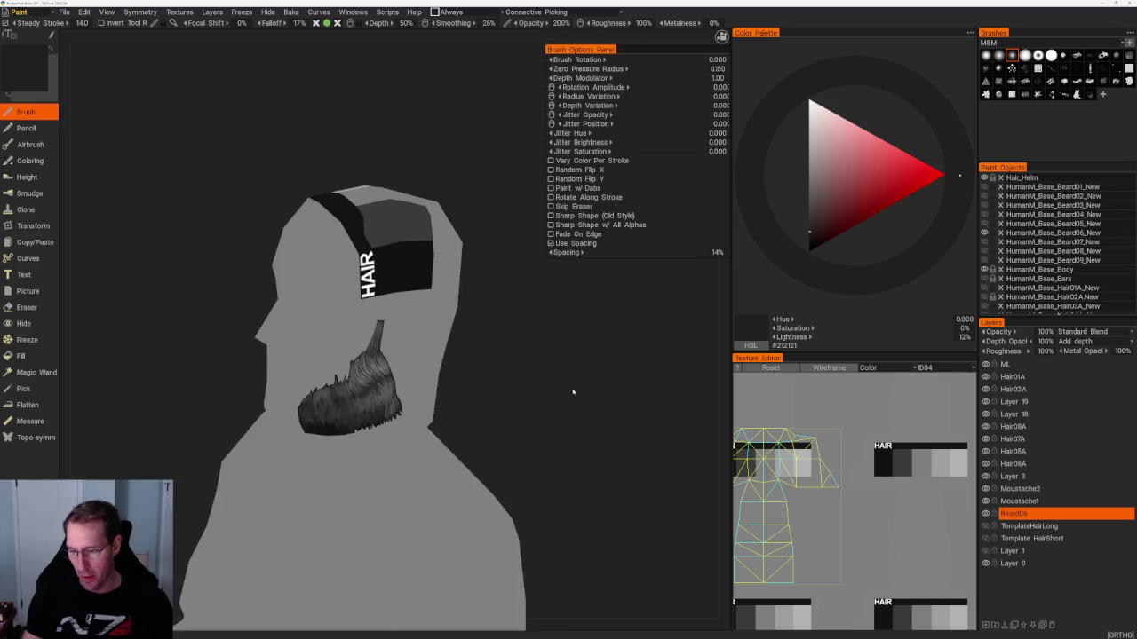
click(985, 389)
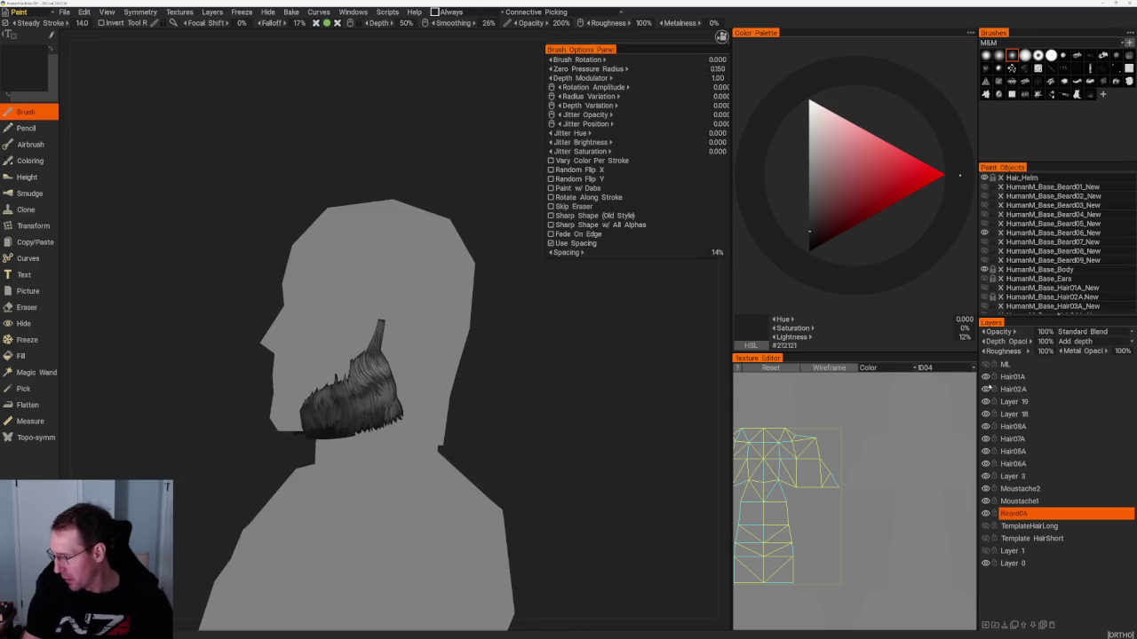
click(984, 526)
mouse_move(559, 342)
mouse_down()
mouse_move(457, 330)
mouse_move(538, 350)
mouse_up()
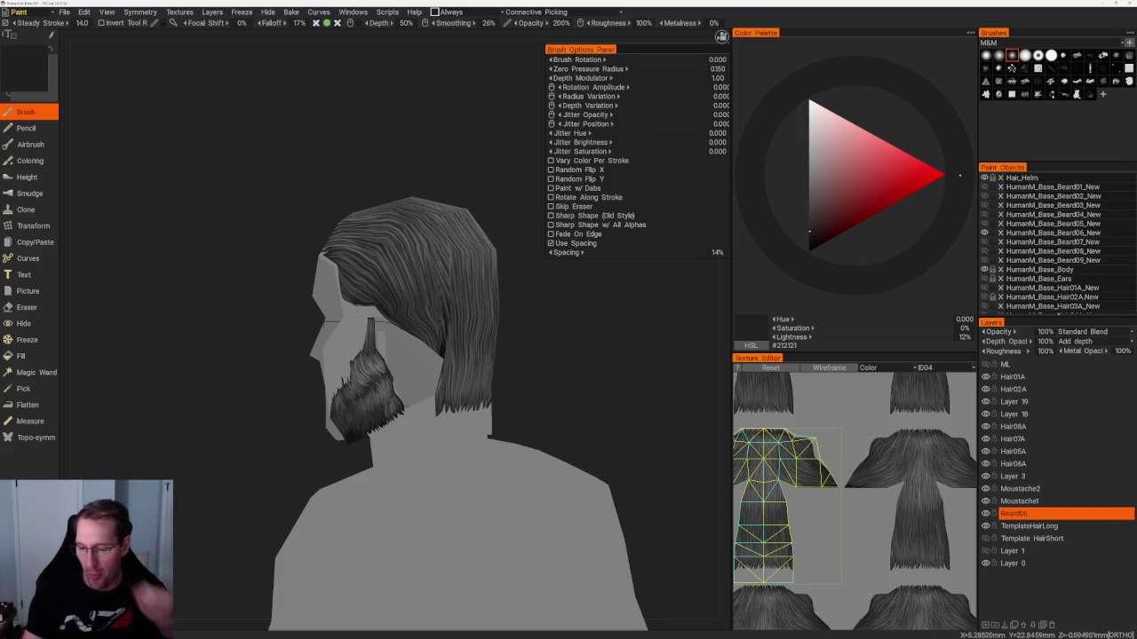
mouse_move(267, 222)
mouse_down()
mouse_move(319, 220)
mouse_move(459, 356)
mouse_move(426, 382)
mouse_move(431, 408)
mouse_move(408, 373)
mouse_move(275, 355)
mouse_up()
mouse_move(402, 338)
mouse_down()
mouse_move(446, 399)
mouse_move(553, 434)
mouse_up()
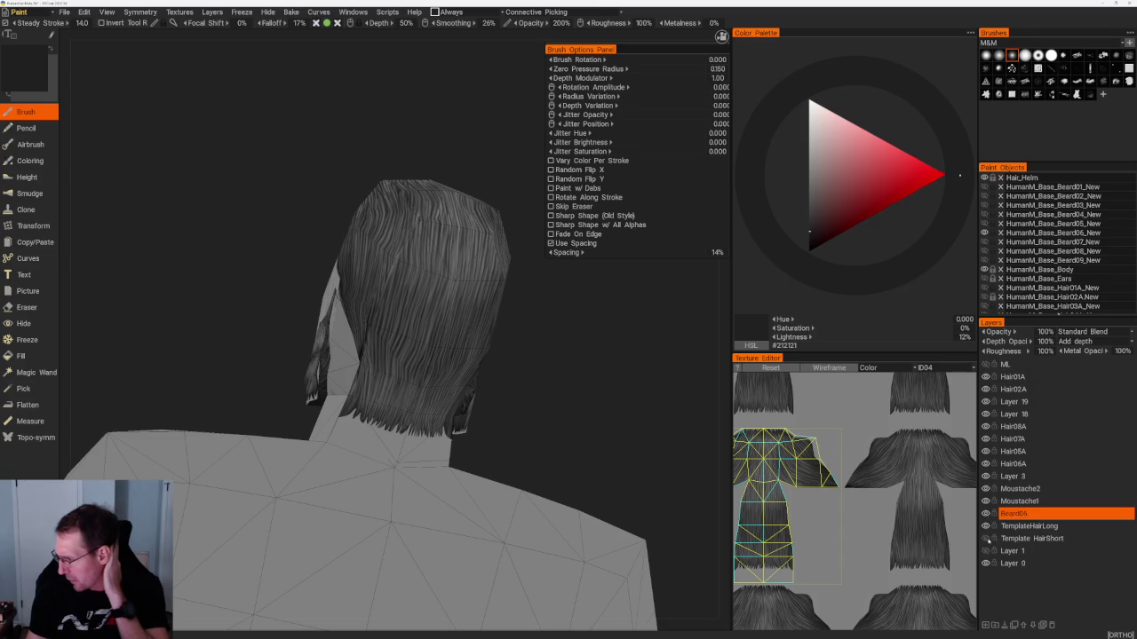
Swap to the short hair template and review the beard from behind and in left profile.
click(985, 529)
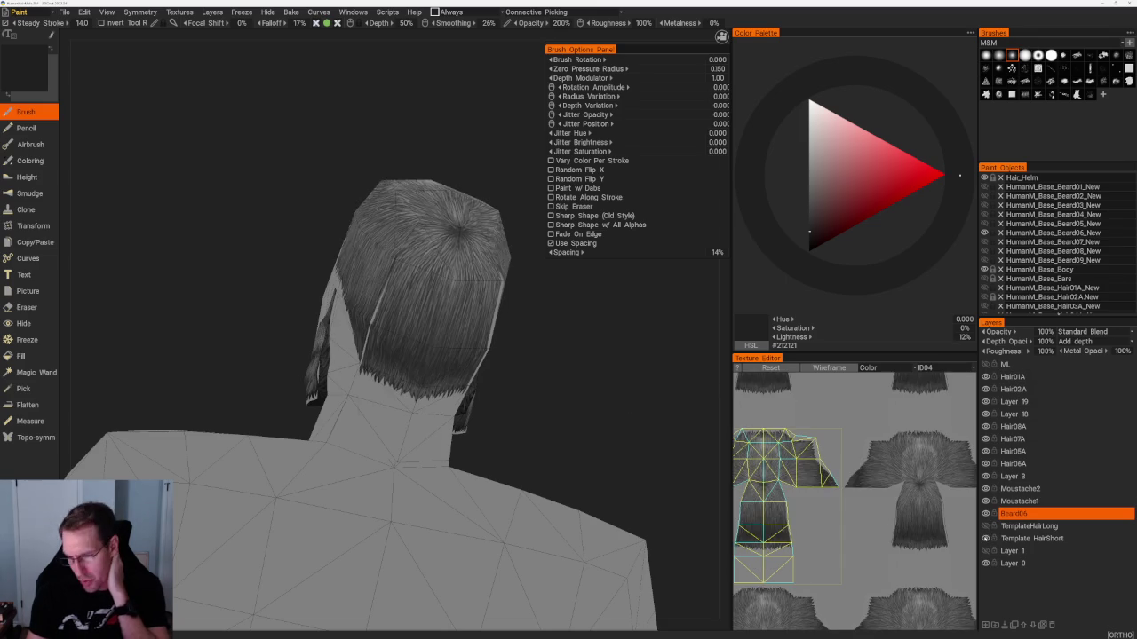
mouse_move(604, 418)
mouse_down()
mouse_move(500, 373)
mouse_move(507, 361)
mouse_move(470, 358)
mouse_up()
scroll(536, 375, up, 3)
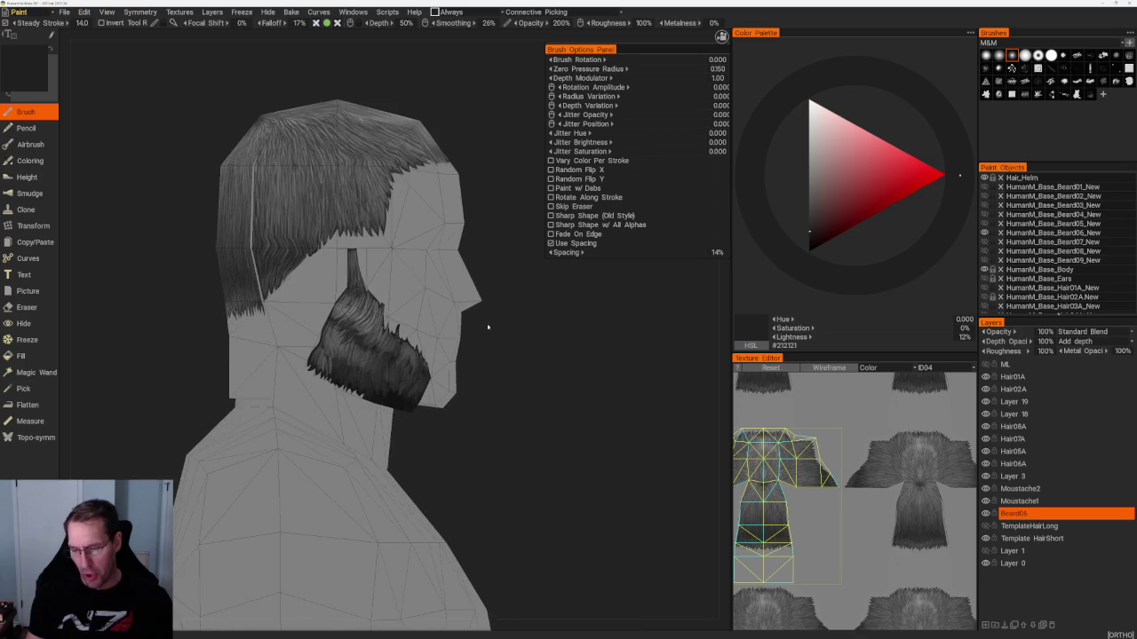
scroll(581, 393, down, 4)
drag(581, 394, 619, 410)
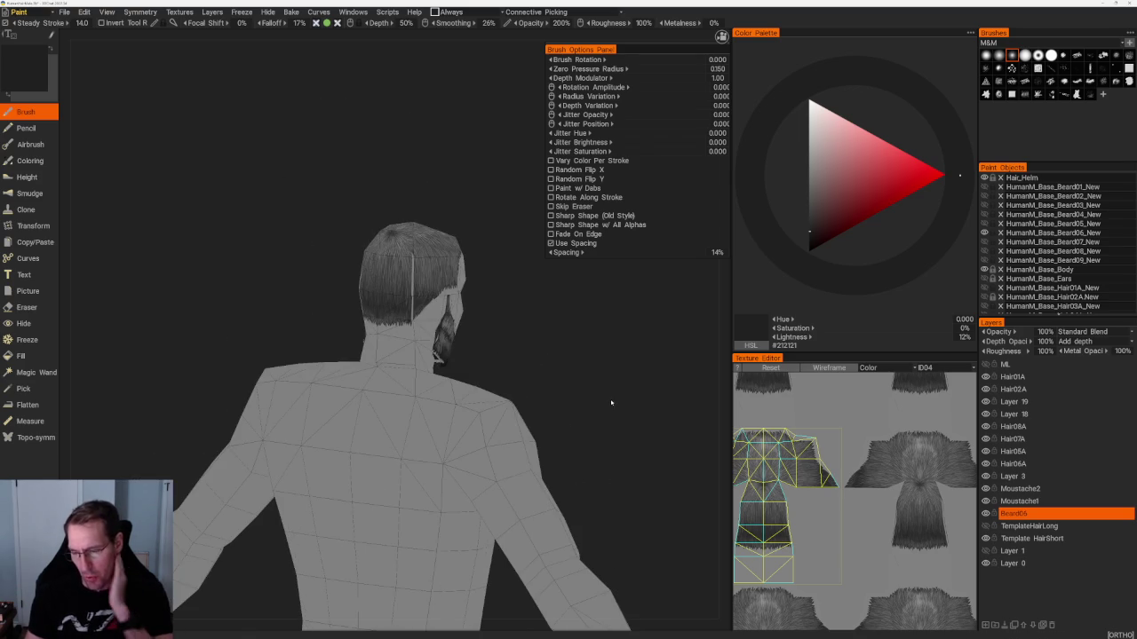
mouse_move(563, 308)
mouse_down()
mouse_move(655, 243)
mouse_move(669, 317)
mouse_move(444, 267)
mouse_up()
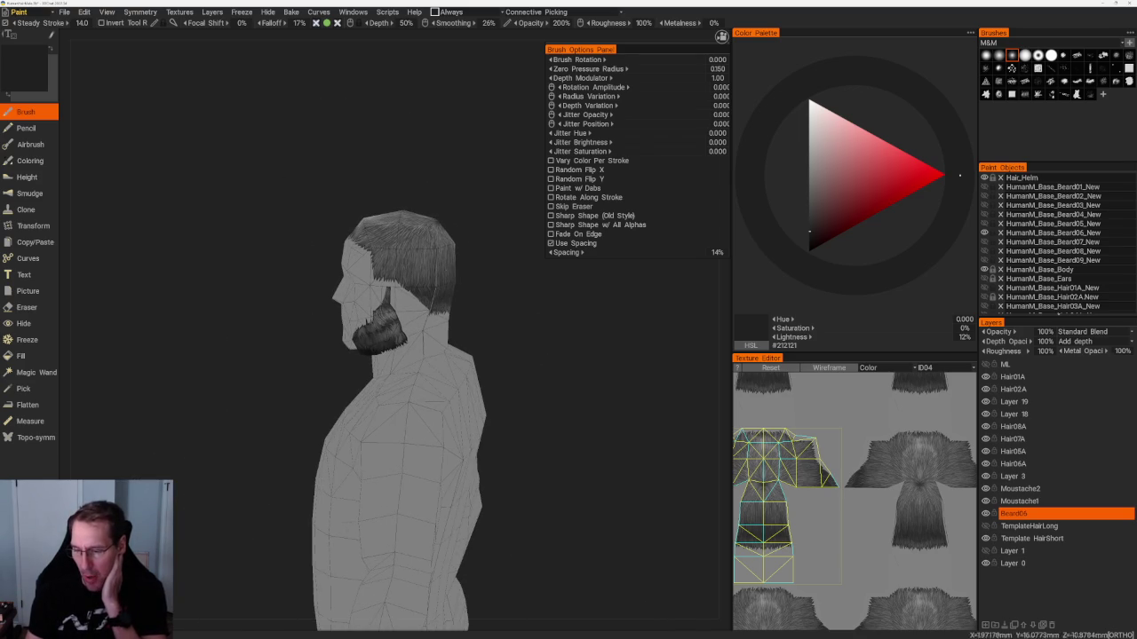
mouse_move(533, 312)
mouse_down()
mouse_move(561, 293)
mouse_move(447, 305)
mouse_move(609, 332)
mouse_move(446, 326)
mouse_move(540, 337)
mouse_move(577, 322)
mouse_up()
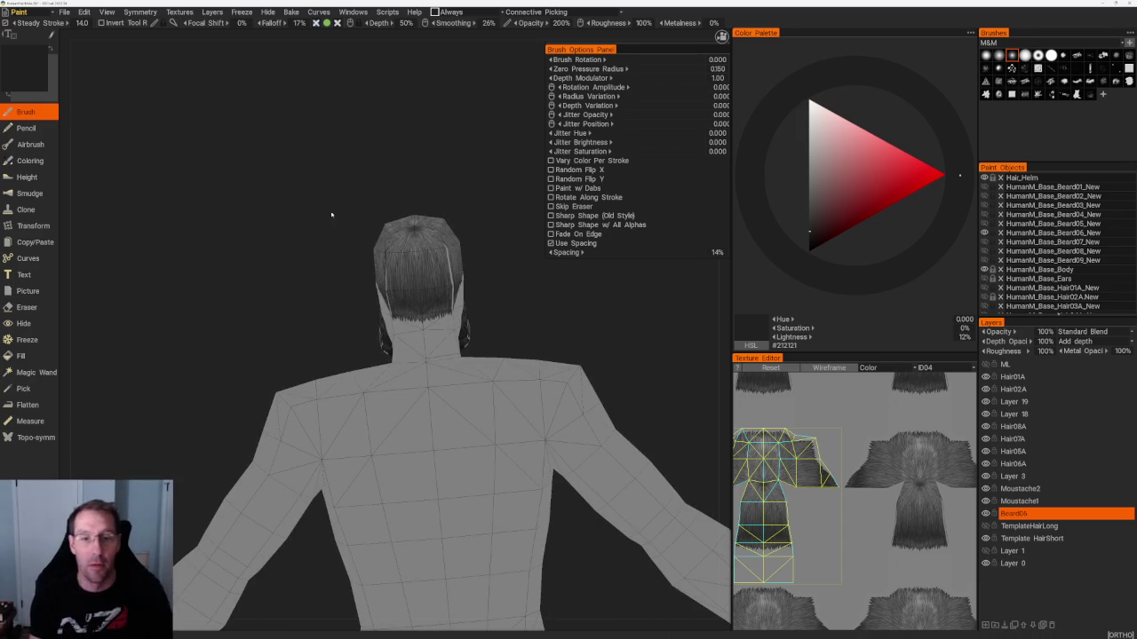
mouse_move(434, 152)
mouse_down()
mouse_move(325, 183)
mouse_move(373, 185)
mouse_up()
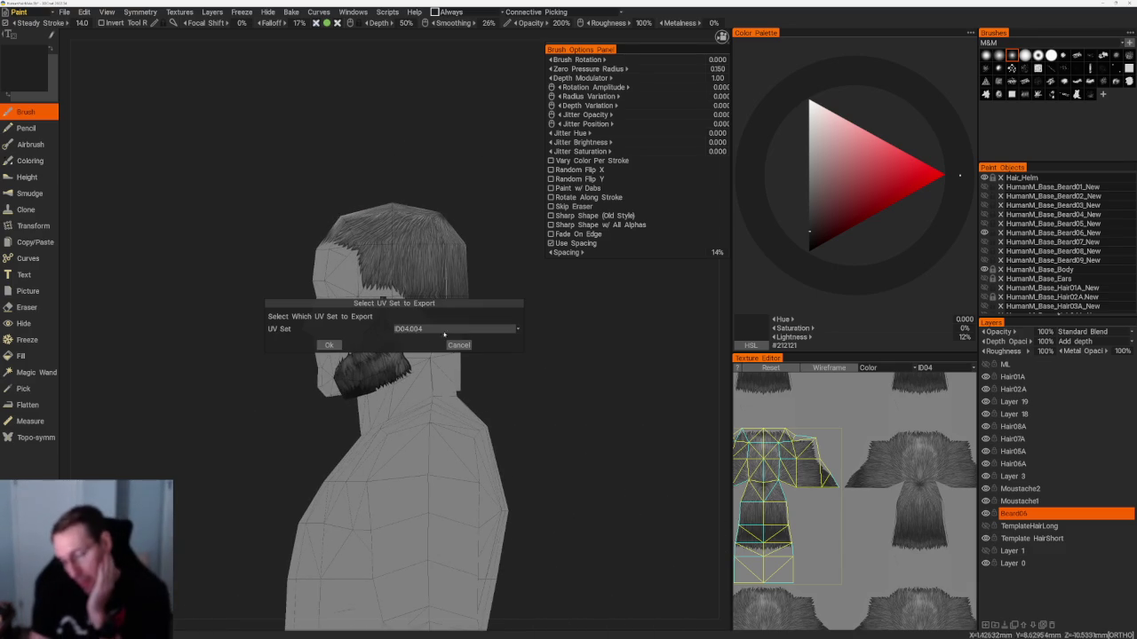
Export the ID04 UV set texture and accept Photoshop's reload of the updated file.
click(430, 328)
click(388, 336)
click(329, 345)
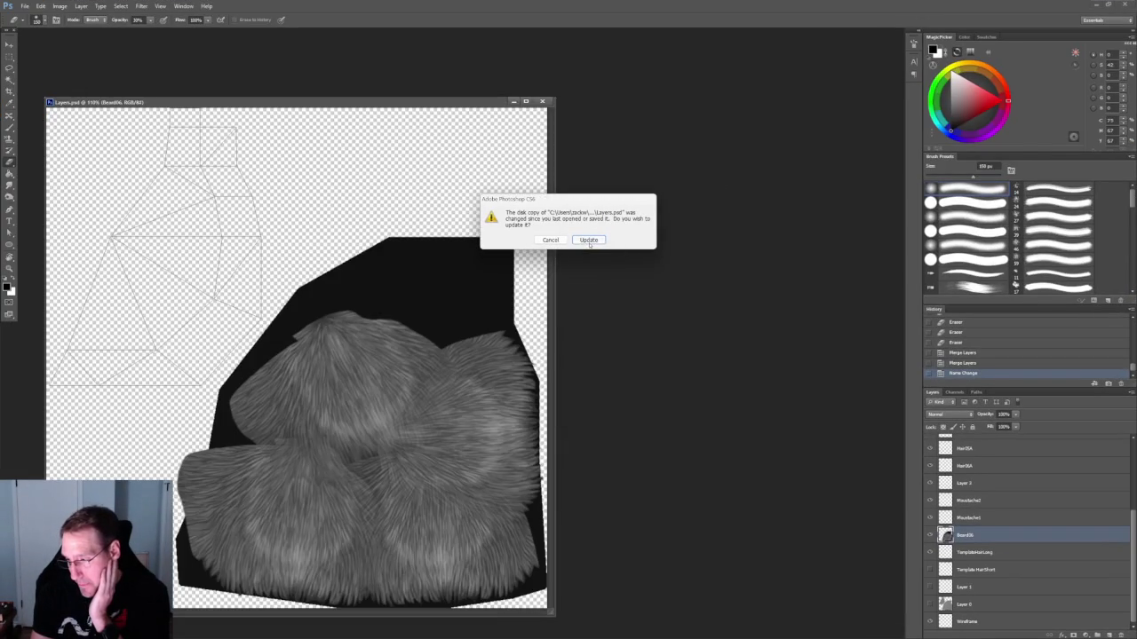
click(589, 240)
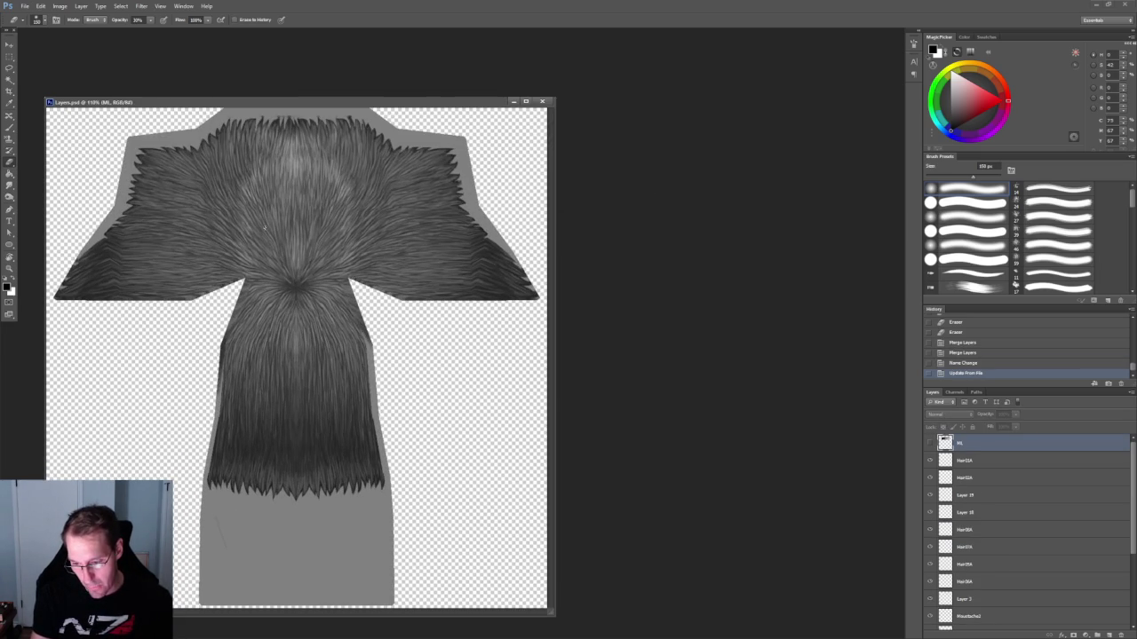
Switch to the Lasso tool and select the Template HairShort layer.
key(l)
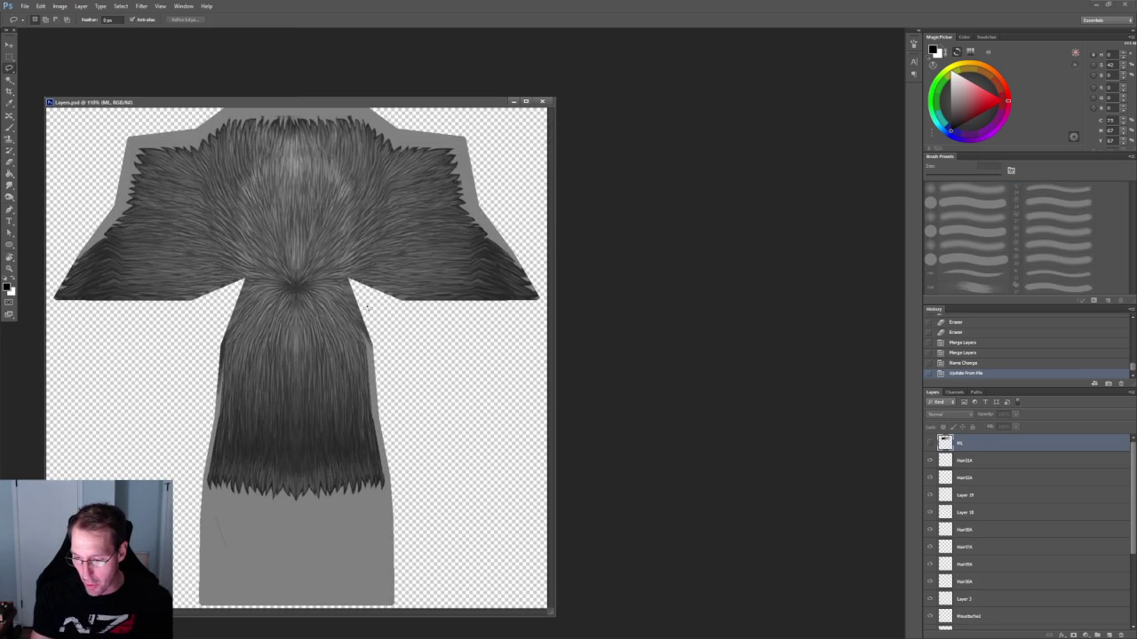
click(370, 304)
key(Return)
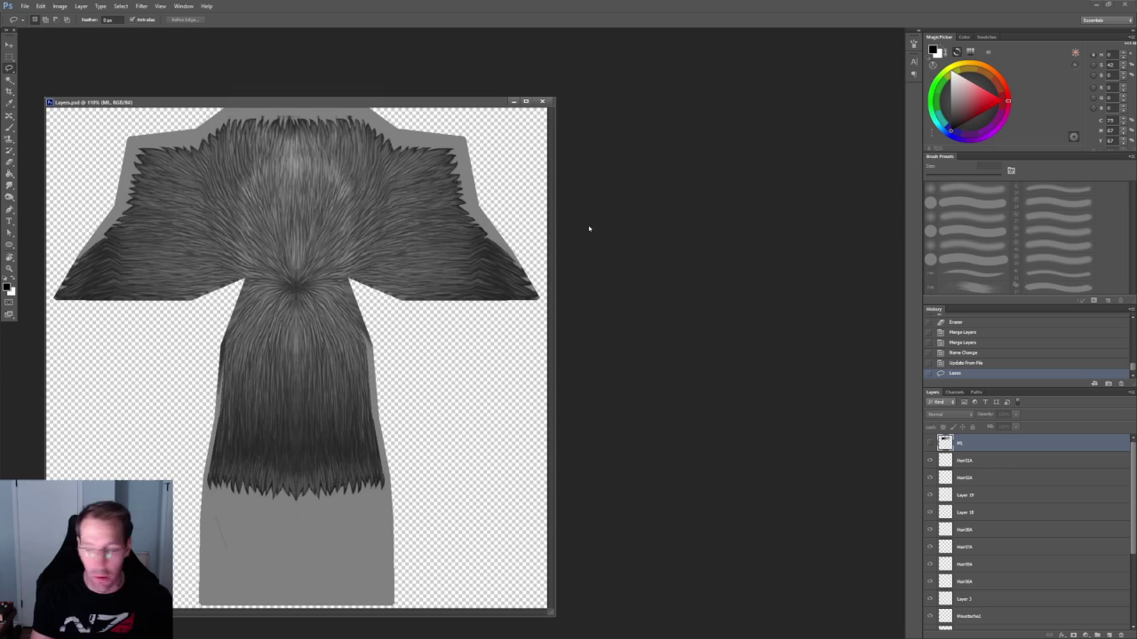
scroll(986, 461, down, 2)
scroll(993, 476, down, 2)
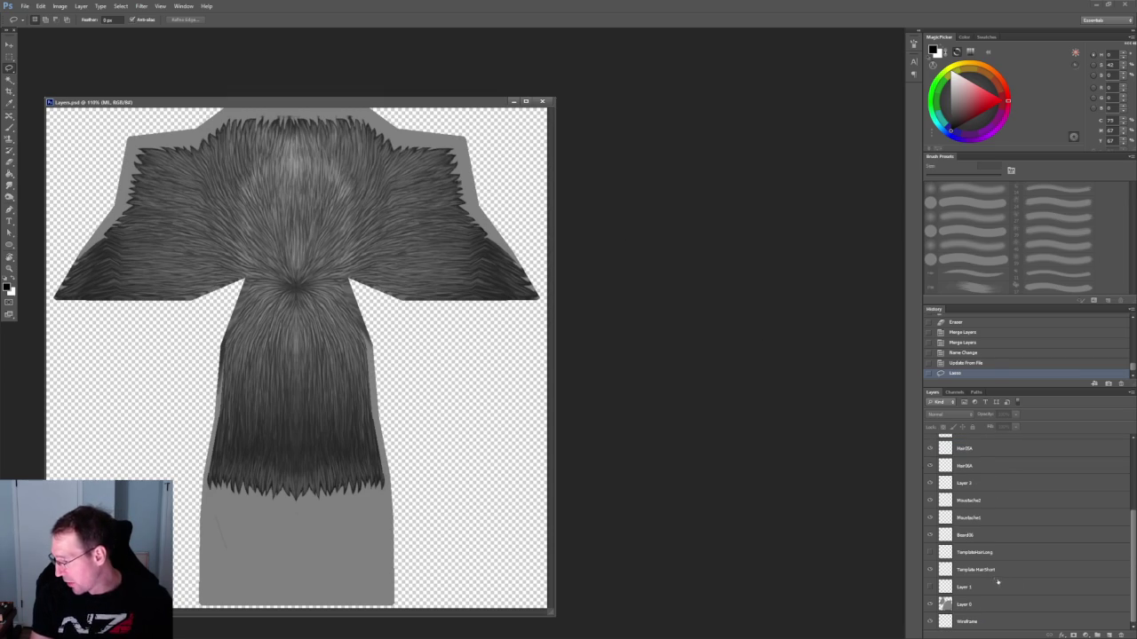
click(932, 569)
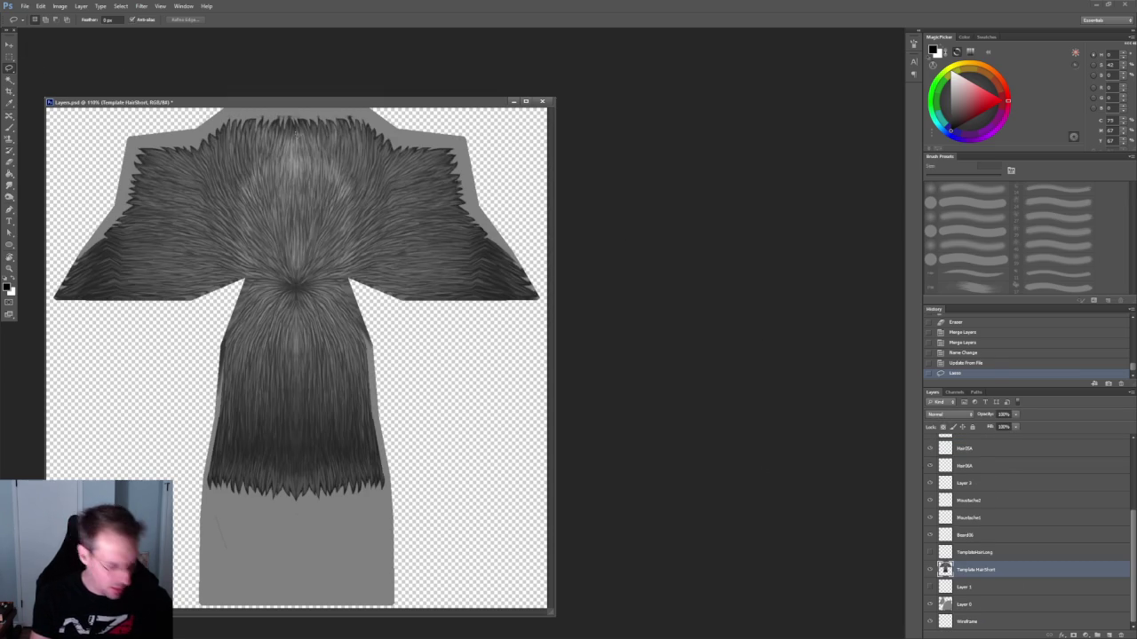
Scale Template HairShort to about 105%, nudge it into alignment, then show TemplateHairLong.
key(ctrl+t)
alt+scroll(331, 149, down, 3)
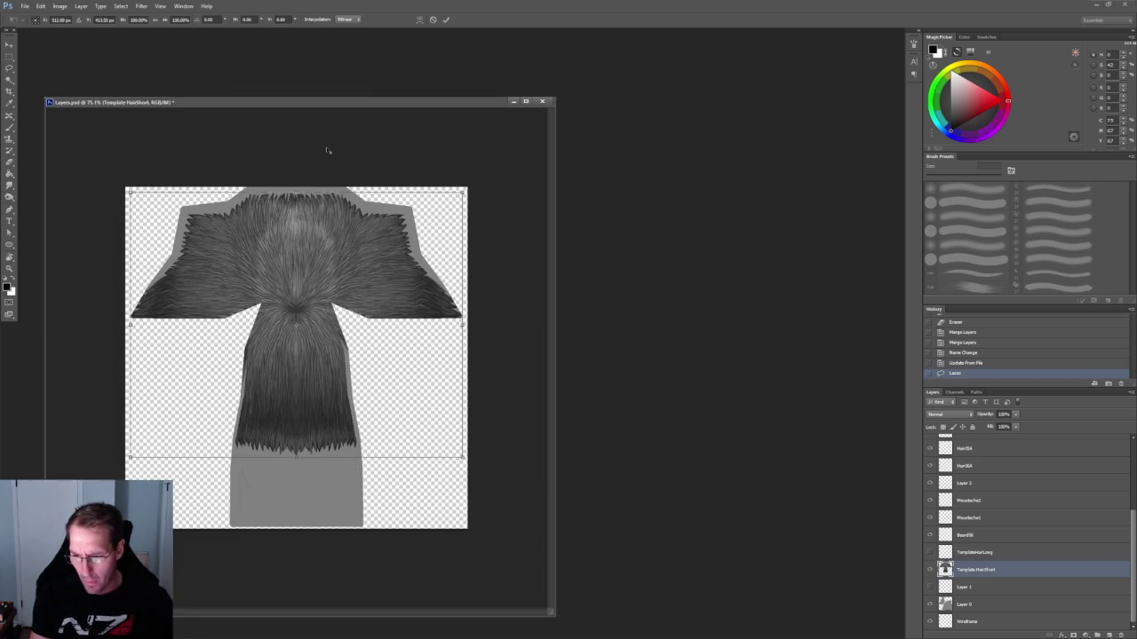
alt+scroll(378, 185, up, 1)
drag(313, 220, 316, 215)
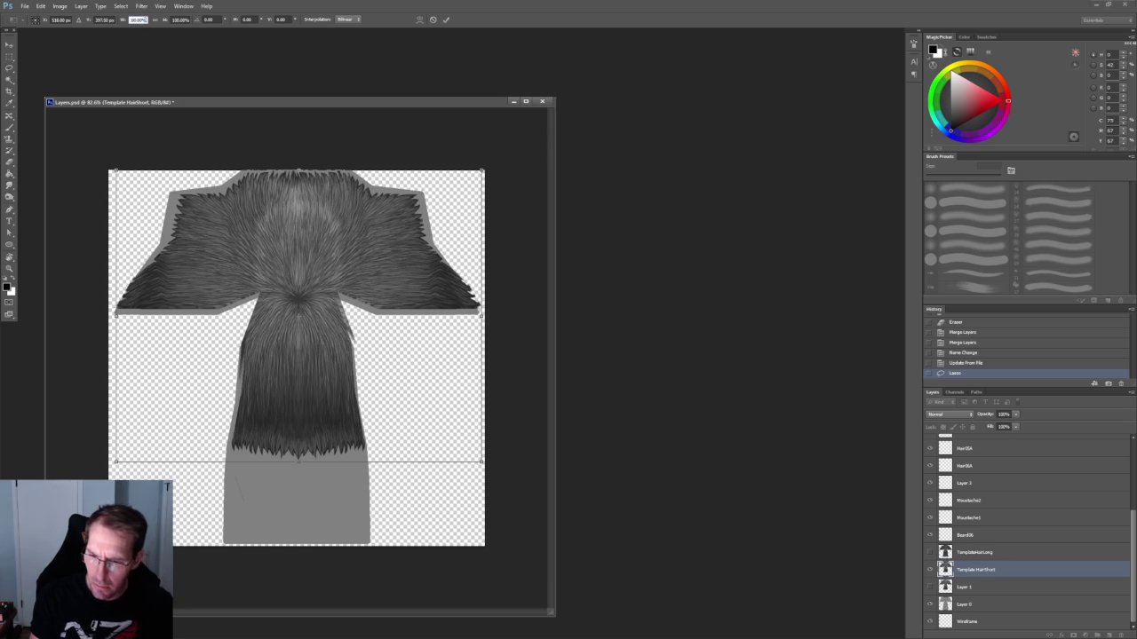
text(1)
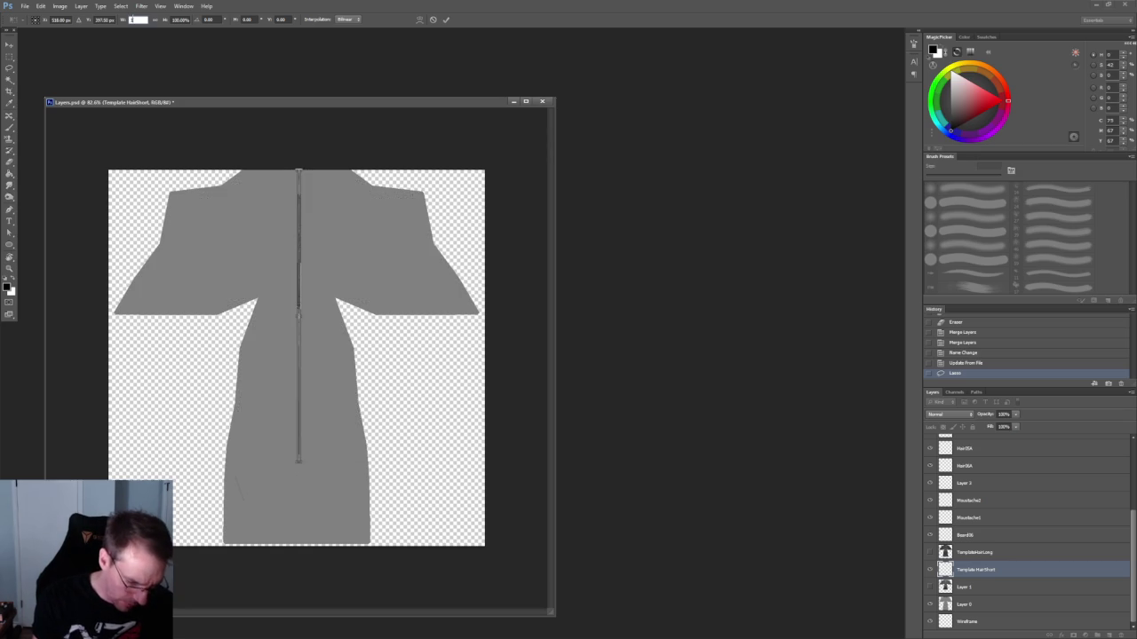
text(08)
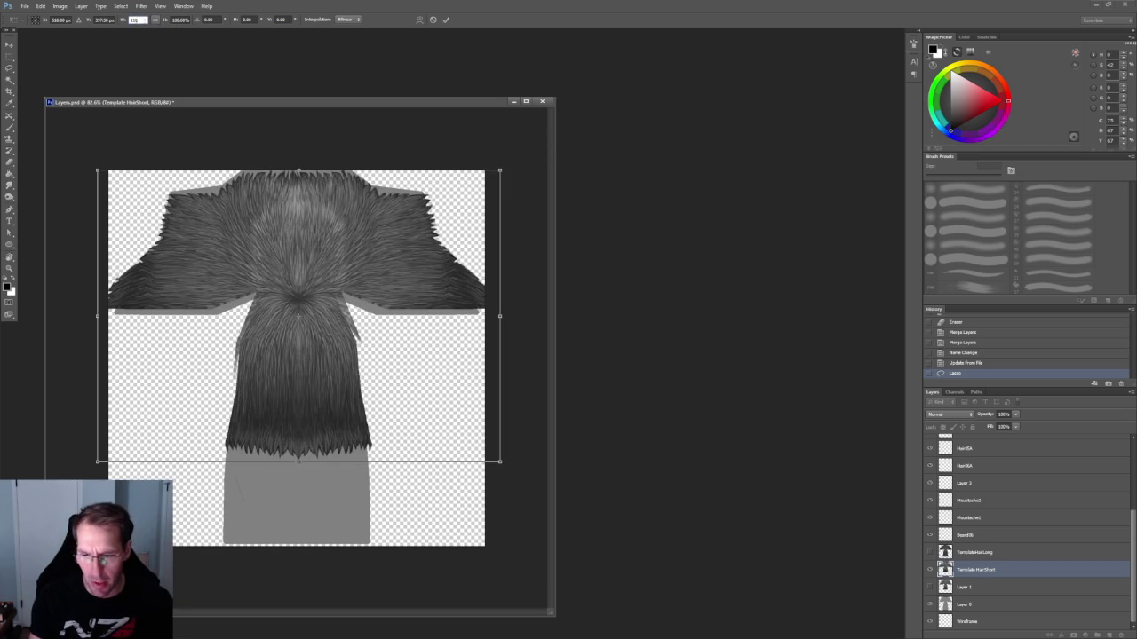
text(10)
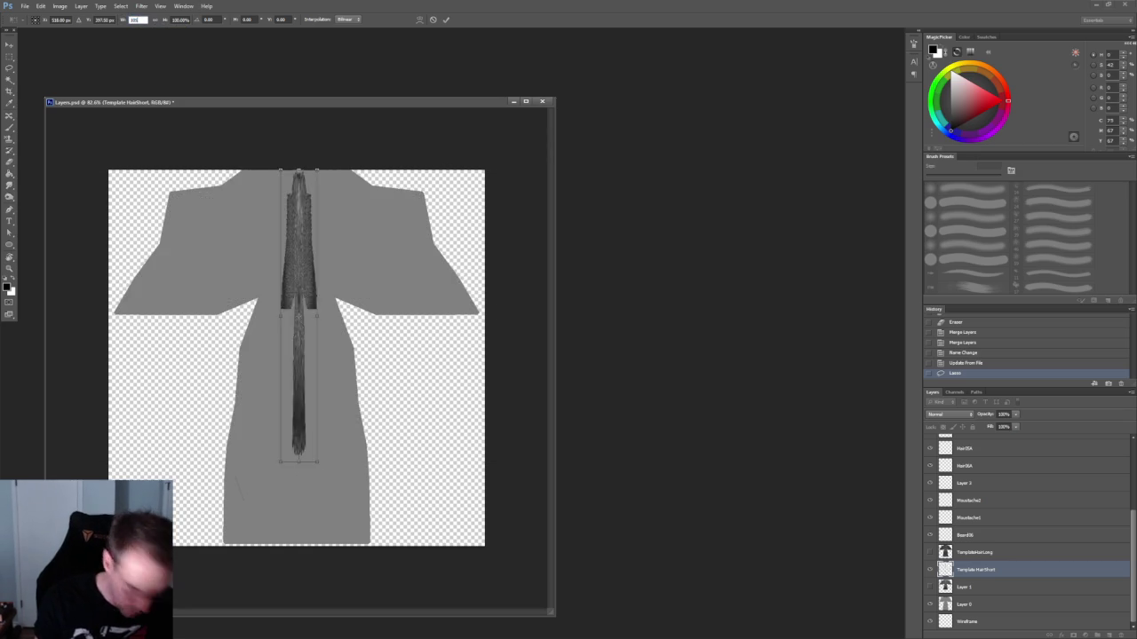
text(0)
key(Tab)
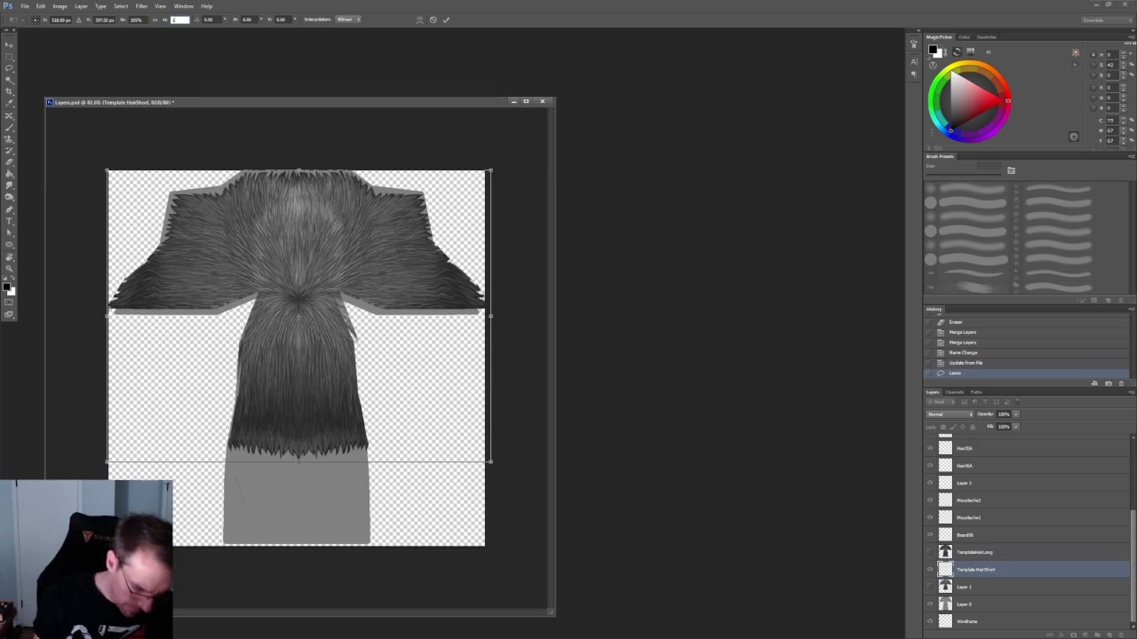
text(105)
drag(358, 240, 358, 246)
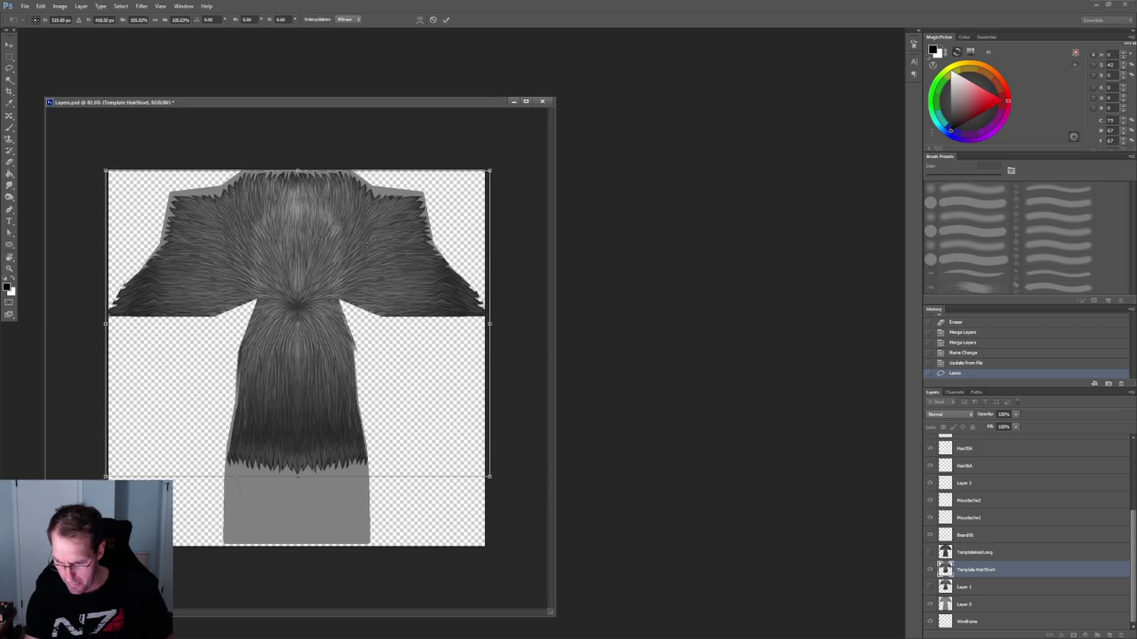
key(Right)
key(Right)
key(Right)
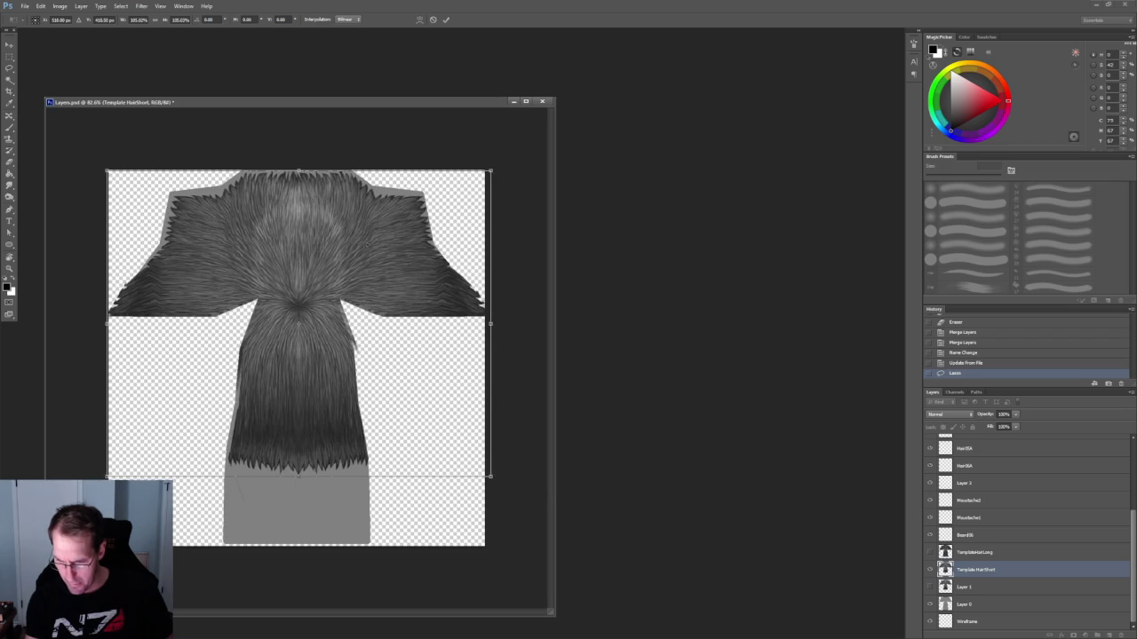
key(Left)
key(Left)
key(Left)
key(Left)
key(Left)
key(Left)
key(Left)
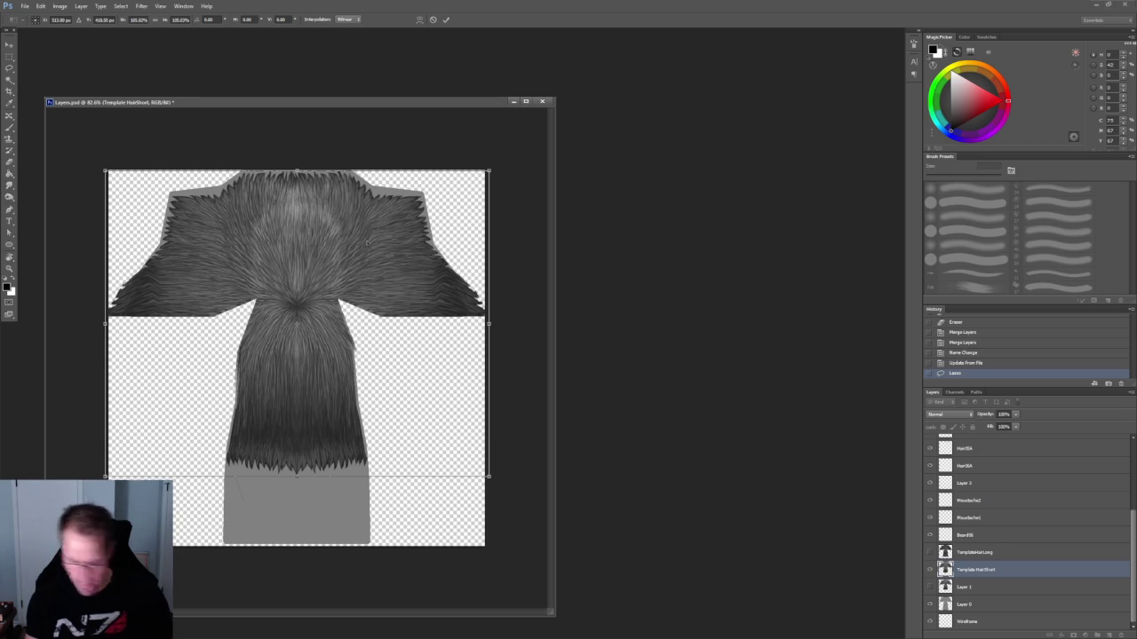
key(Return)
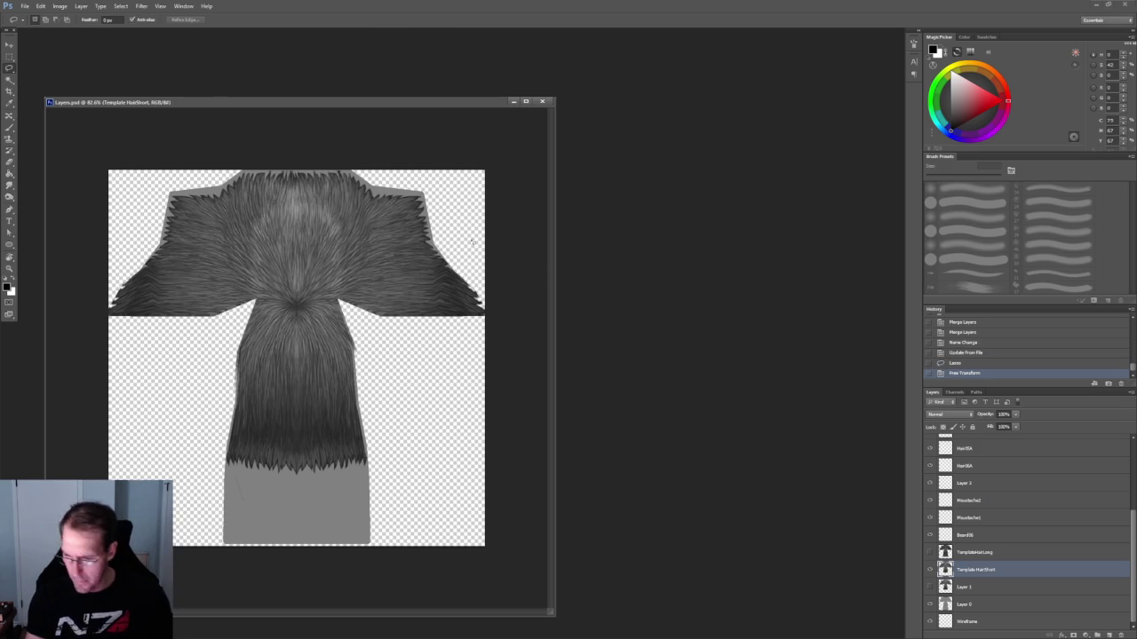
key(alt+bracketright)
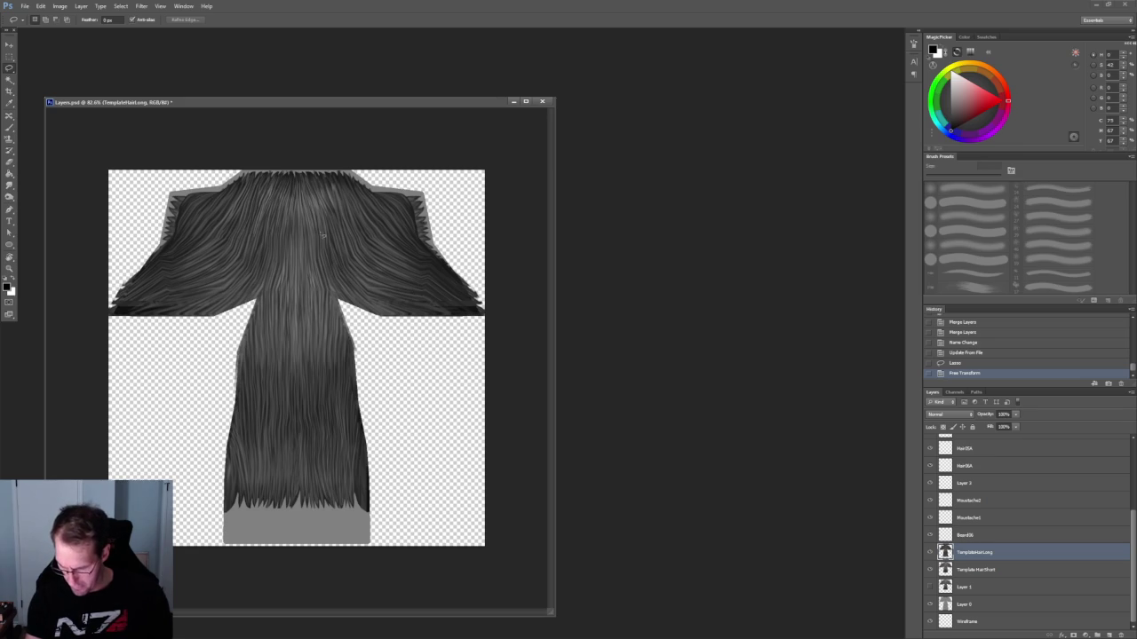
Stretch TemplateHairLong's lower hair section down to the canvas bottom and deselect.
key(ctrl+t)
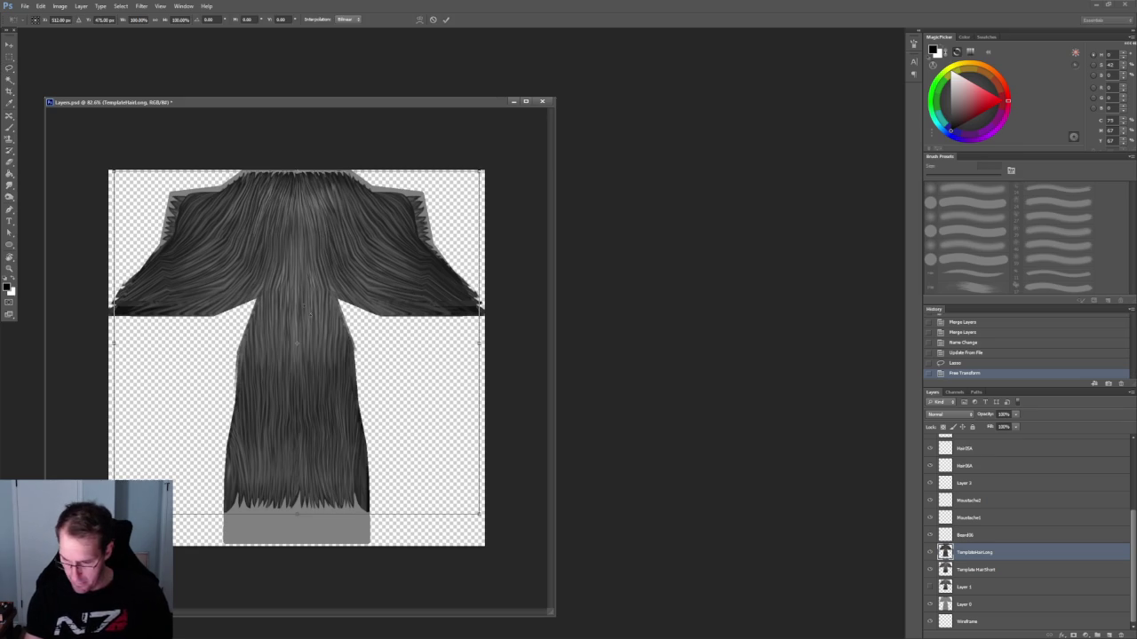
key(Return)
key(m)
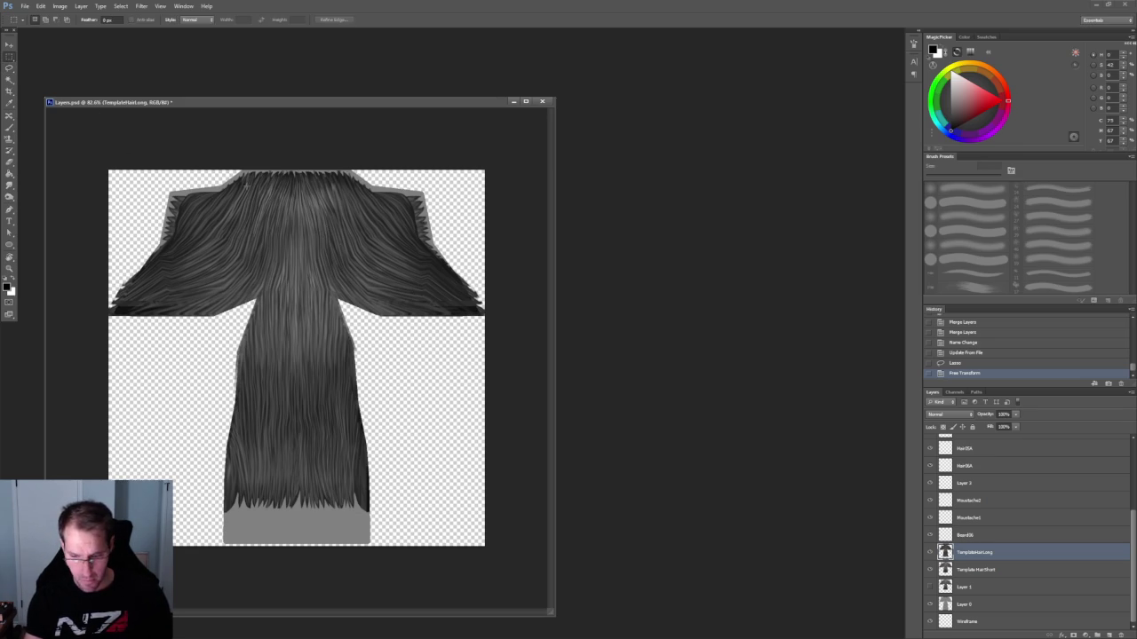
mouse_move(189, 317)
mouse_down()
mouse_move(398, 469)
mouse_move(396, 514)
mouse_up()
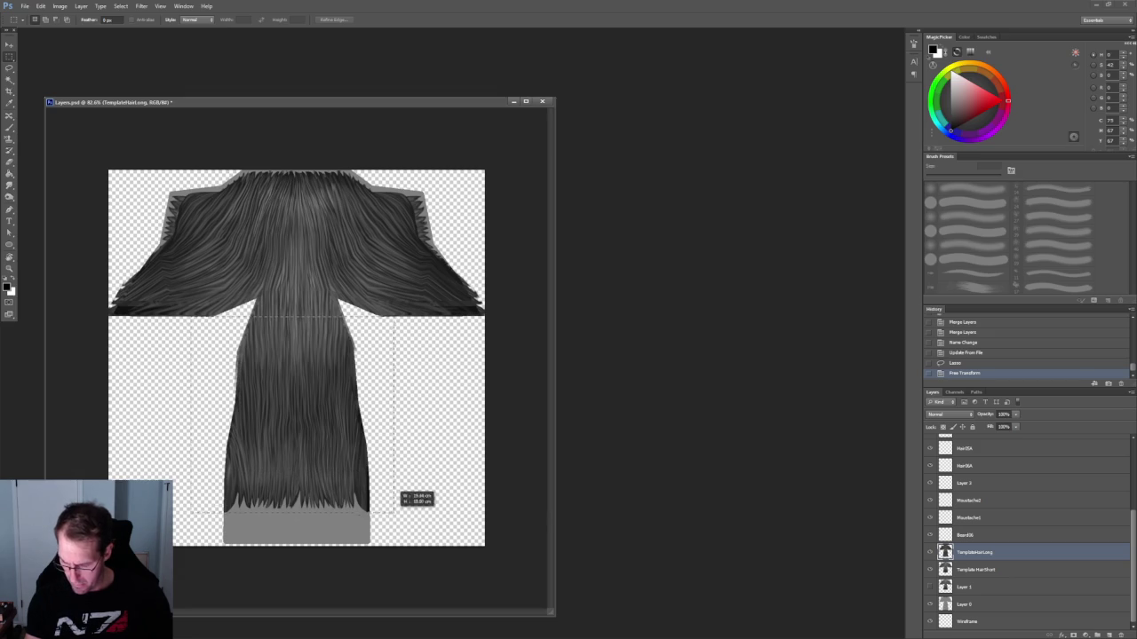
key(ctrl+t)
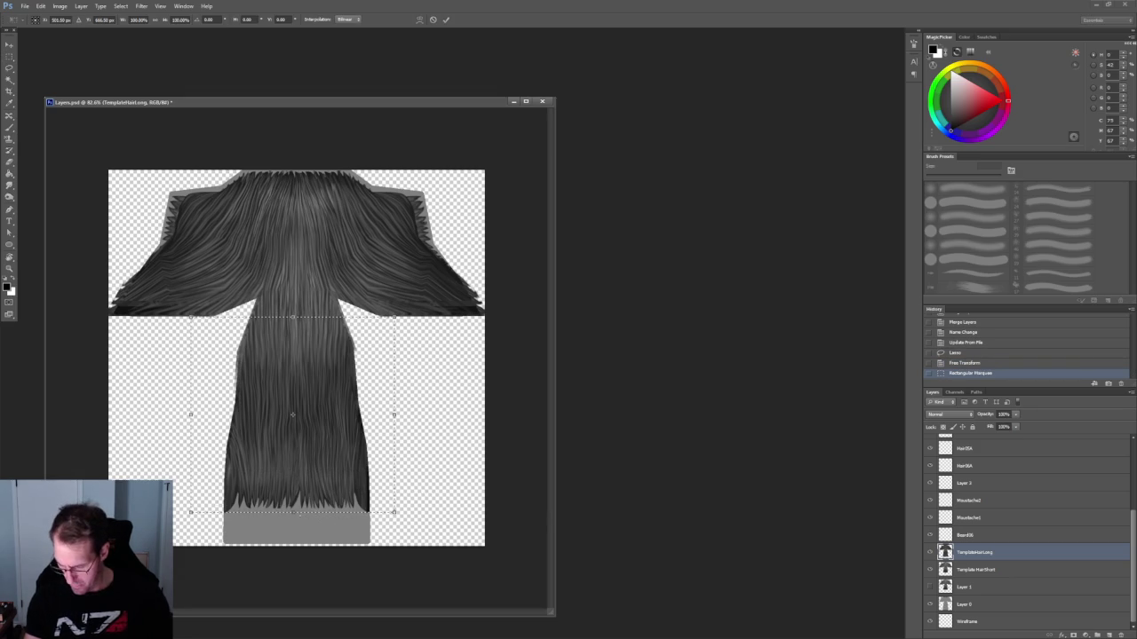
drag(293, 513, 299, 545)
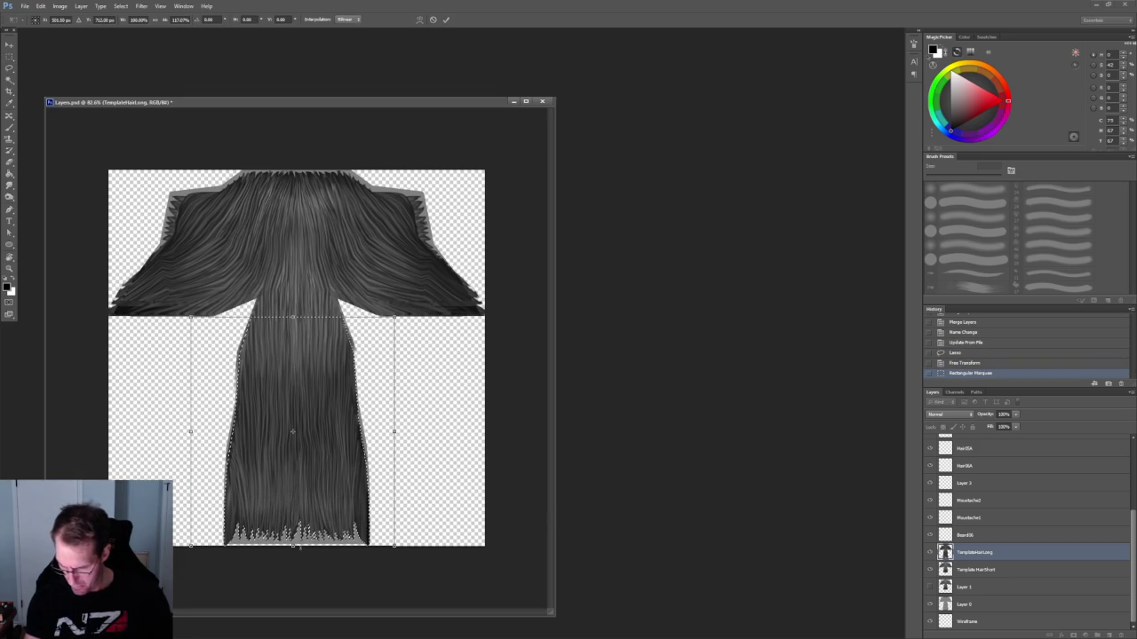
key(Return)
key(ctrl+d)
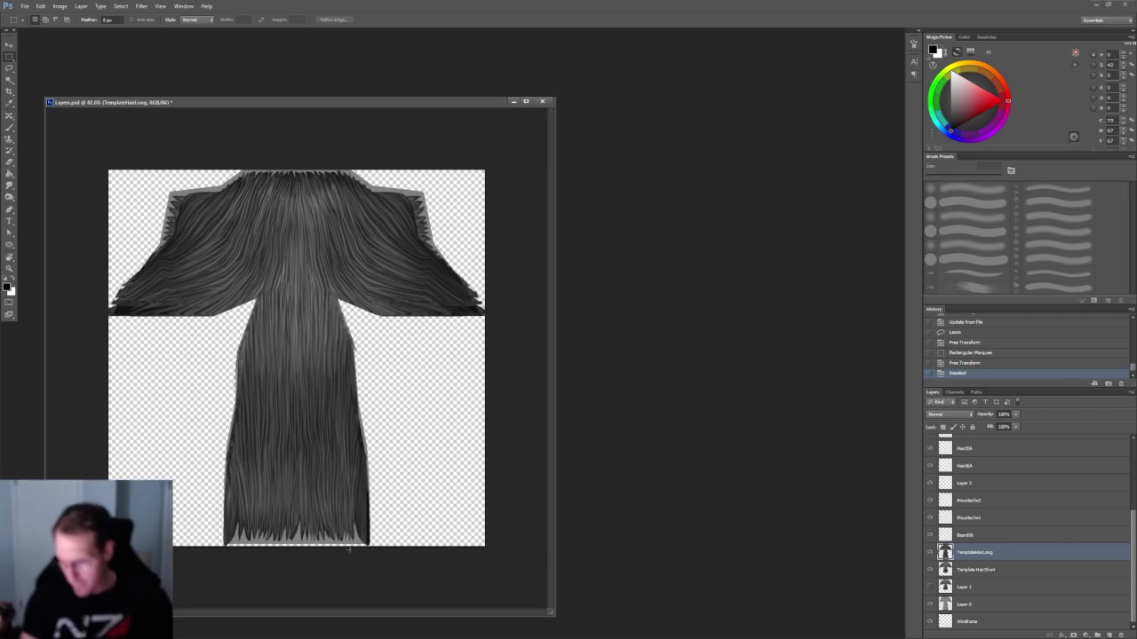
Return to 3DCoat and orbit to a back view of the upper body.
alt+scroll(297, 357, down, 1)
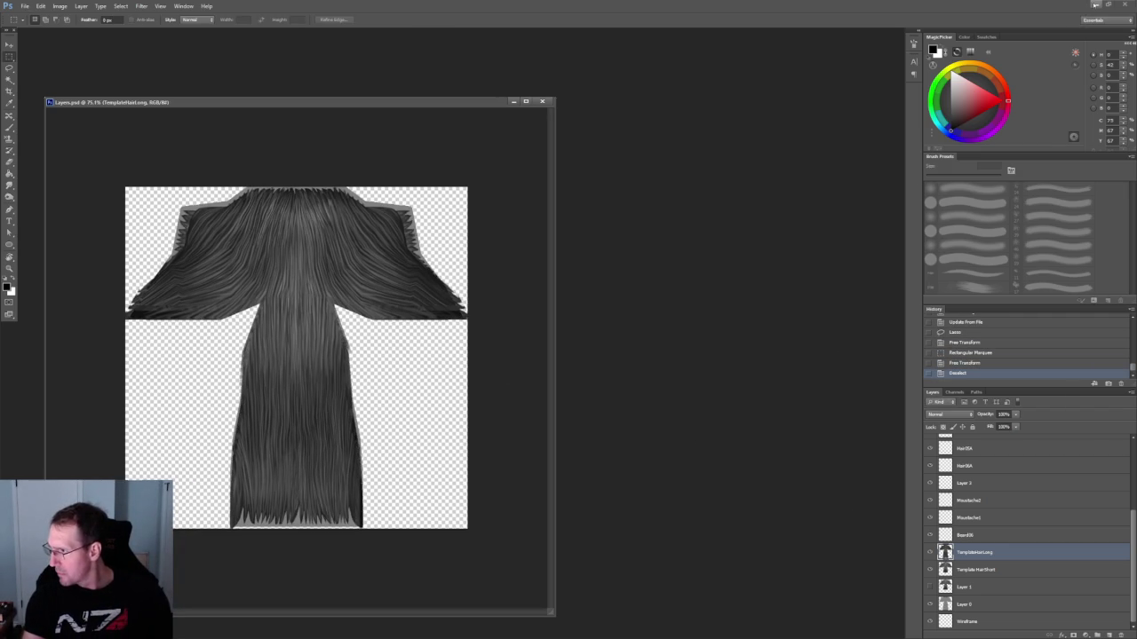
click(1096, 3)
drag(568, 356, 480, 393)
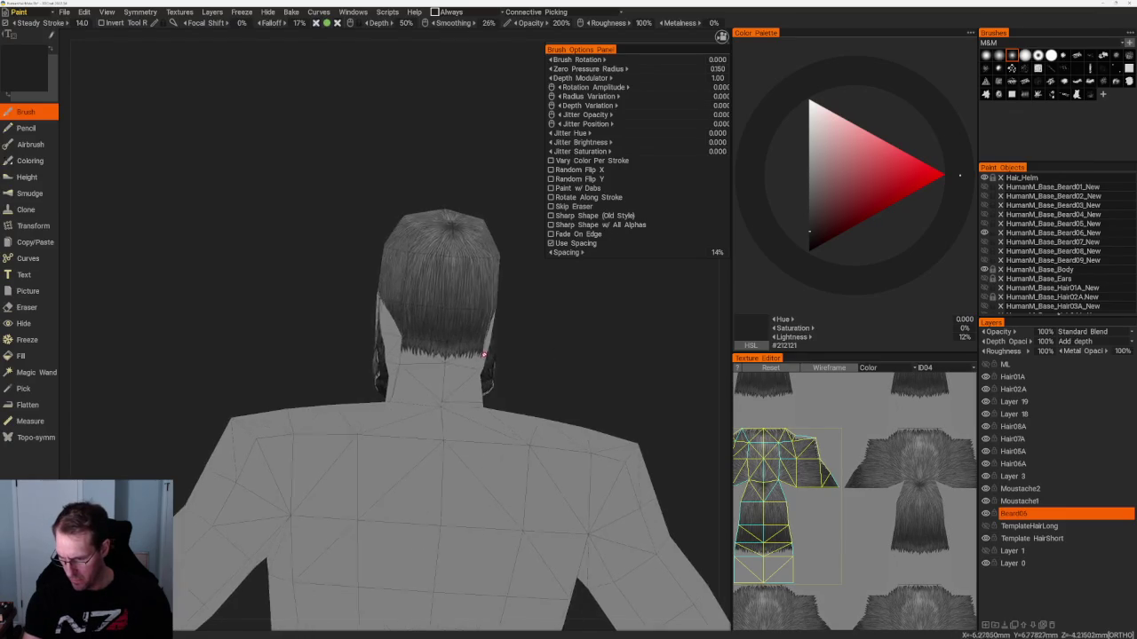
Hide the short hair, show the long hair template, and inspect it from behind.
scroll(252, 308, down, 3)
scroll(252, 308, up, 3)
mouse_move(251, 308)
mouse_down()
mouse_move(338, 320)
mouse_move(197, 330)
mouse_move(436, 315)
mouse_move(465, 357)
mouse_move(418, 358)
mouse_up()
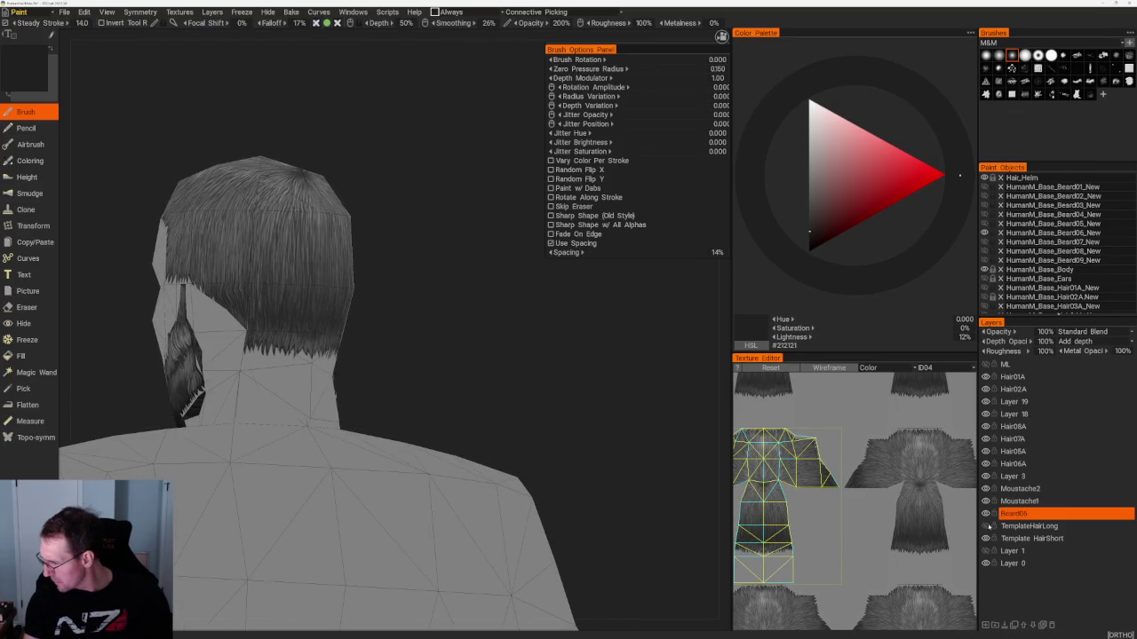
key(ctrl+z)
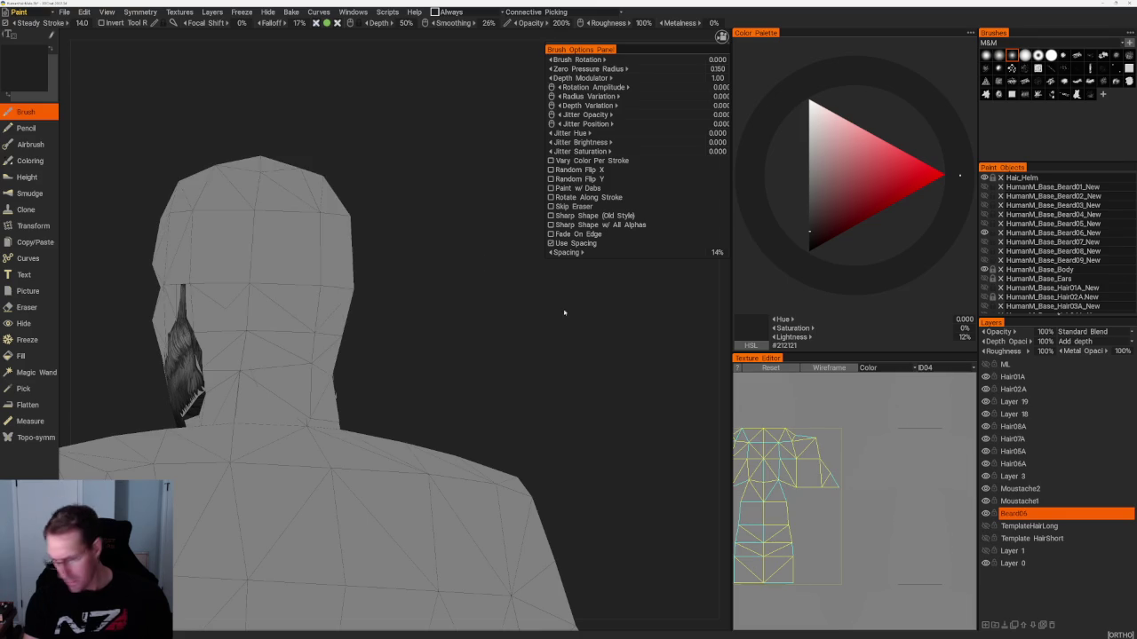
click(985, 525)
mouse_move(539, 373)
mouse_down()
mouse_move(388, 320)
mouse_move(518, 326)
mouse_move(360, 332)
mouse_move(482, 370)
mouse_move(412, 343)
mouse_move(376, 262)
mouse_move(497, 332)
mouse_move(426, 293)
mouse_up()
drag(266, 228, 239, 233)
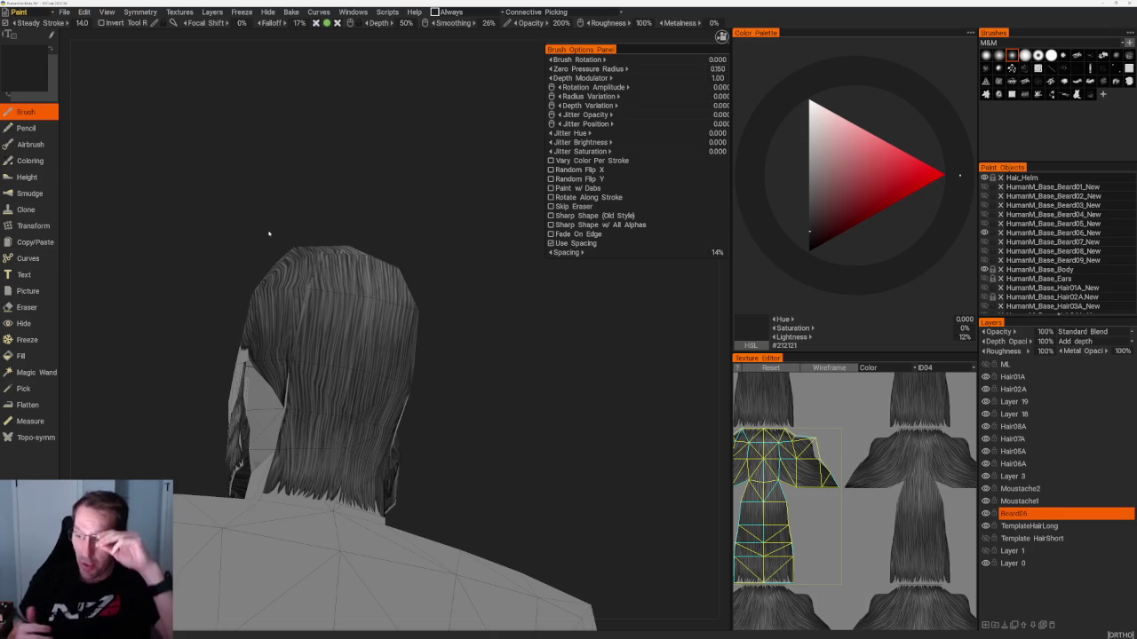
Zoom in on the side of the face and beard while cycling the grey paint value.
mouse_move(270, 233)
mouse_down()
mouse_move(528, 372)
mouse_move(465, 337)
mouse_up()
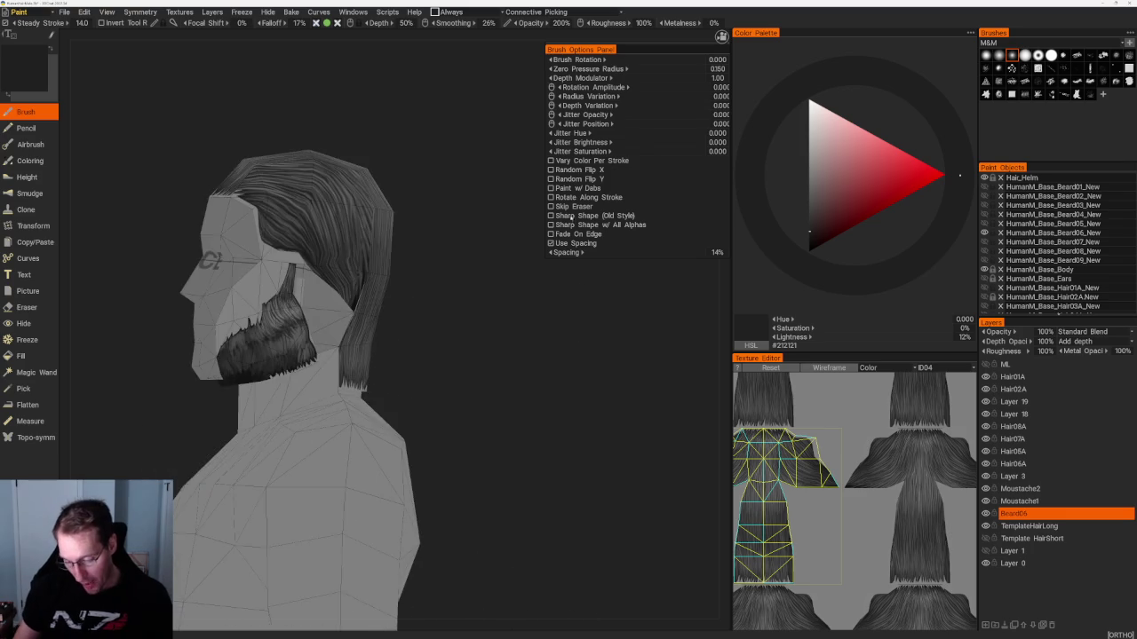
scroll(563, 361, up, 3)
scroll(570, 398, up, 3)
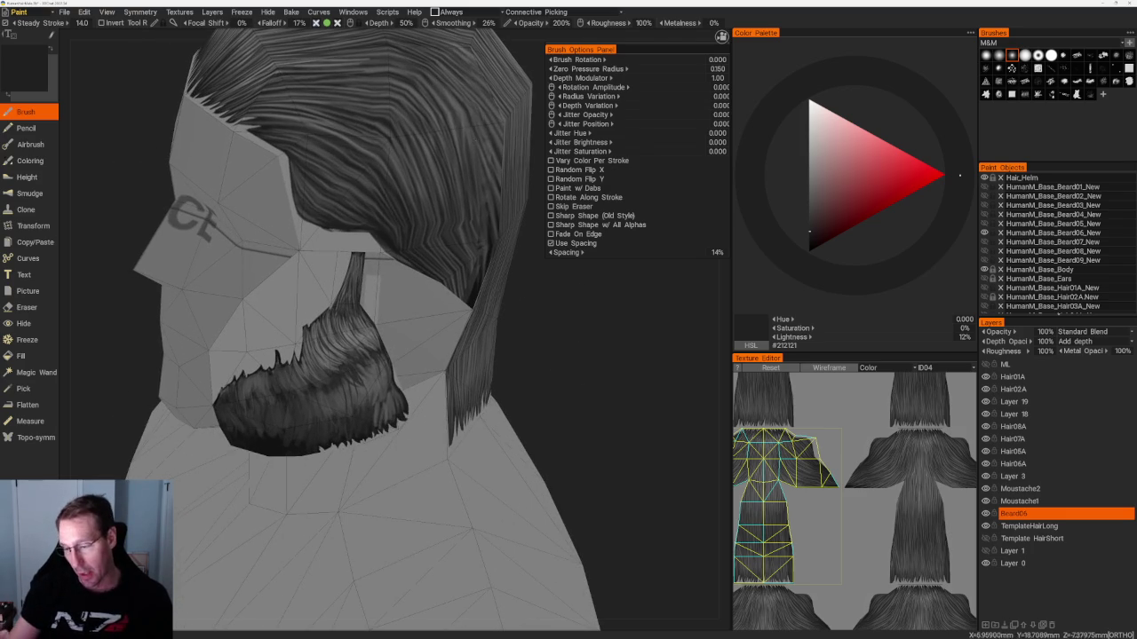
key(v)
drag(570, 398, 597, 362)
scroll(598, 363, up, 2)
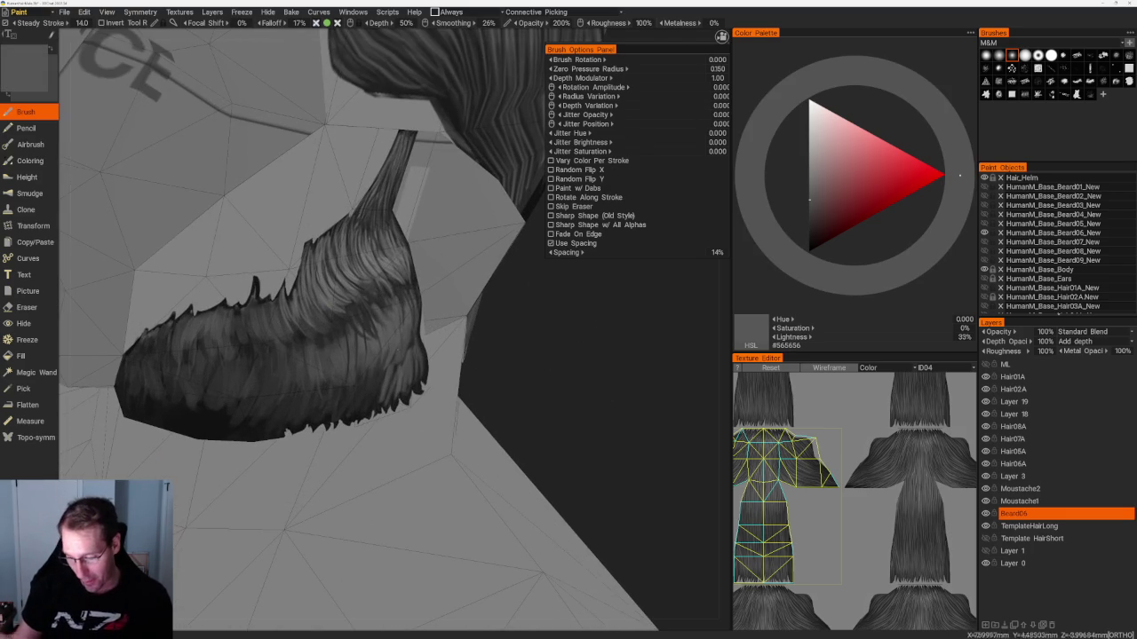
key(v)
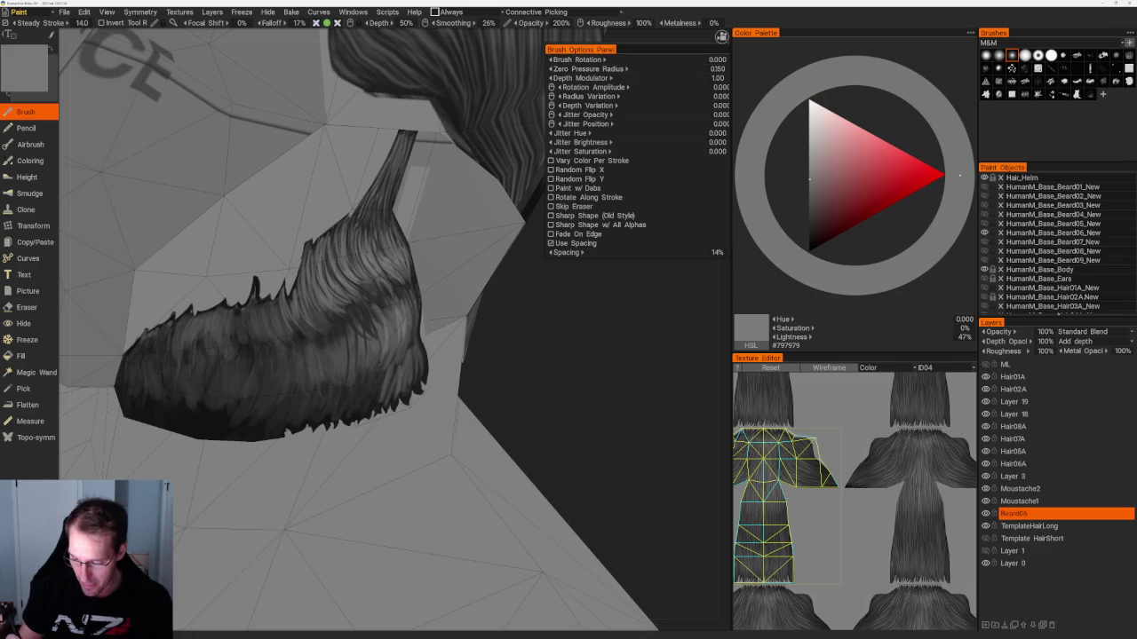
key(v)
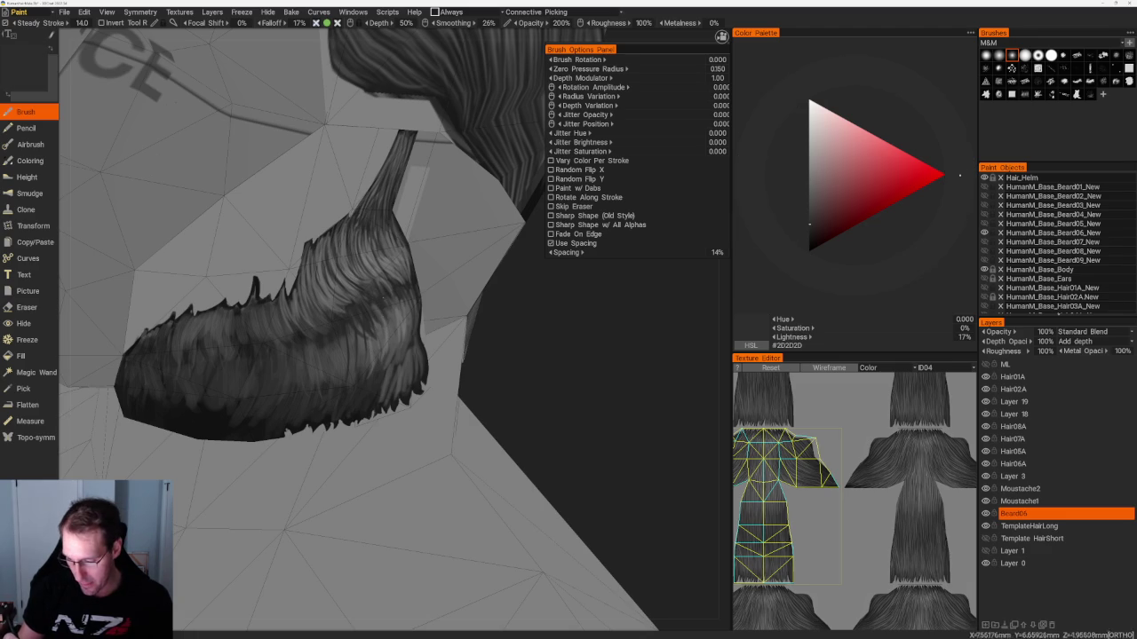
key(v)
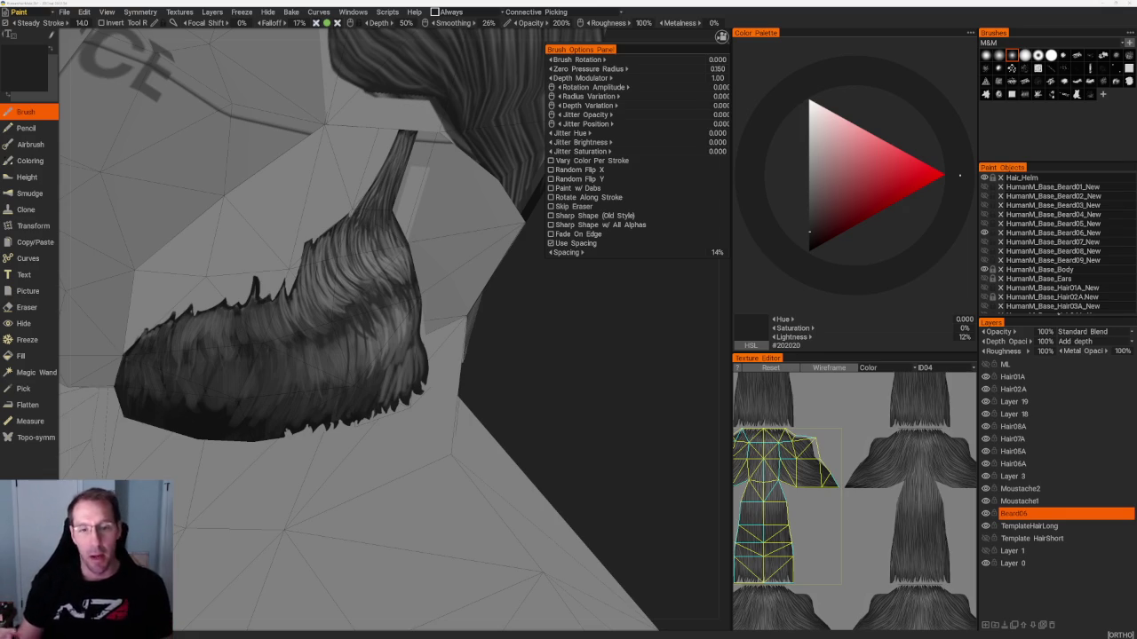
Reorient the view on the beard and pick a near-black paint colour from the palette.
drag(522, 380, 471, 382)
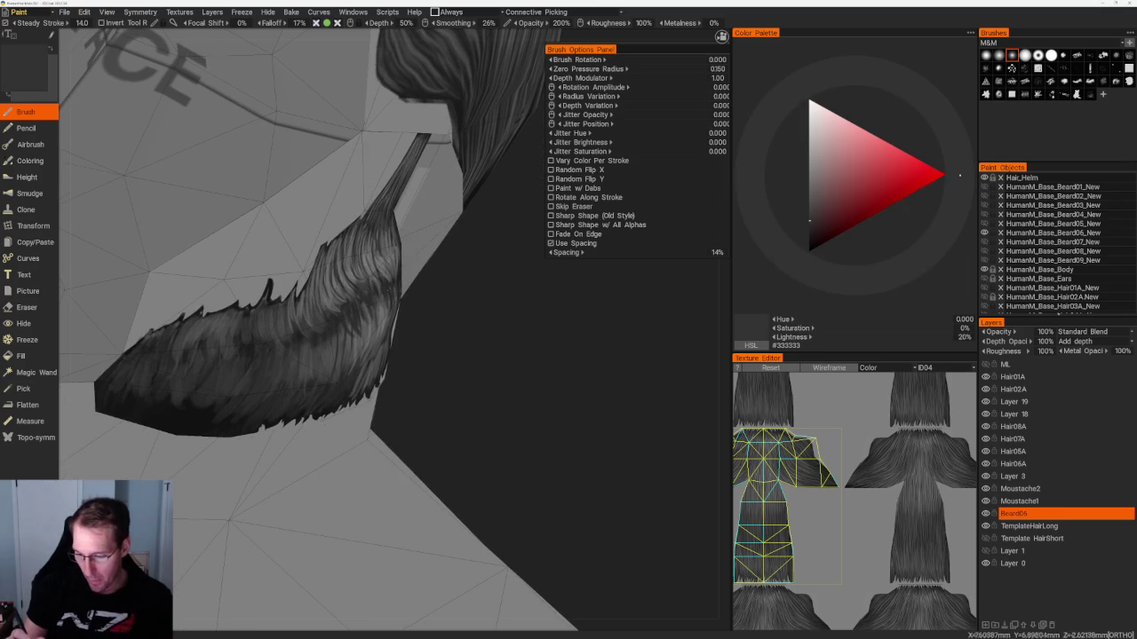
drag(540, 373, 497, 378)
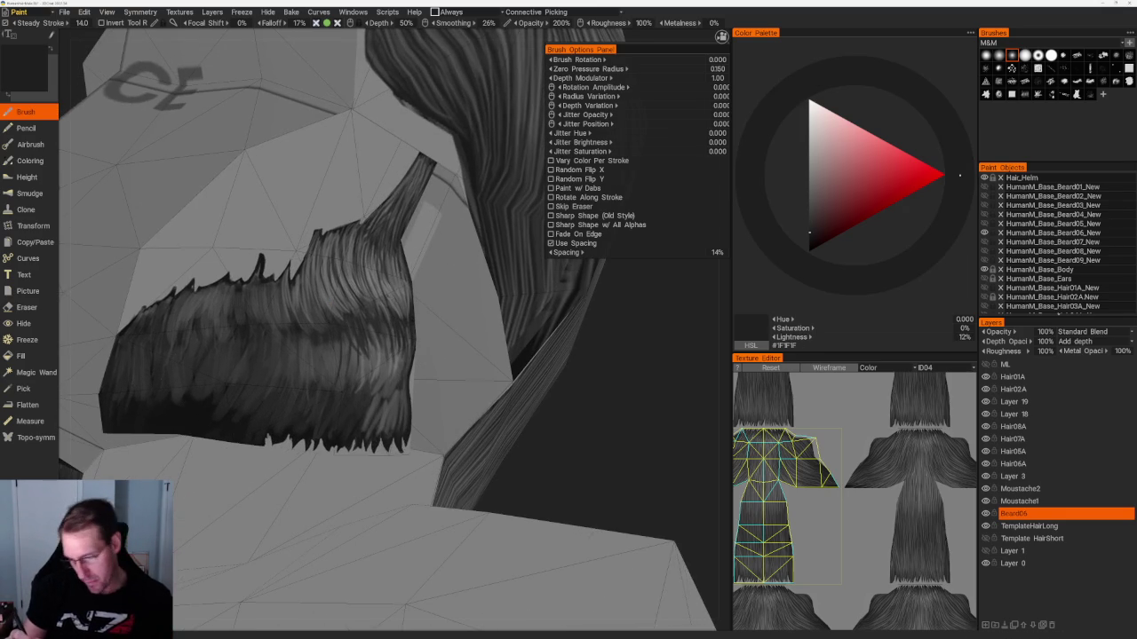
key(v)
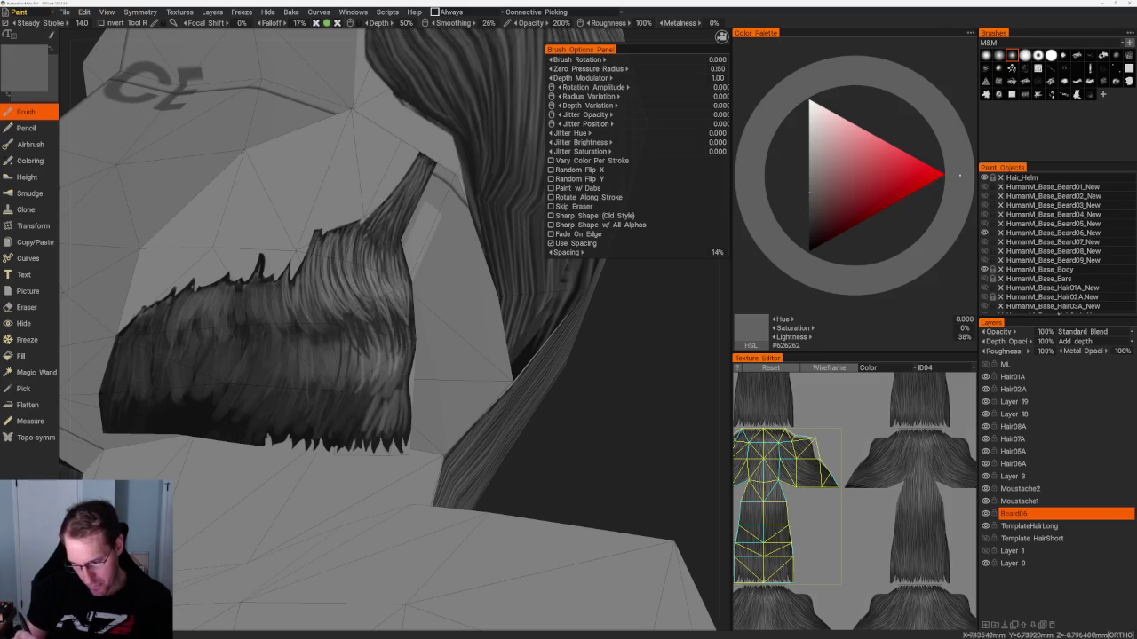
key(v)
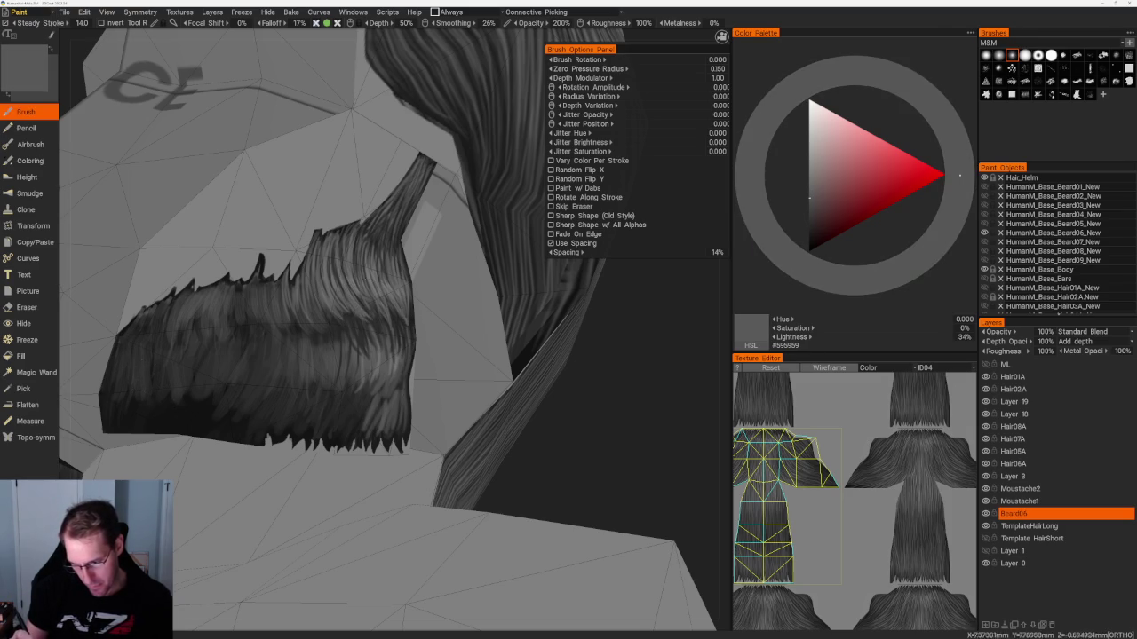
key(v)
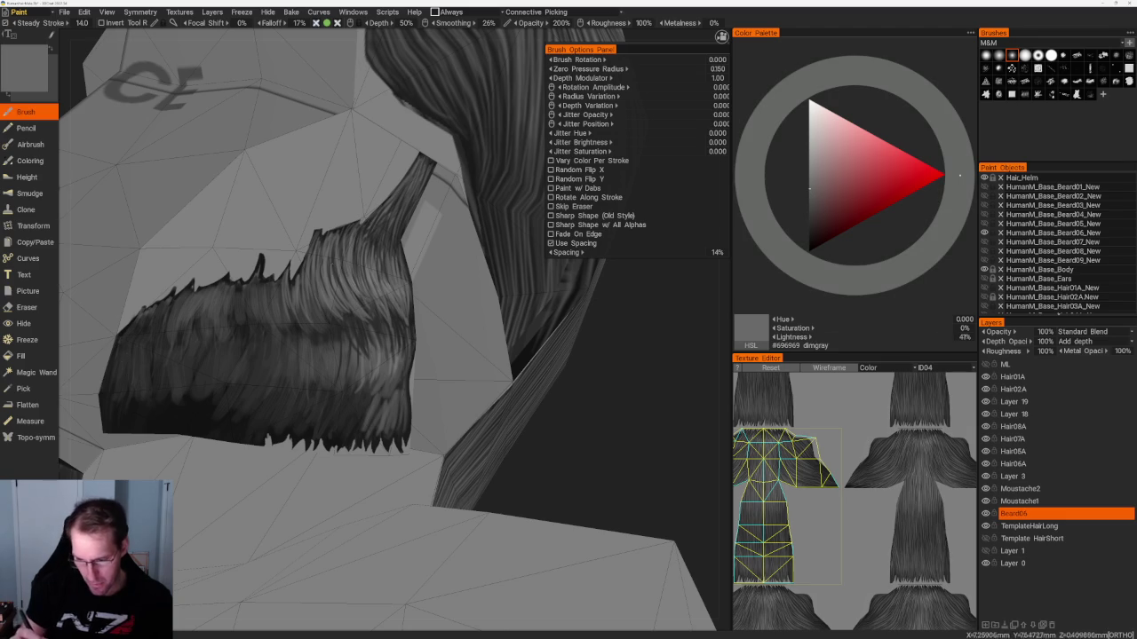
mouse_move(444, 320)
right_down()
mouse_move(474, 332)
mouse_move(462, 329)
right_up()
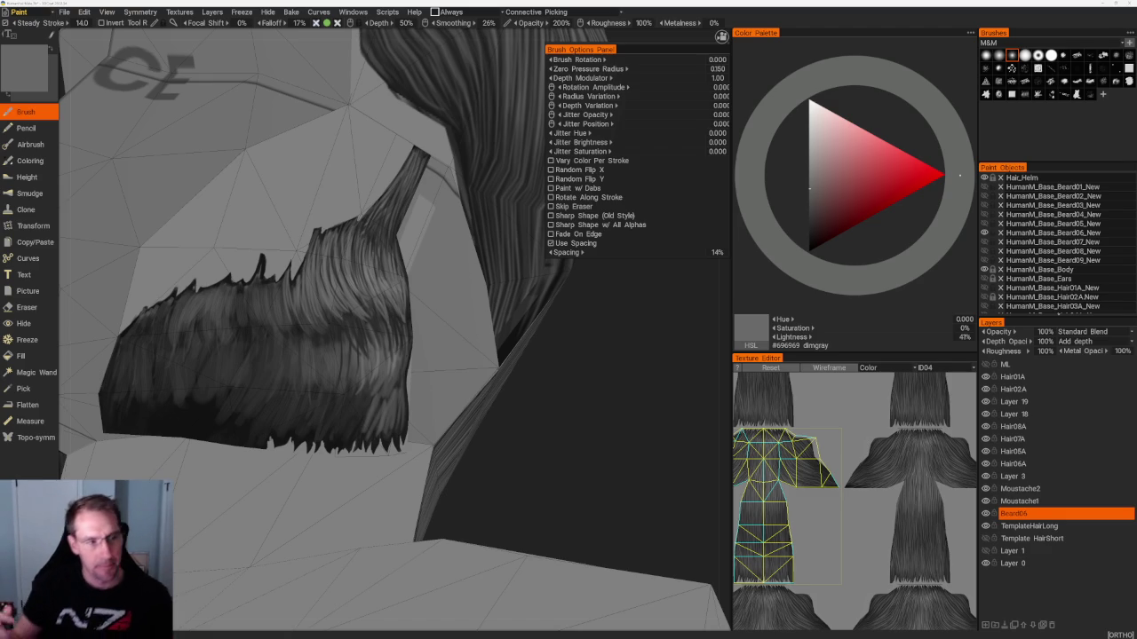
drag(603, 385, 338, 420)
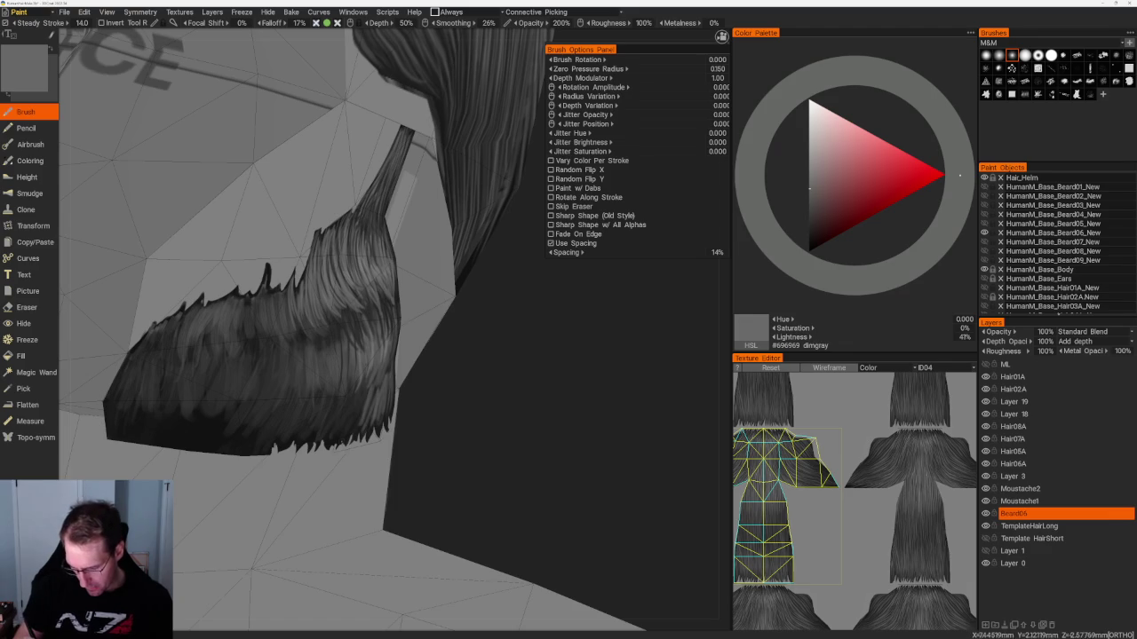
click(809, 235)
drag(459, 344, 371, 277)
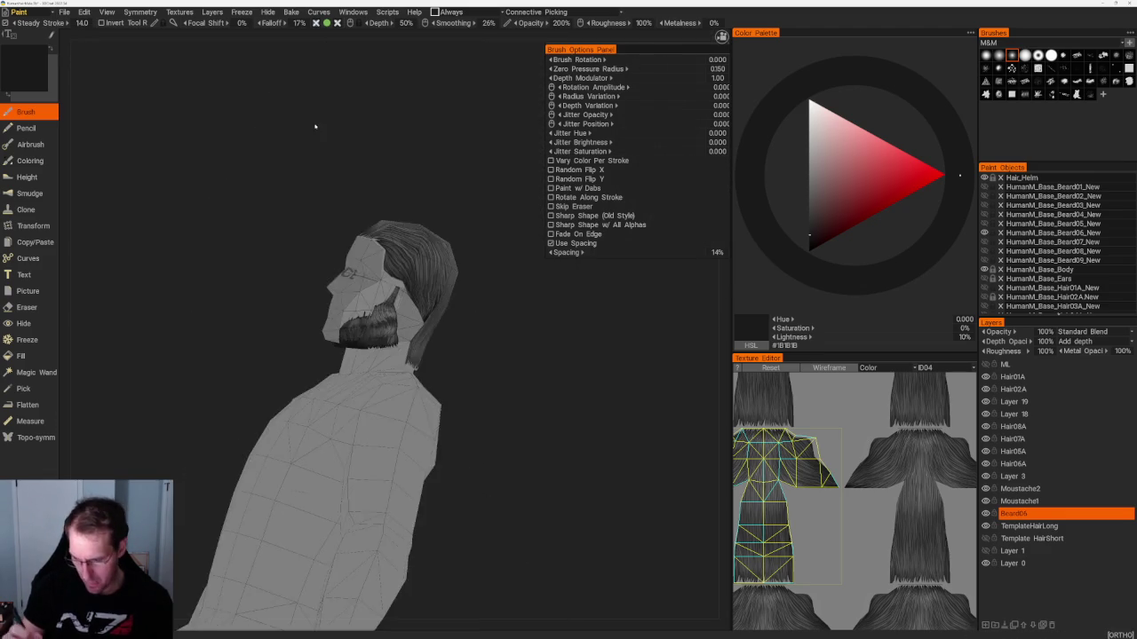
Paint mid-grey and near-black strands along the beard's right edge.
key(v)
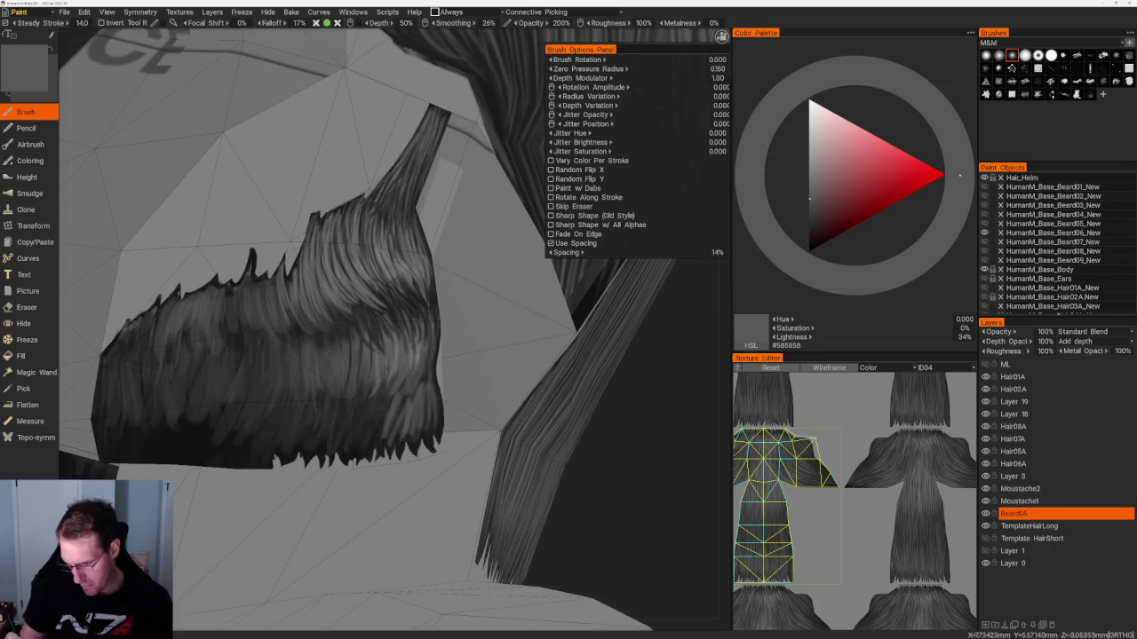
key(v)
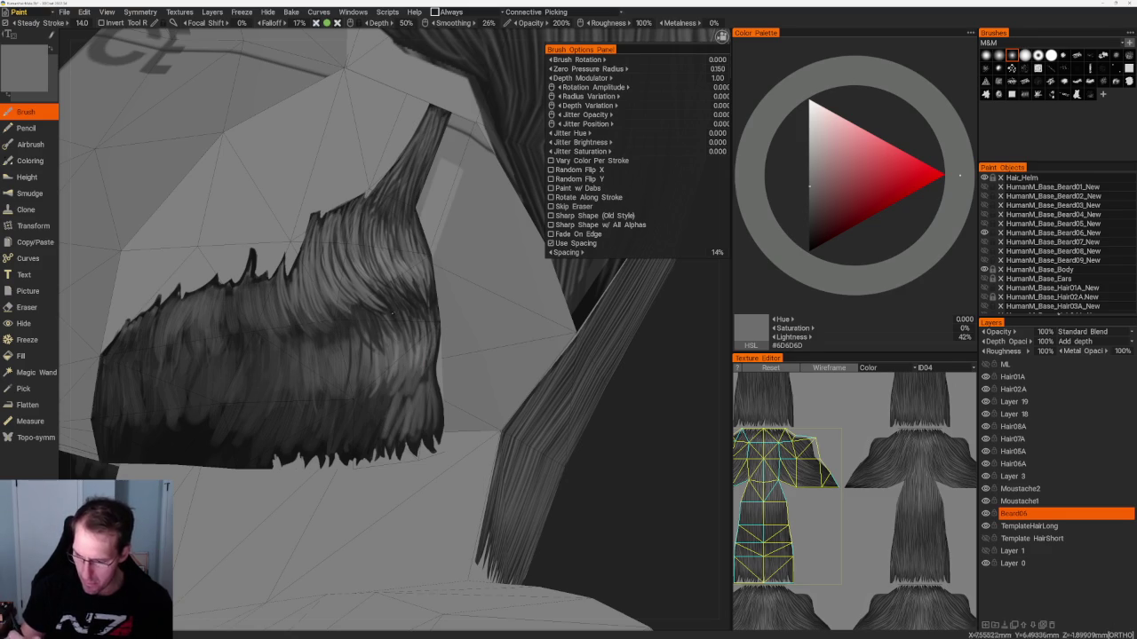
key(v)
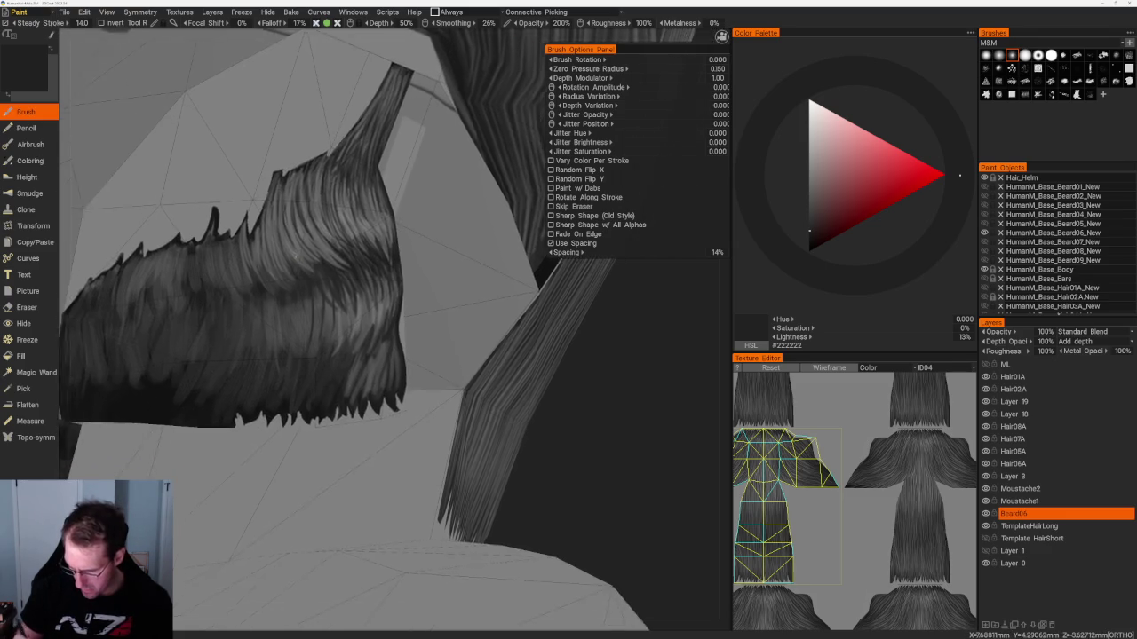
key(v)
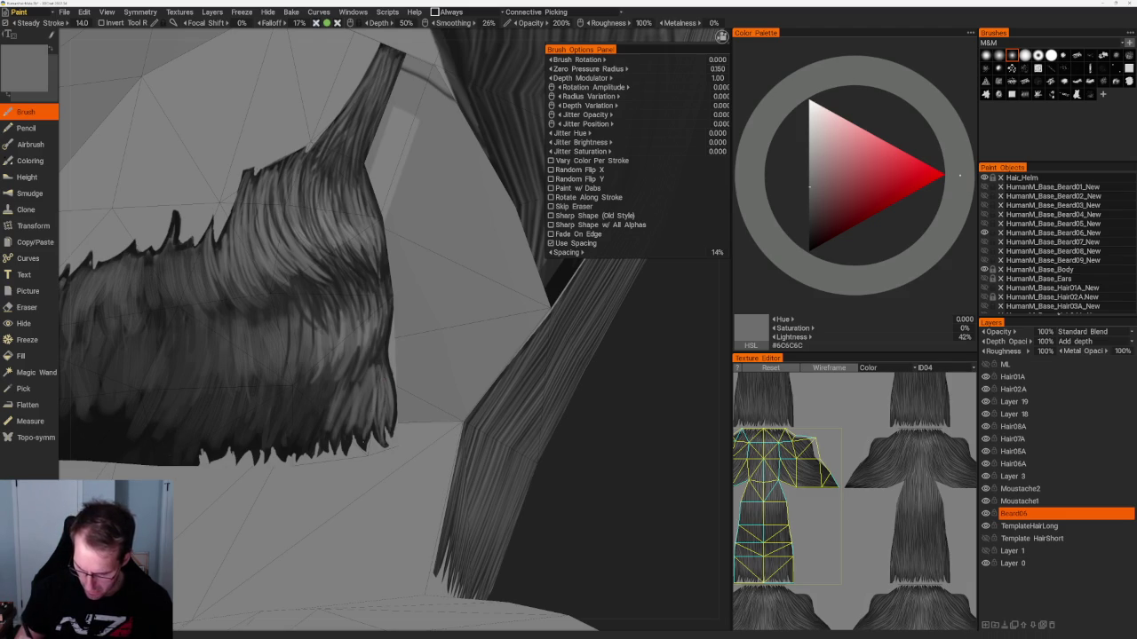
mouse_move(363, 387)
mouse_down()
mouse_move(360, 432)
mouse_move(361, 415)
mouse_move(345, 453)
mouse_move(356, 393)
mouse_move(339, 435)
mouse_up()
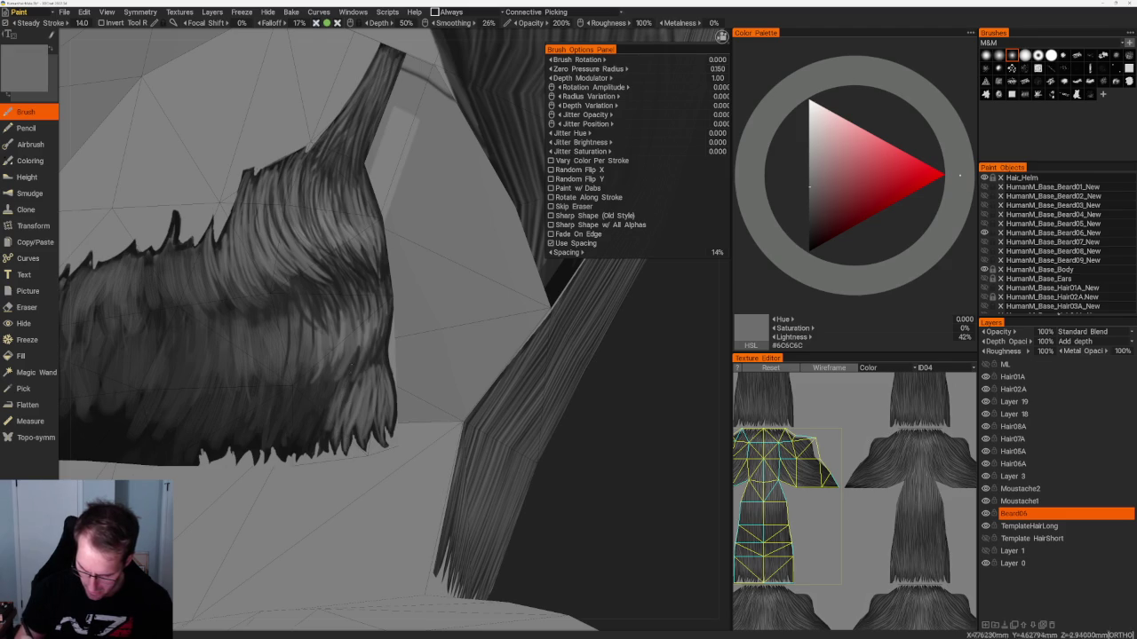
key(v)
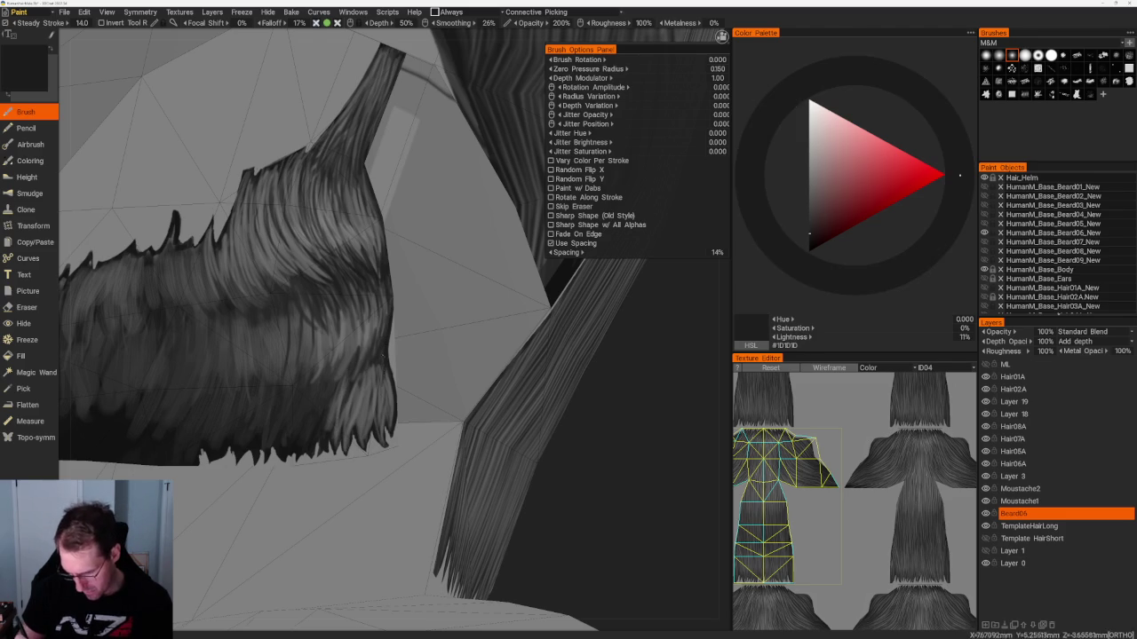
drag(387, 391, 386, 412)
mouse_move(382, 366)
mouse_down()
mouse_move(380, 410)
mouse_move(369, 405)
mouse_up()
scroll(310, 185, down, 6)
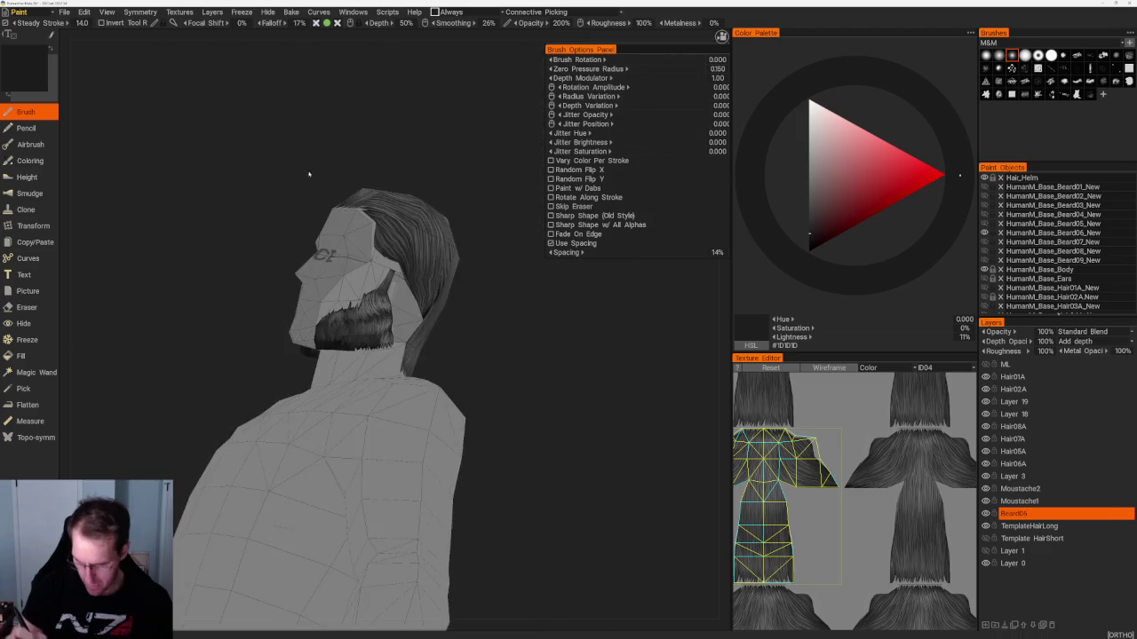
Reorder Layer 3 and paint a lighter grey strand on the side of the beard.
scroll(495, 299, up, 5)
scroll(515, 338, up, 3)
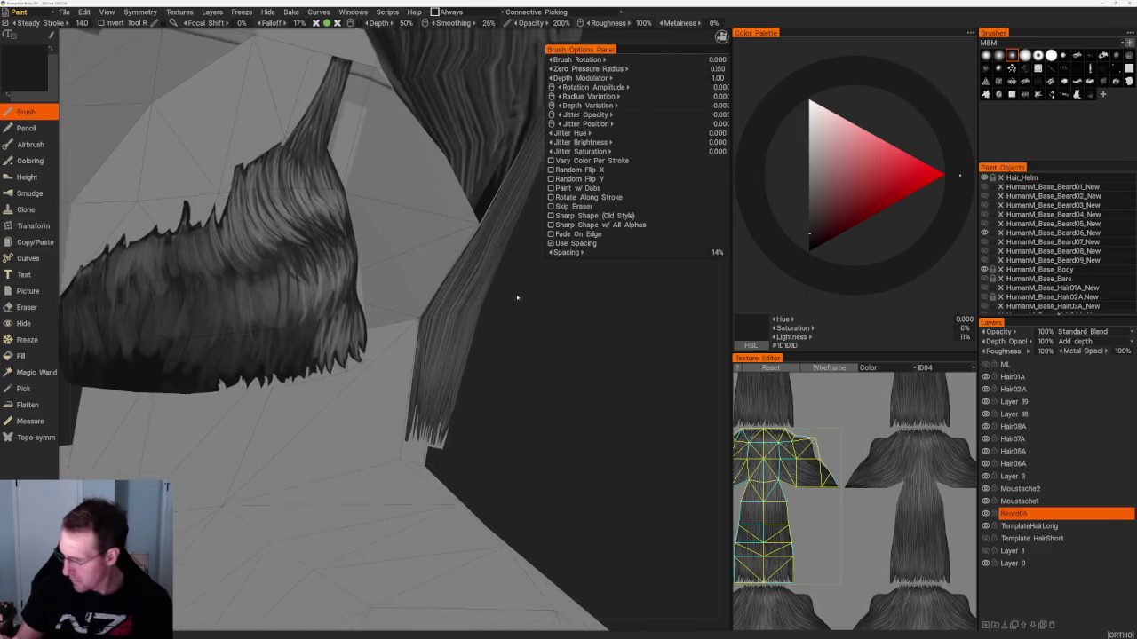
drag(1042, 502, 1042, 498)
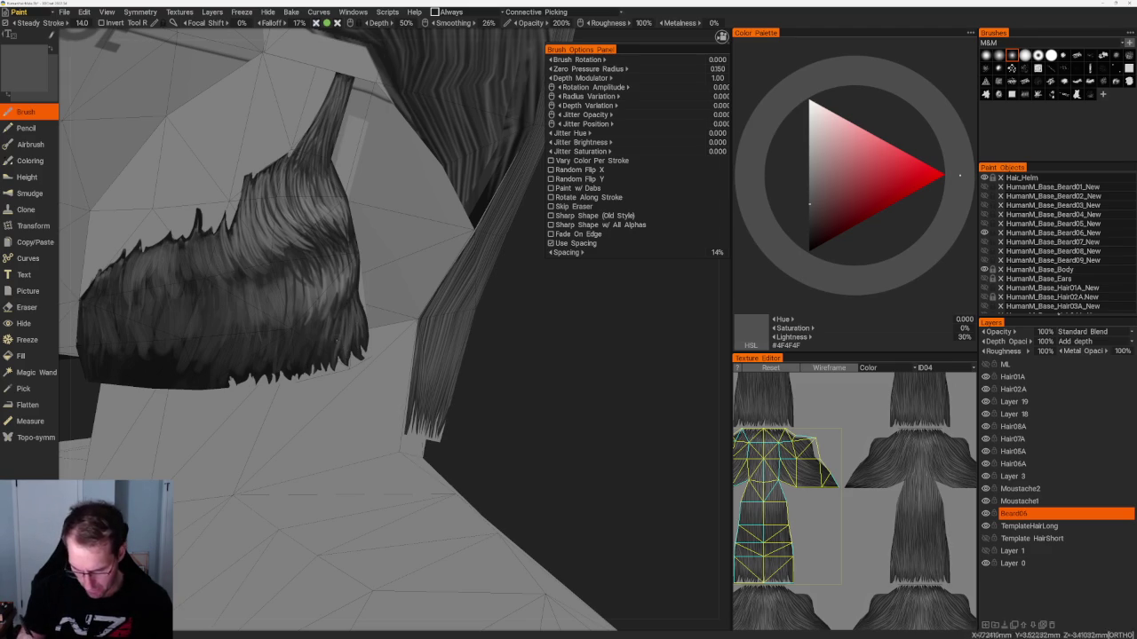
key(v)
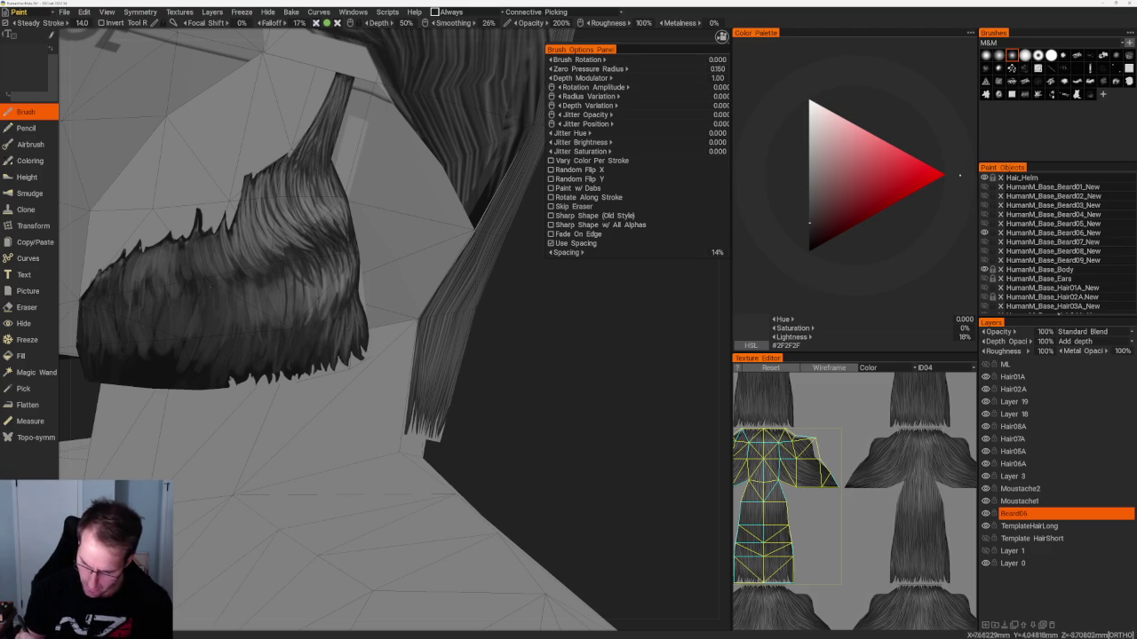
key(v)
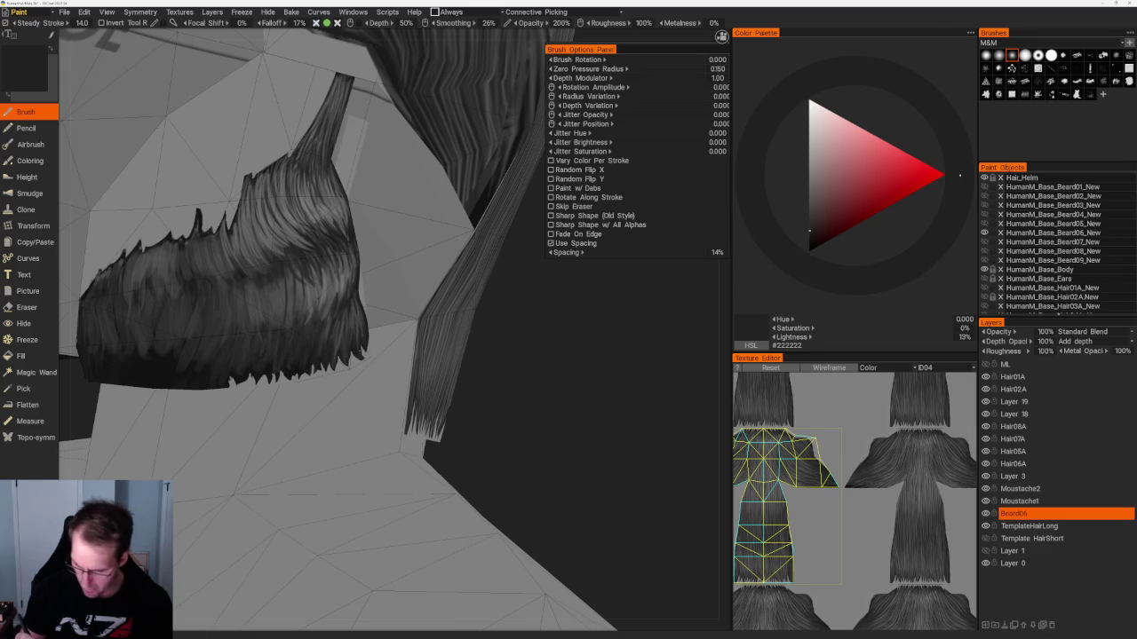
key(b)
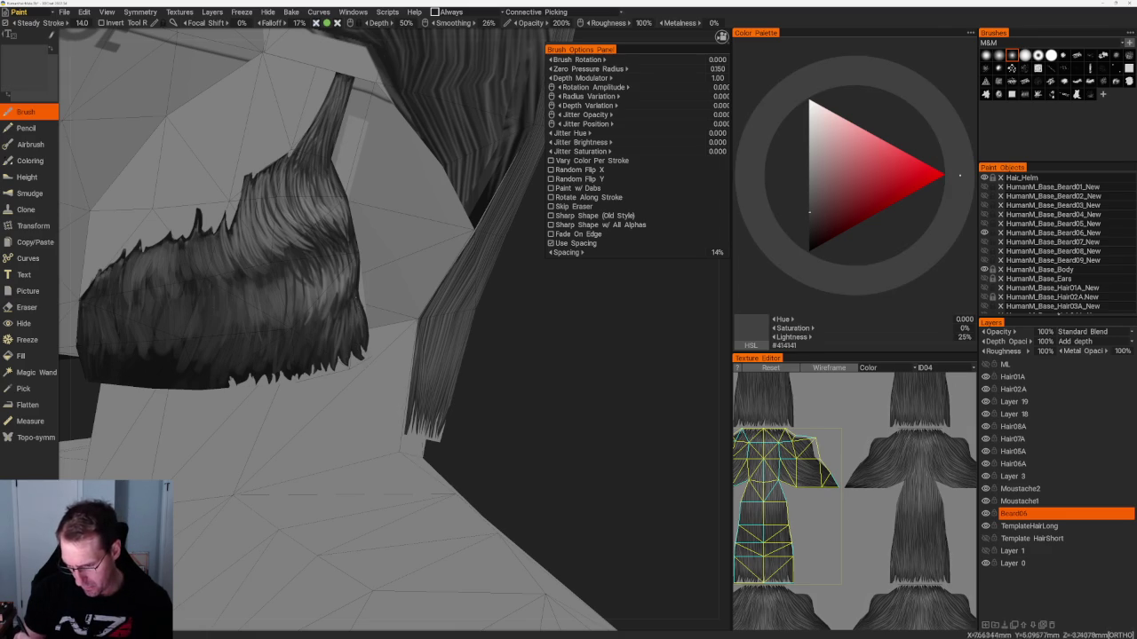
middle_drag(355, 267, 382, 266)
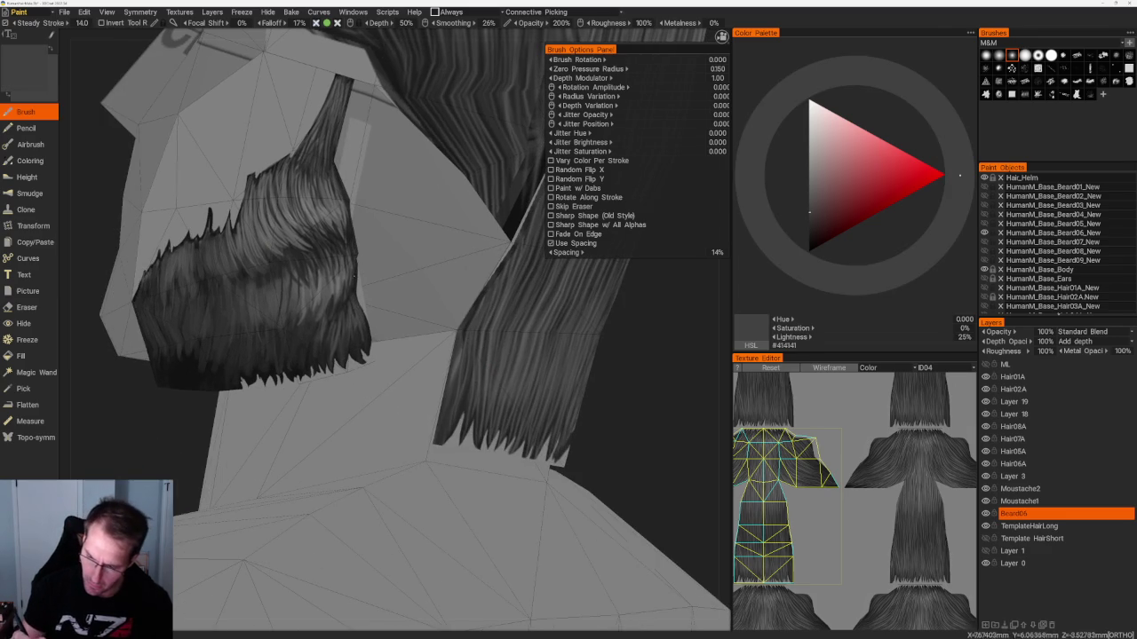
key(v)
Paint dark strokes into the beard's lower edge, ending on near-black #111111.
key(v)
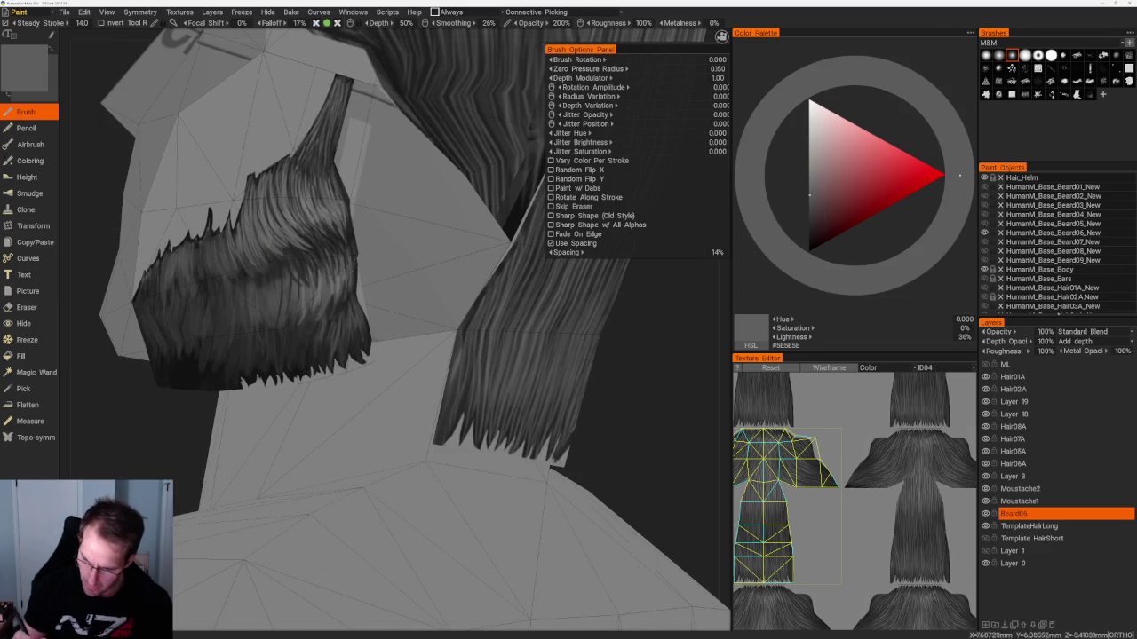
drag(343, 279, 341, 302)
key(v)
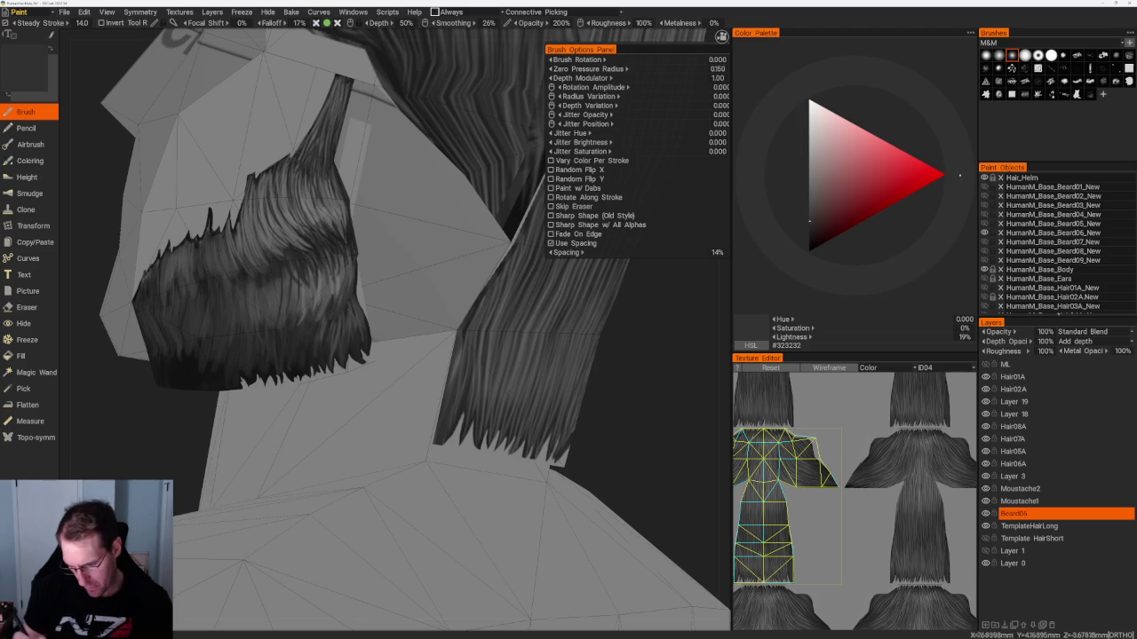
key(v)
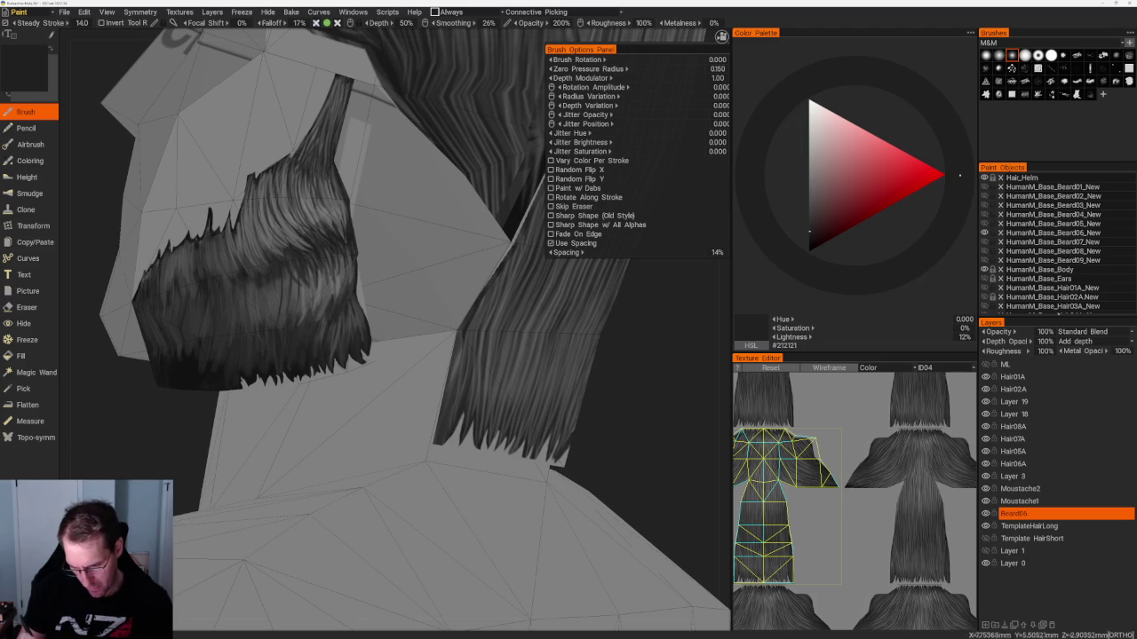
key(v)
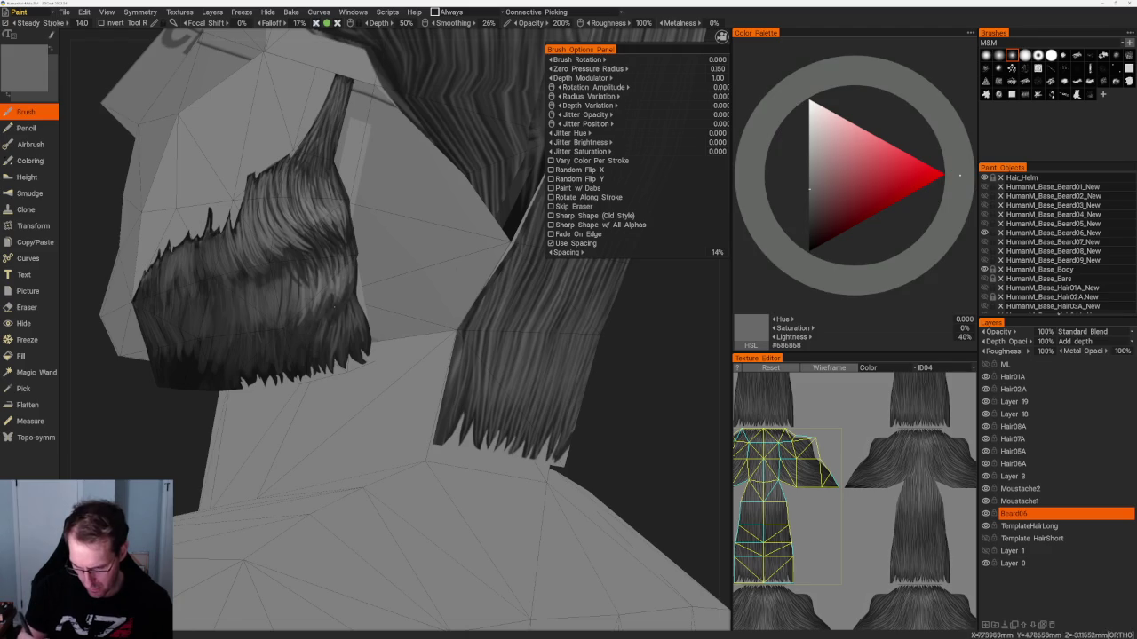
key(v)
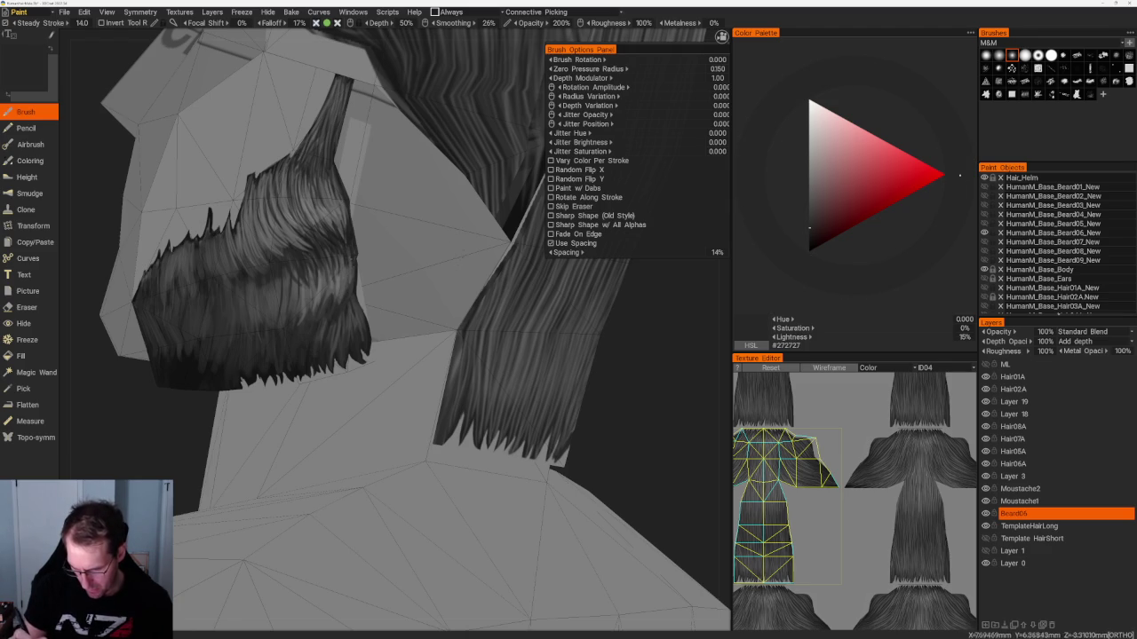
right_drag(182, 450, 204, 444)
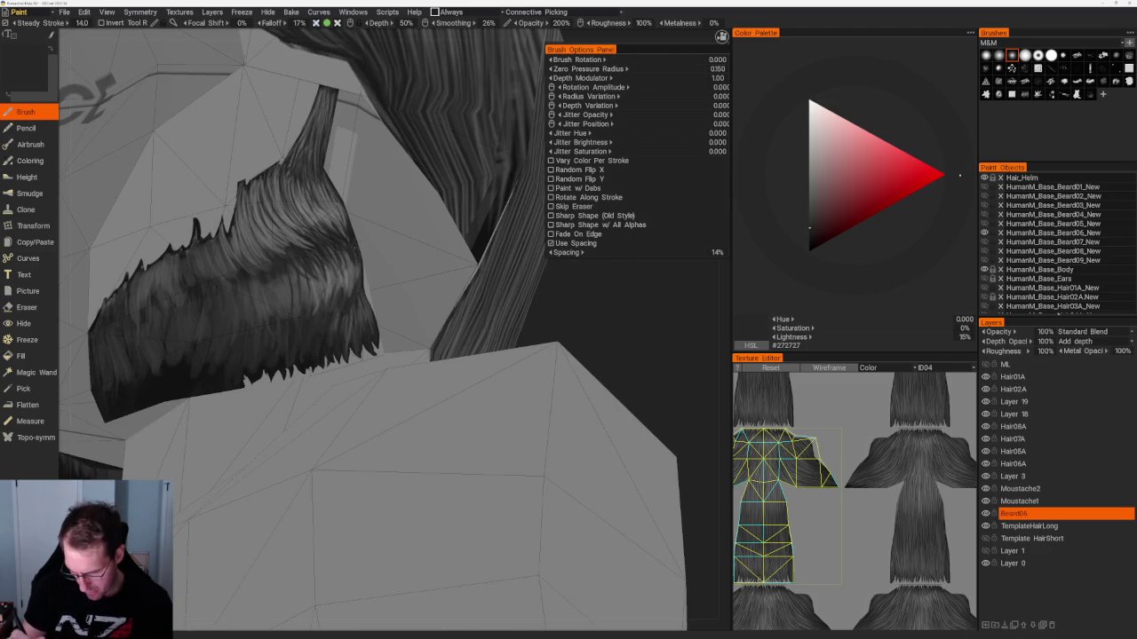
drag(328, 249, 345, 268)
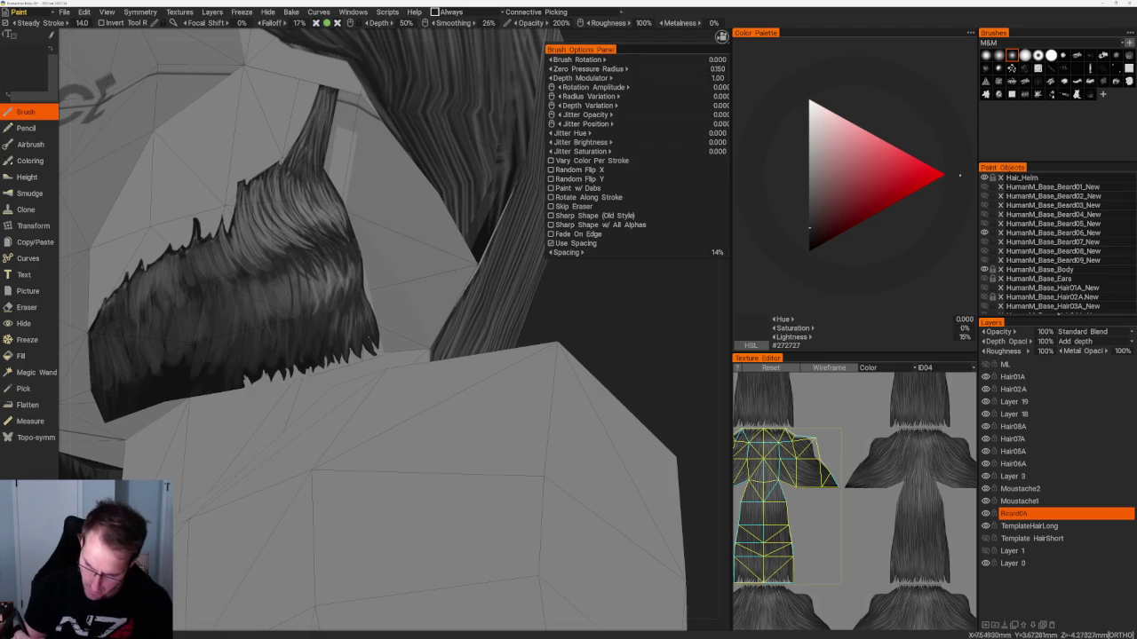
drag(702, 533, 728, 498)
key(v)
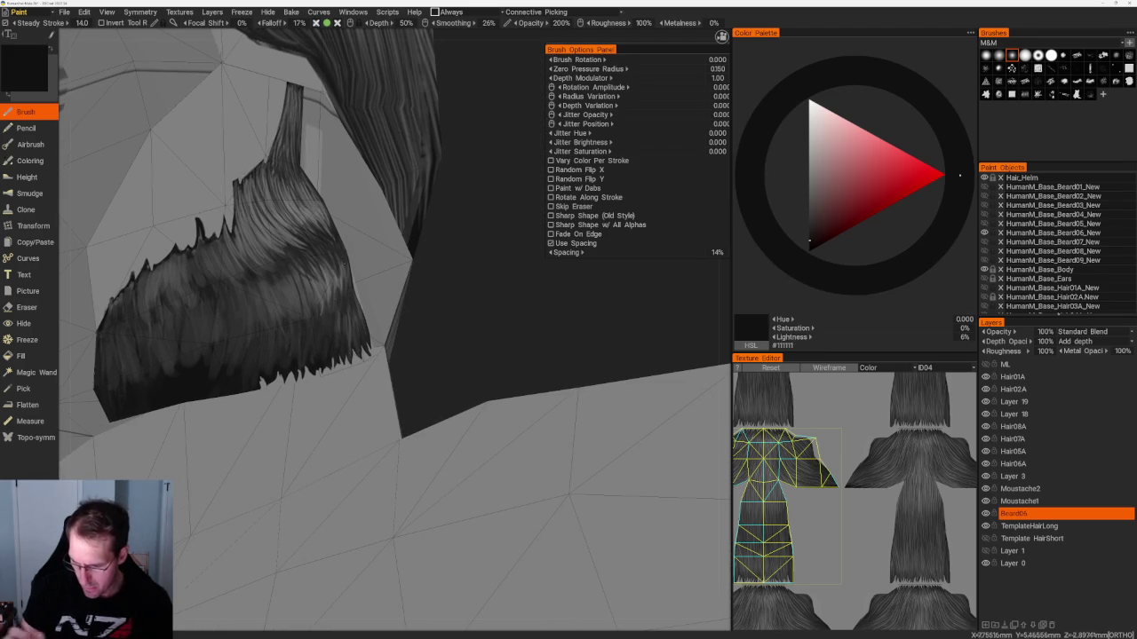
drag(340, 335, 385, 231)
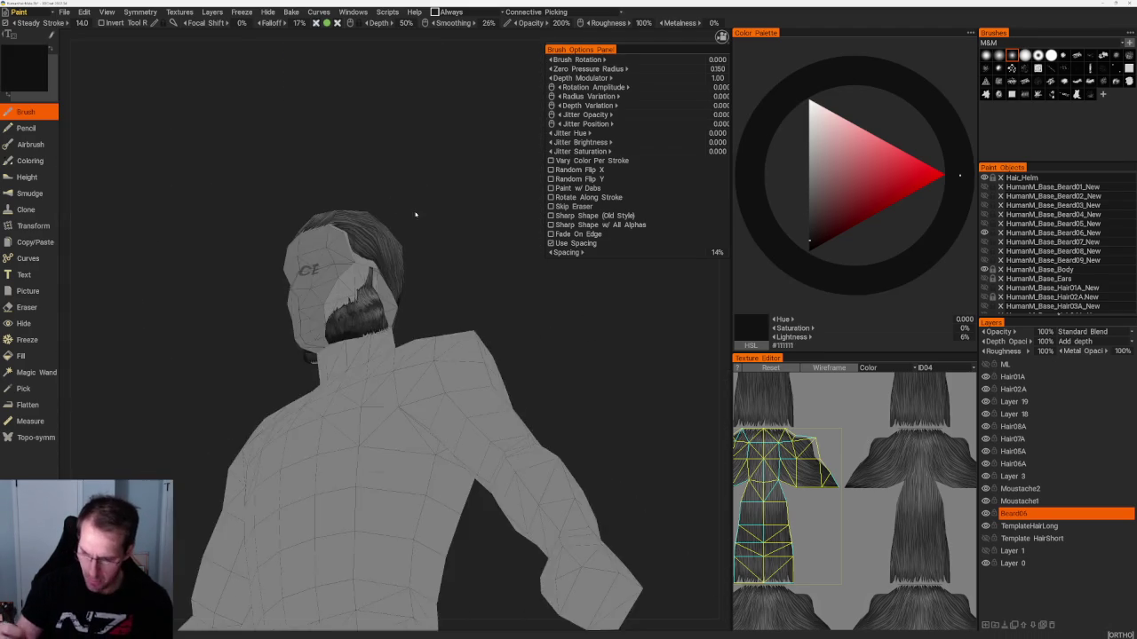
Inspect the beard's underside from below and lighten the paint to mid grey #717171.
scroll(386, 231, up, 5)
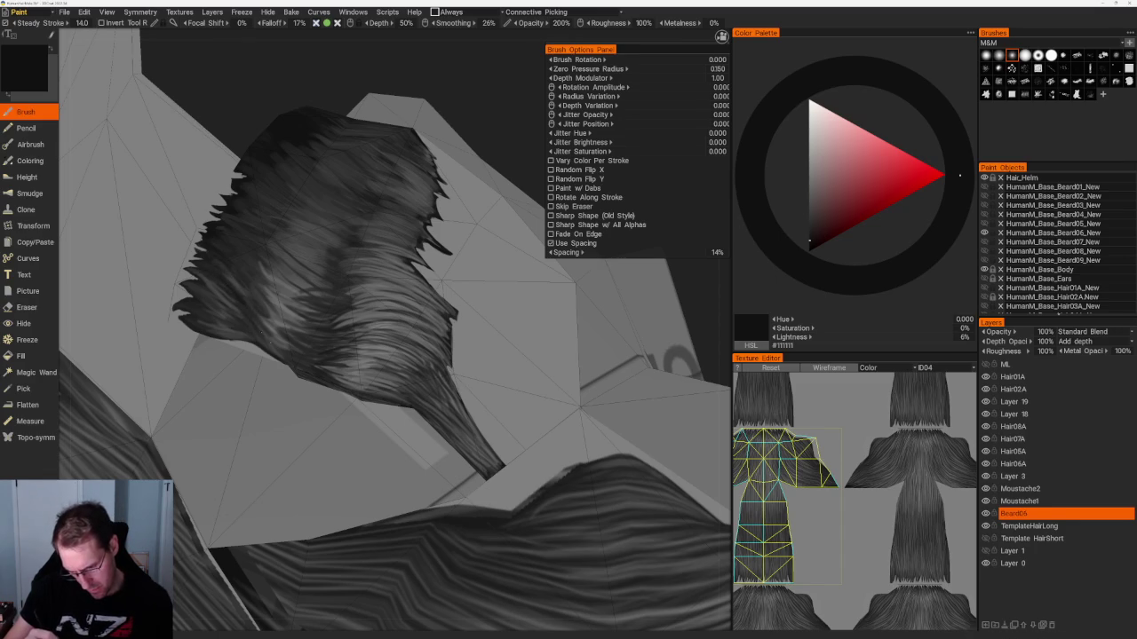
middle_drag(215, 276, 241, 309)
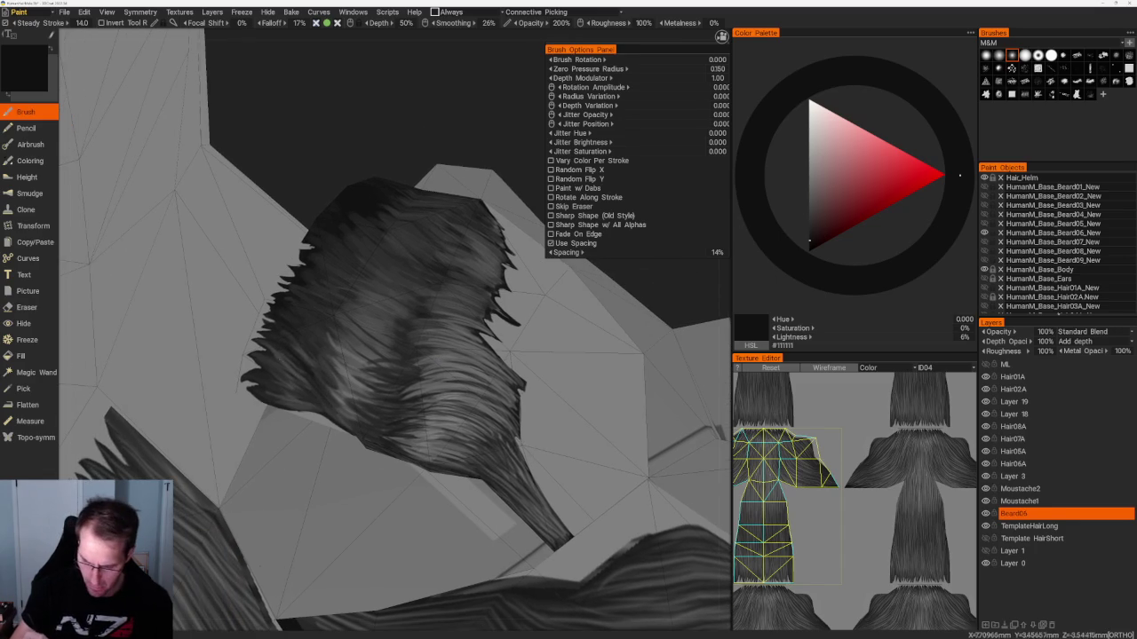
key(v)
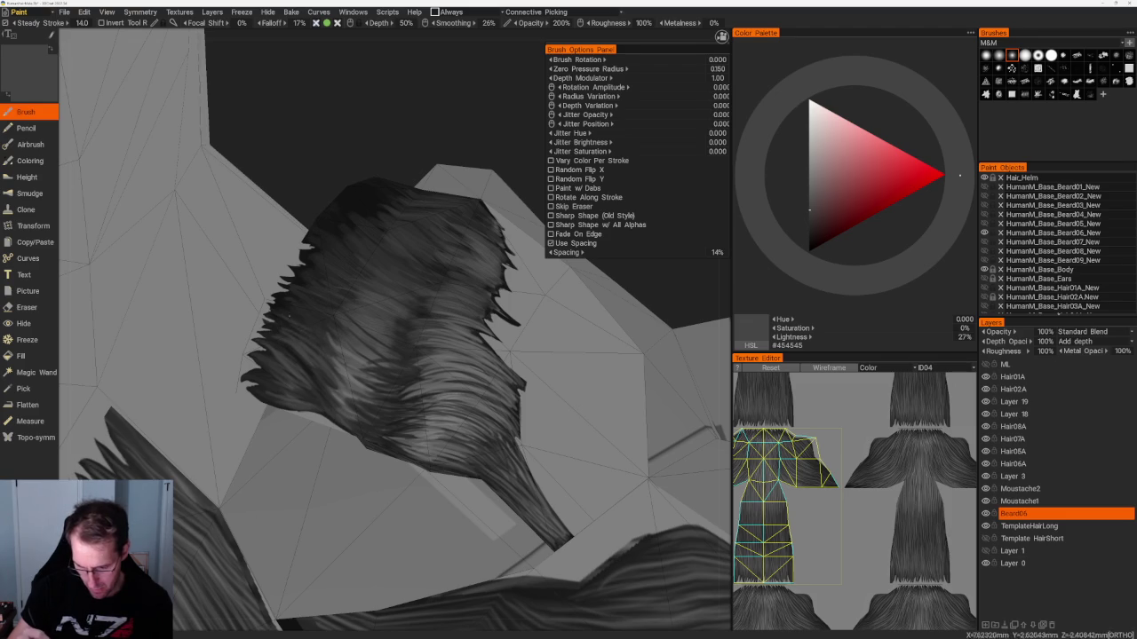
right_drag(435, 209, 394, 246)
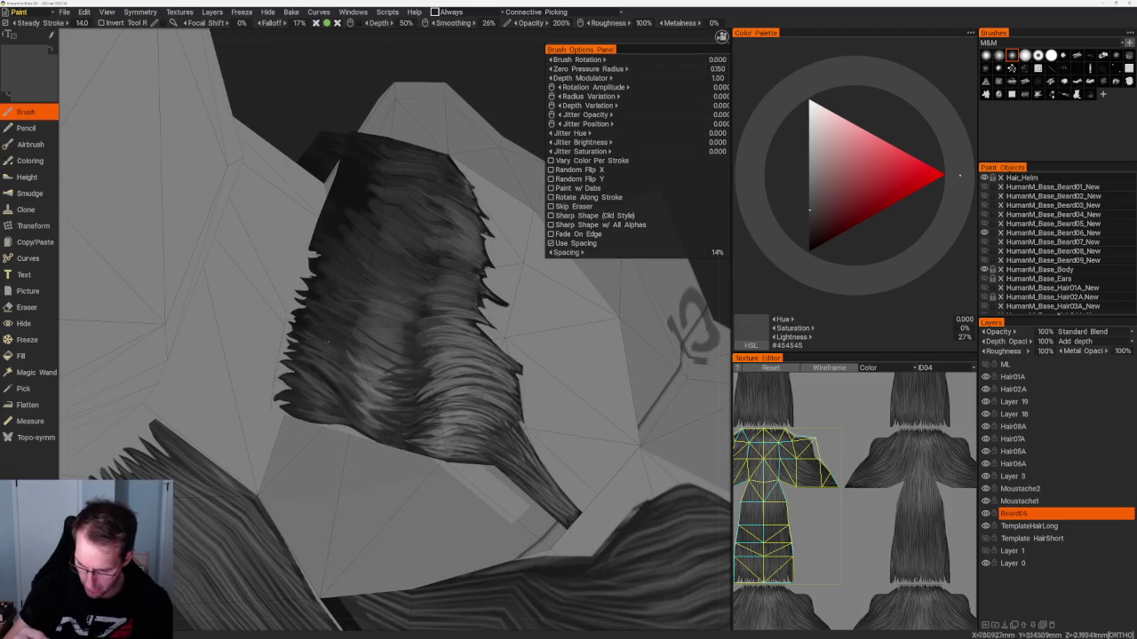
right_drag(411, 186, 315, 181)
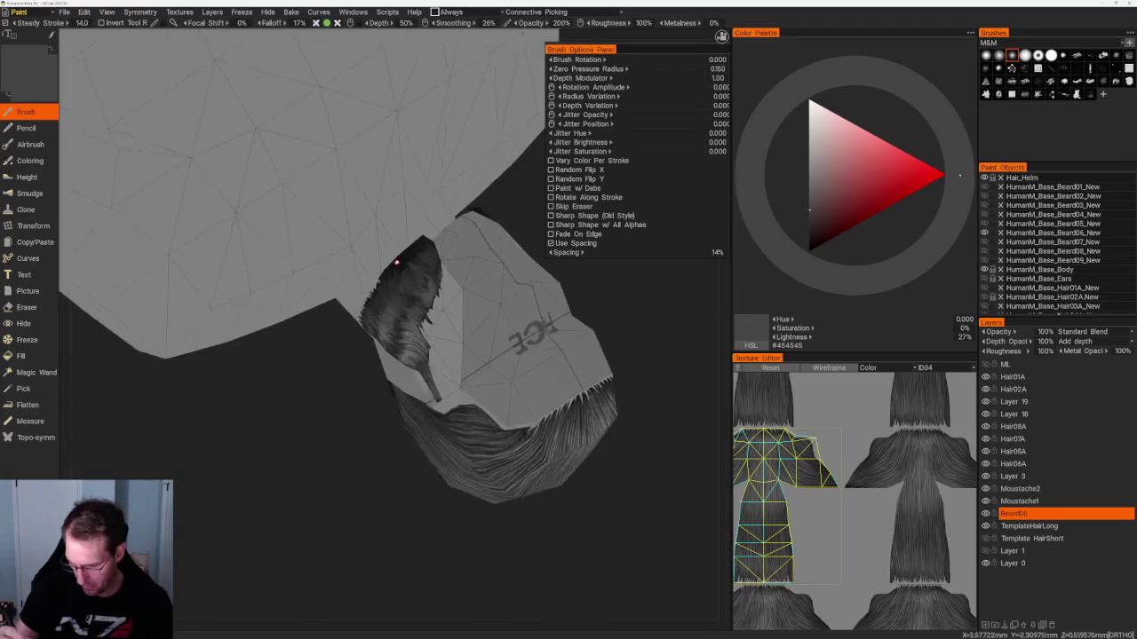
key(v)
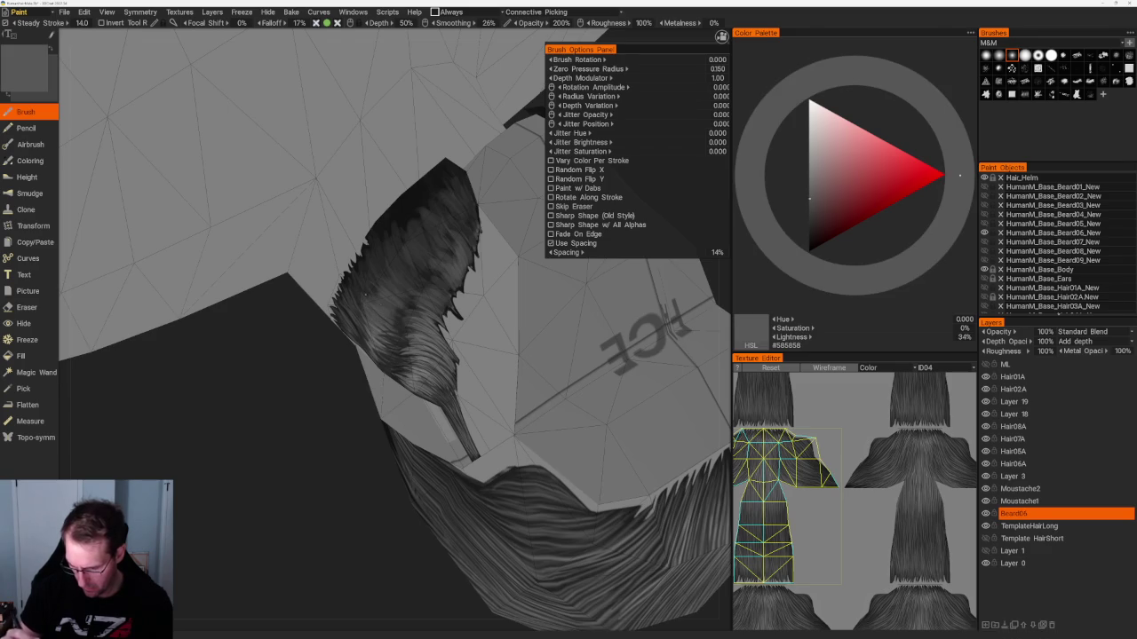
key(v)
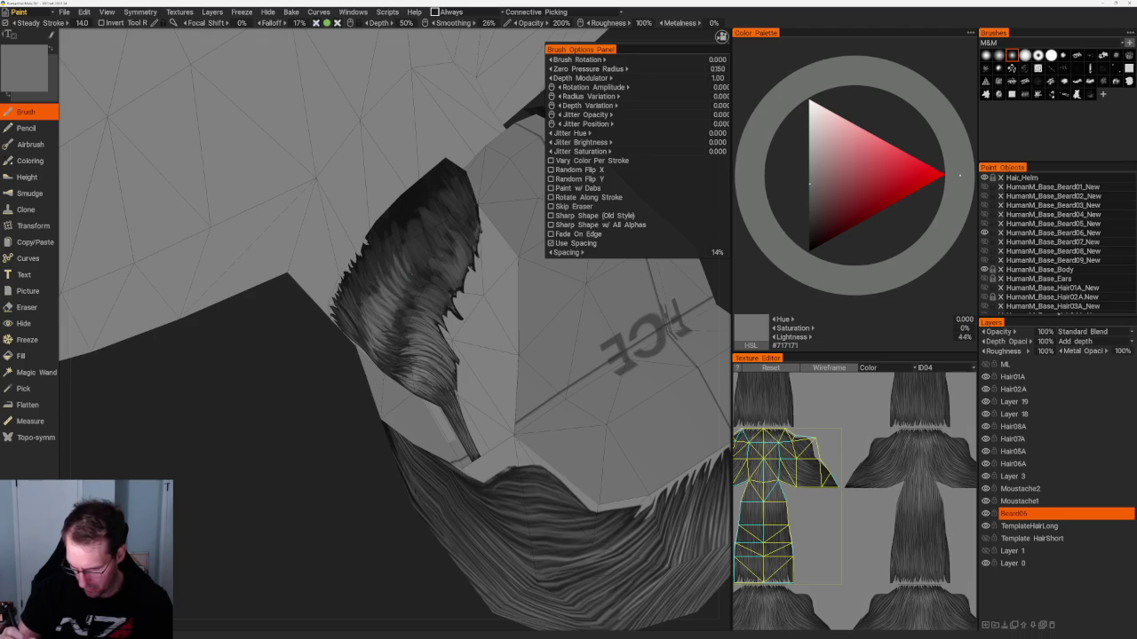
scroll(411, 249, down, 5)
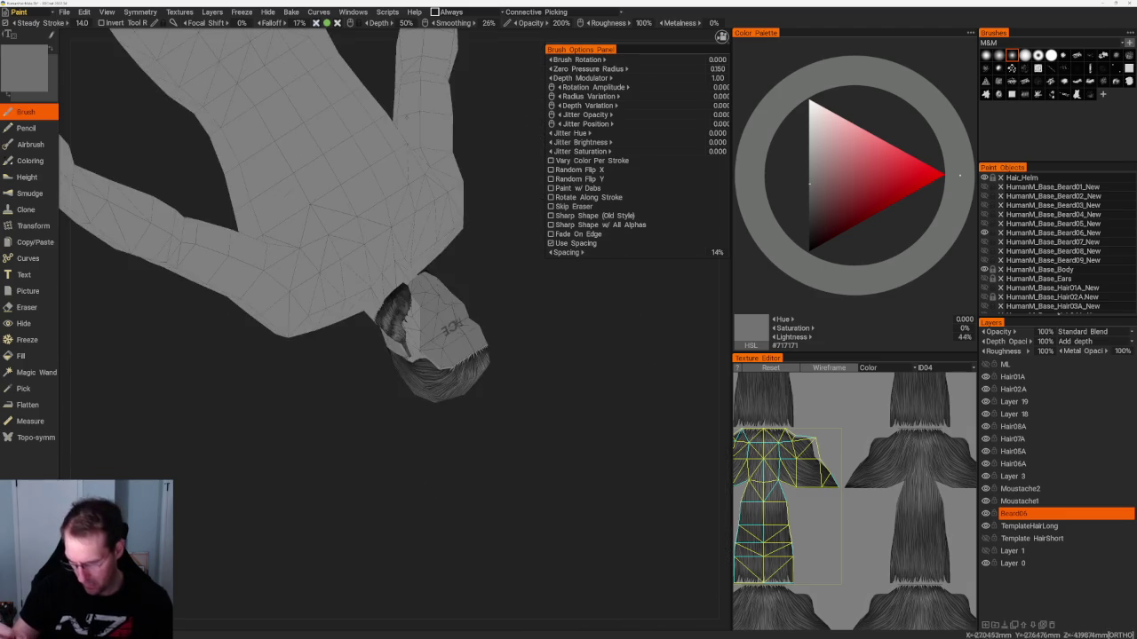
Turn the model upright, zoom onto the beard, and nudge the grey to #6A6A6A.
middle_drag(408, 267, 530, 303)
scroll(530, 303, up, 5)
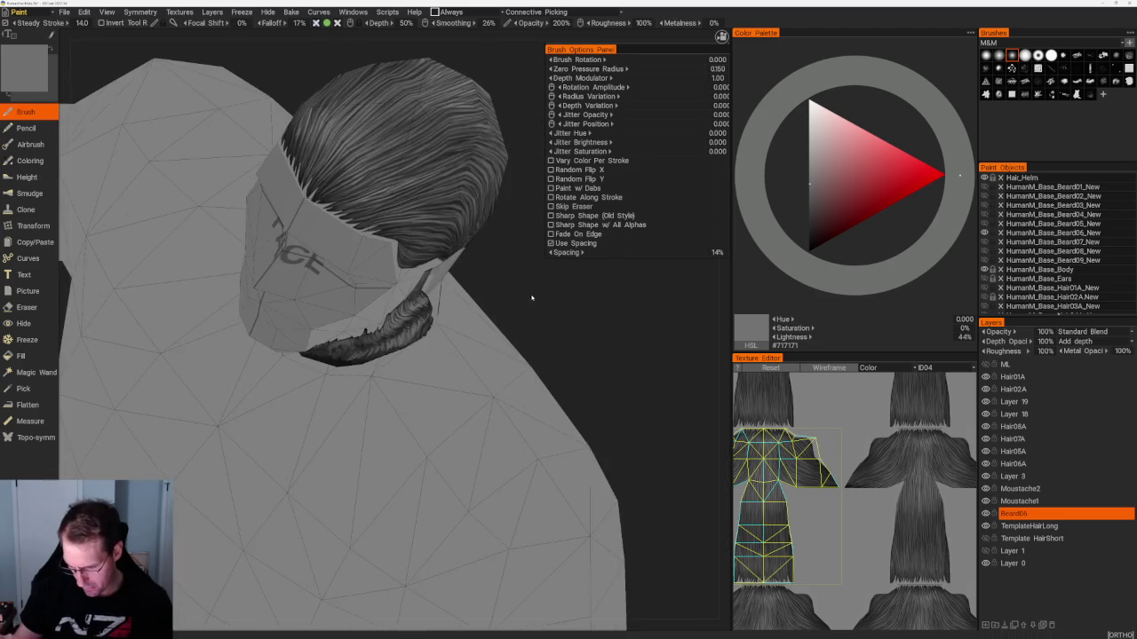
scroll(531, 303, up, 3)
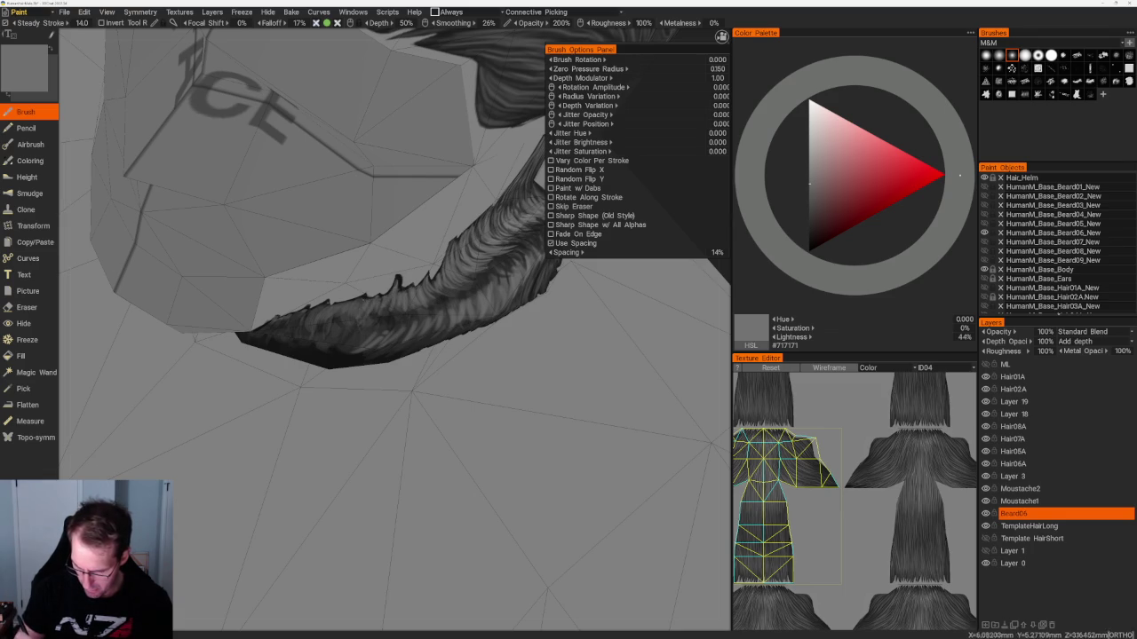
middle_drag(338, 322, 482, 263)
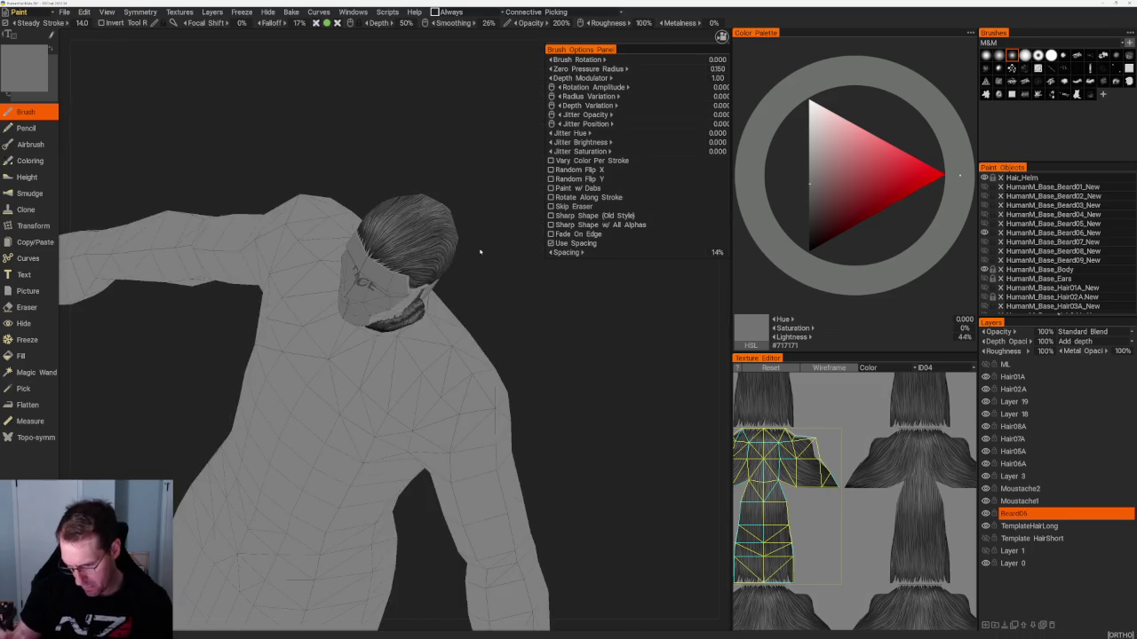
key(v)
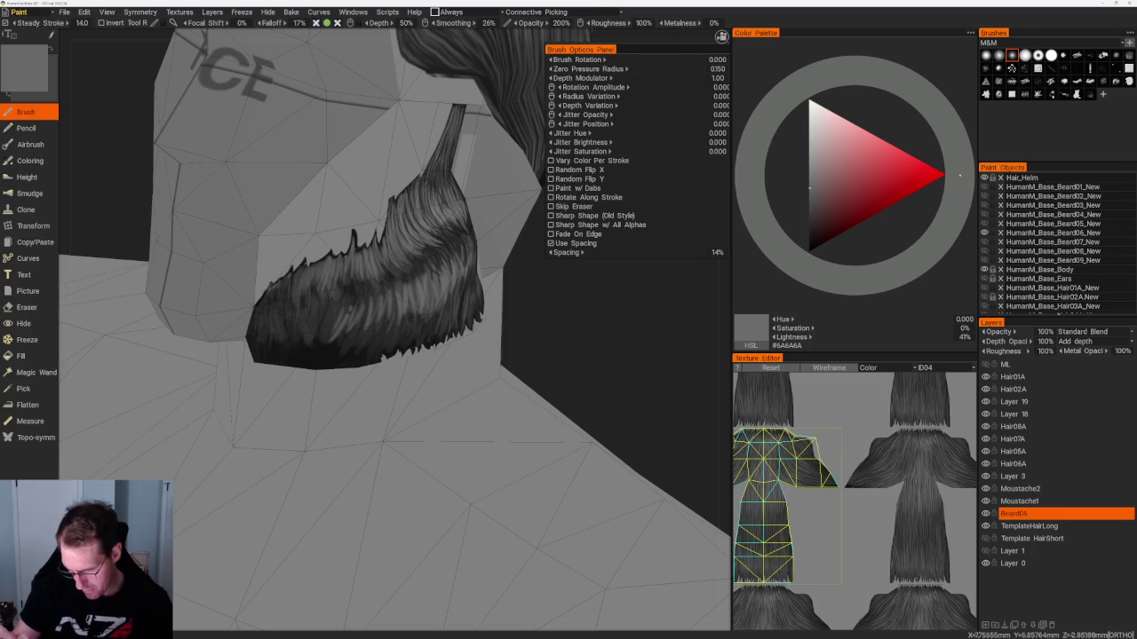
Orbit around the head and beard, toggling between near-black and mid-grey paint.
middle_drag(482, 263, 483, 264)
key(v)
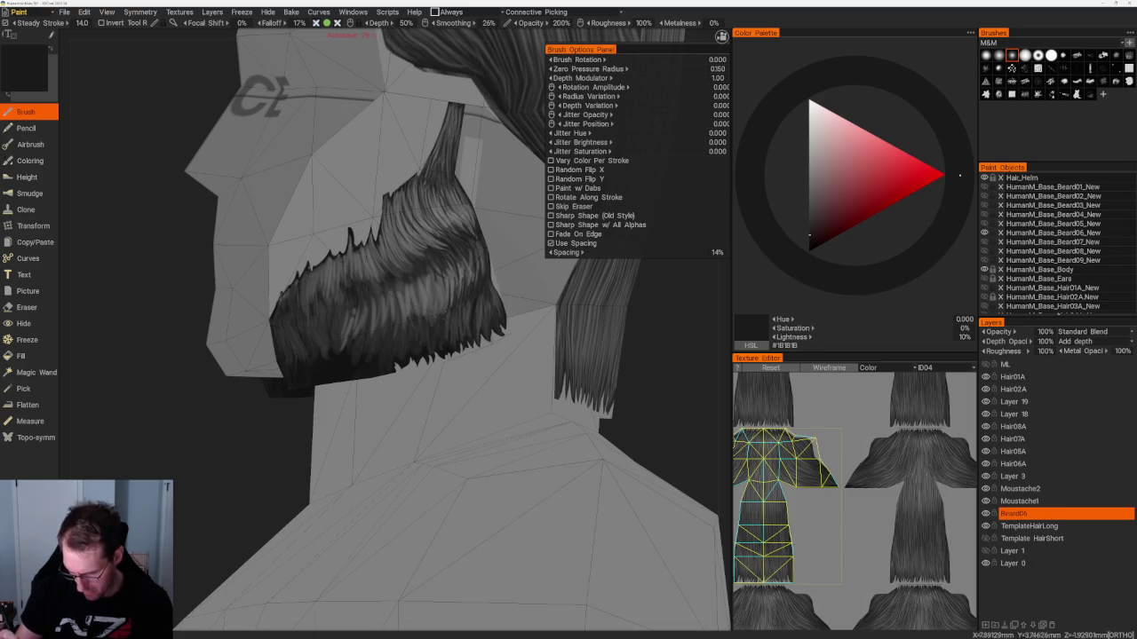
scroll(405, 163, down, 3)
scroll(405, 163, down, 3)
scroll(405, 163, up, 5)
key(v)
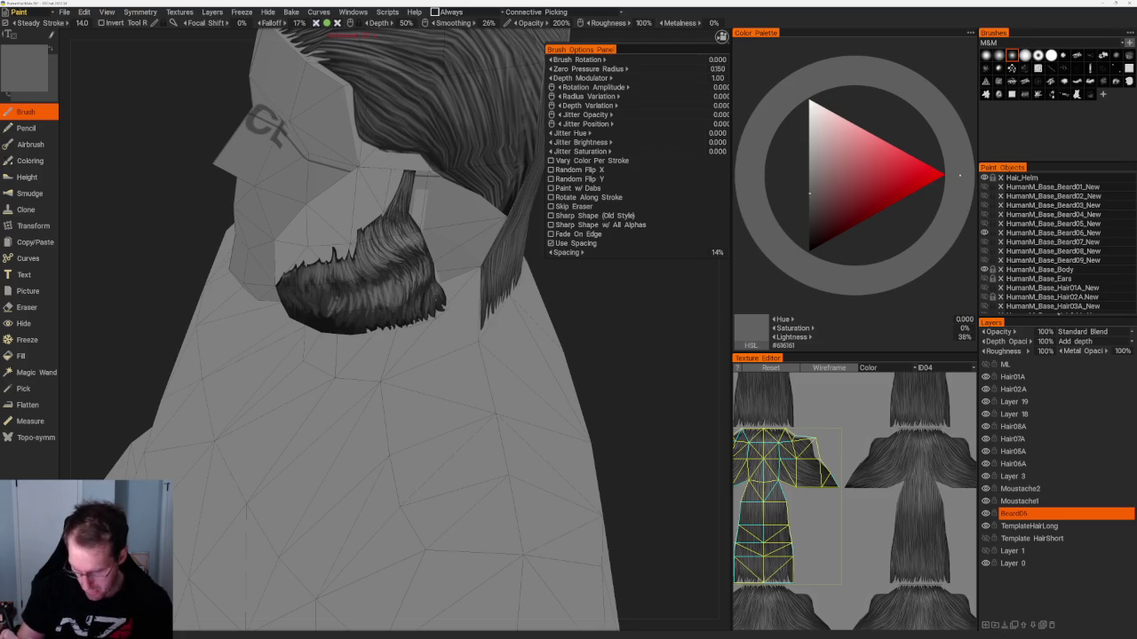
mouse_move(355, 355)
middle_down()
mouse_move(334, 384)
mouse_move(373, 356)
mouse_move(596, 355)
mouse_move(403, 304)
middle_up()
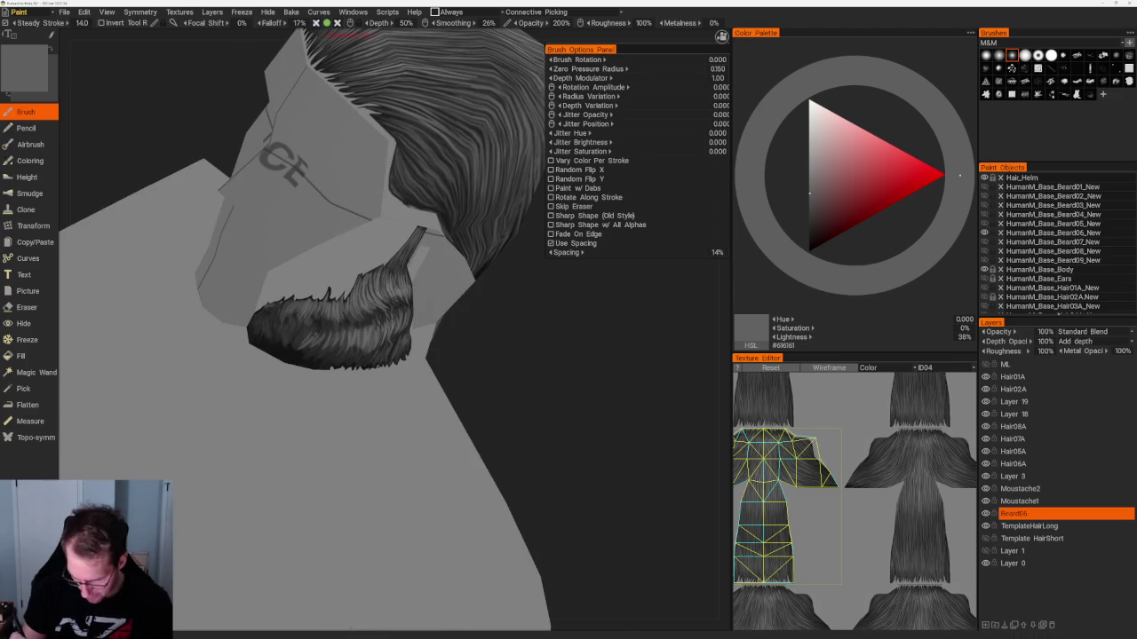
Pick darker greys from the Color Palette, settling the paint colour at #363636.
click(809, 220)
click(810, 225)
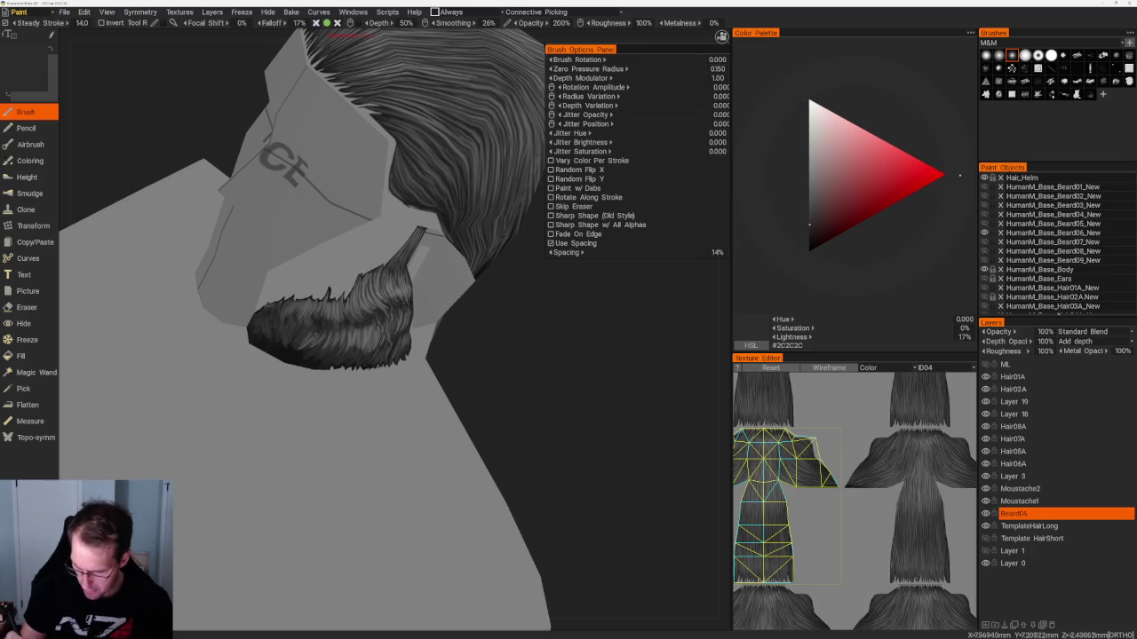
click(809, 234)
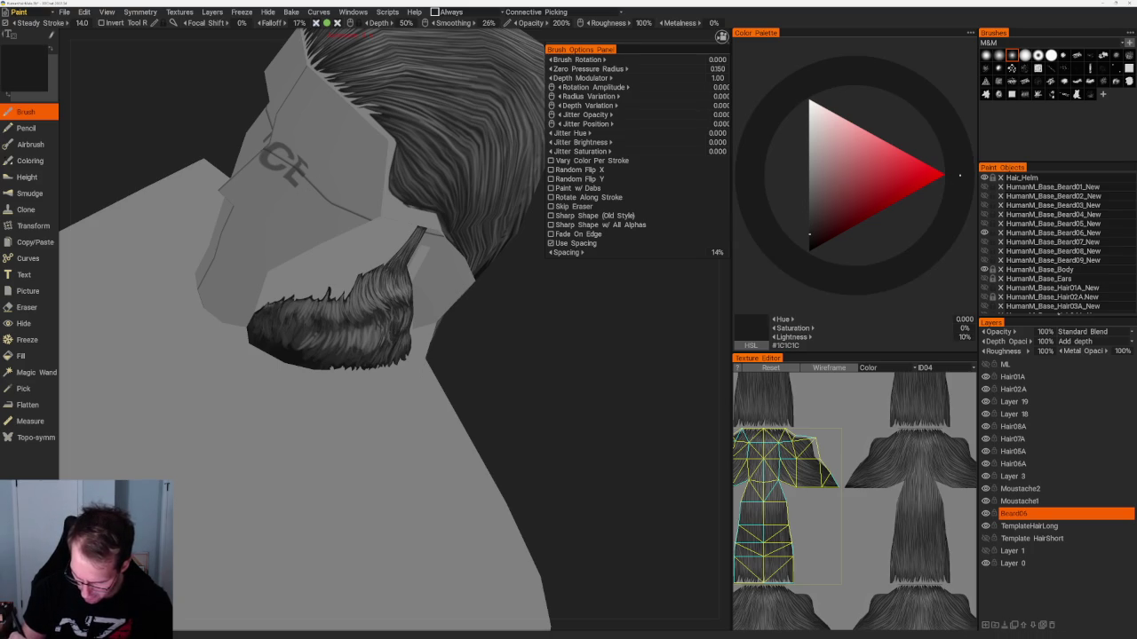
mouse_move(494, 369)
mouse_down()
mouse_move(467, 317)
mouse_move(489, 323)
mouse_up()
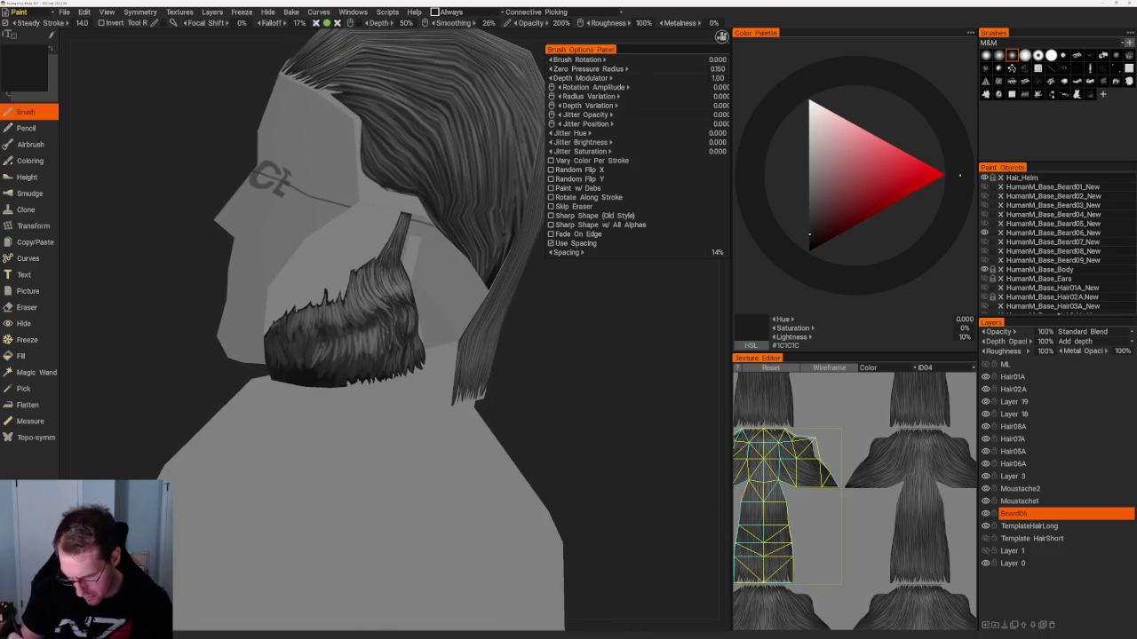
key(v)
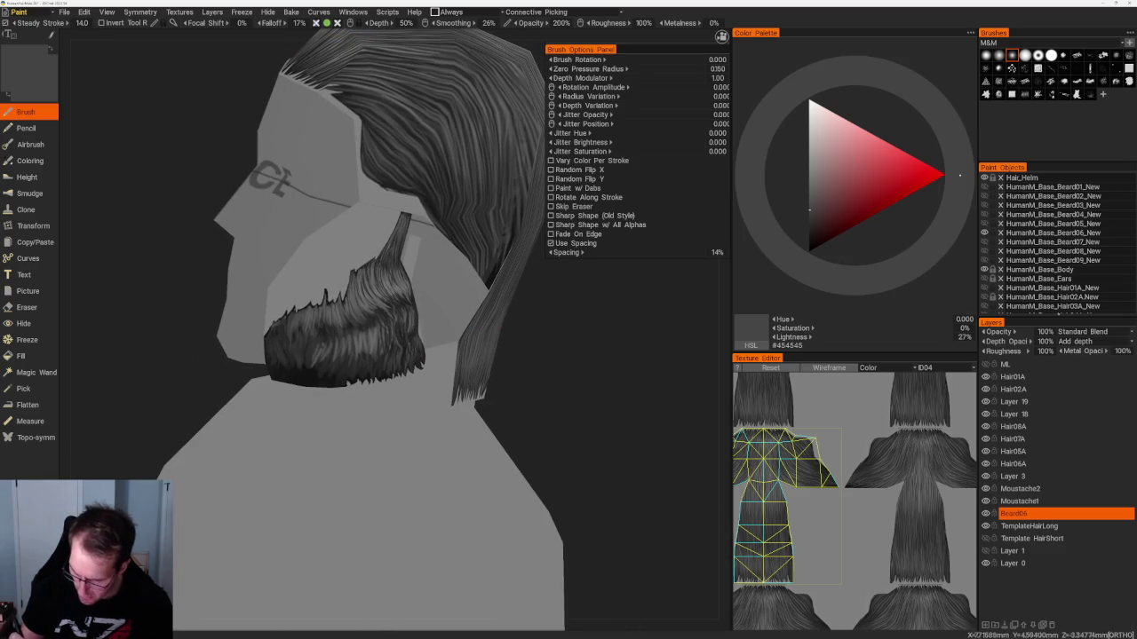
key(v)
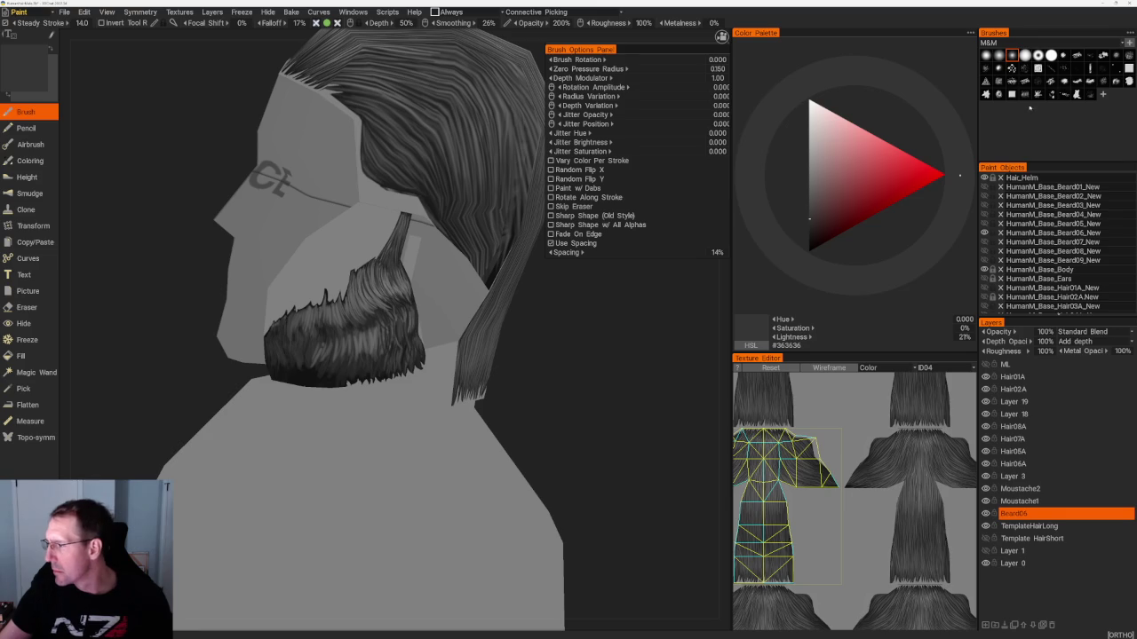
Select the hair-strand brush and cycle through mid, dark and lighter greys.
click(1025, 94)
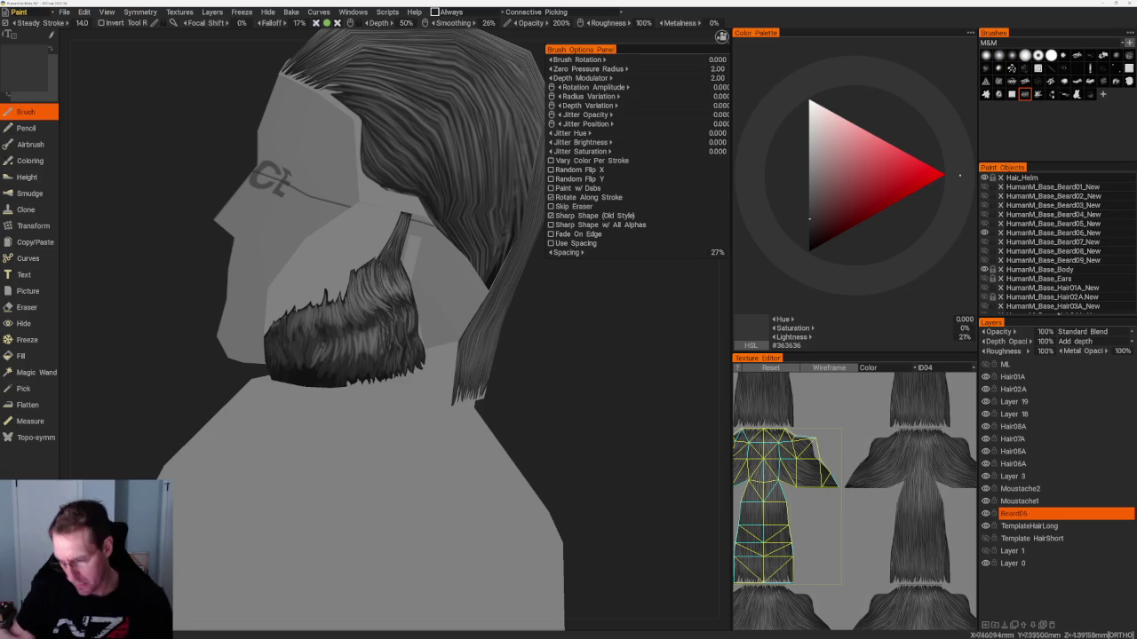
key(v)
key(v)
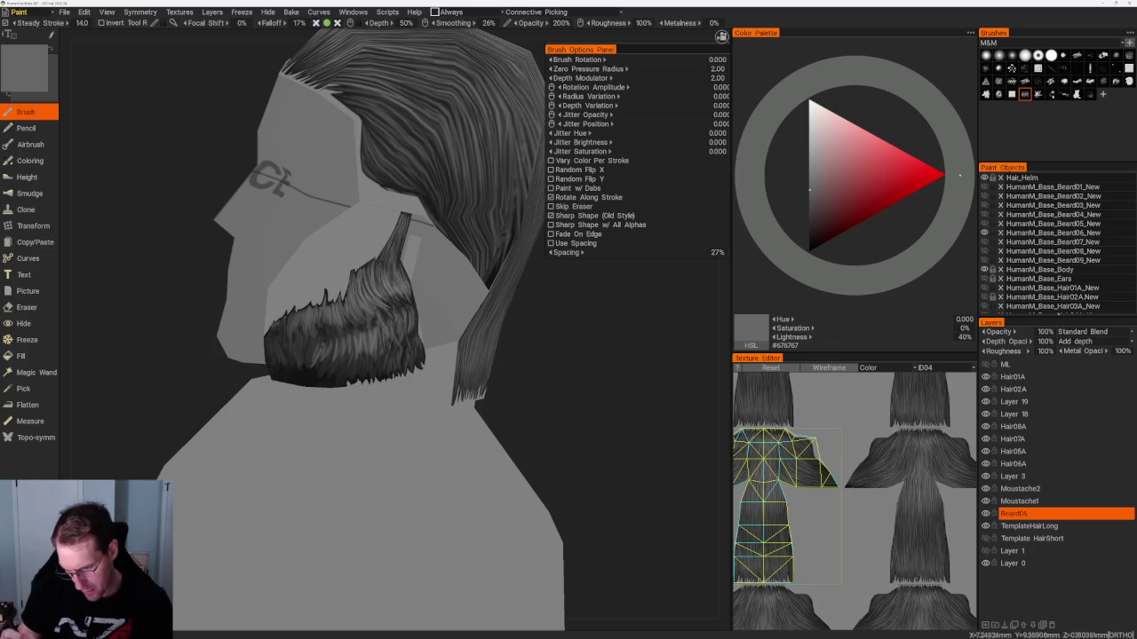
key(v)
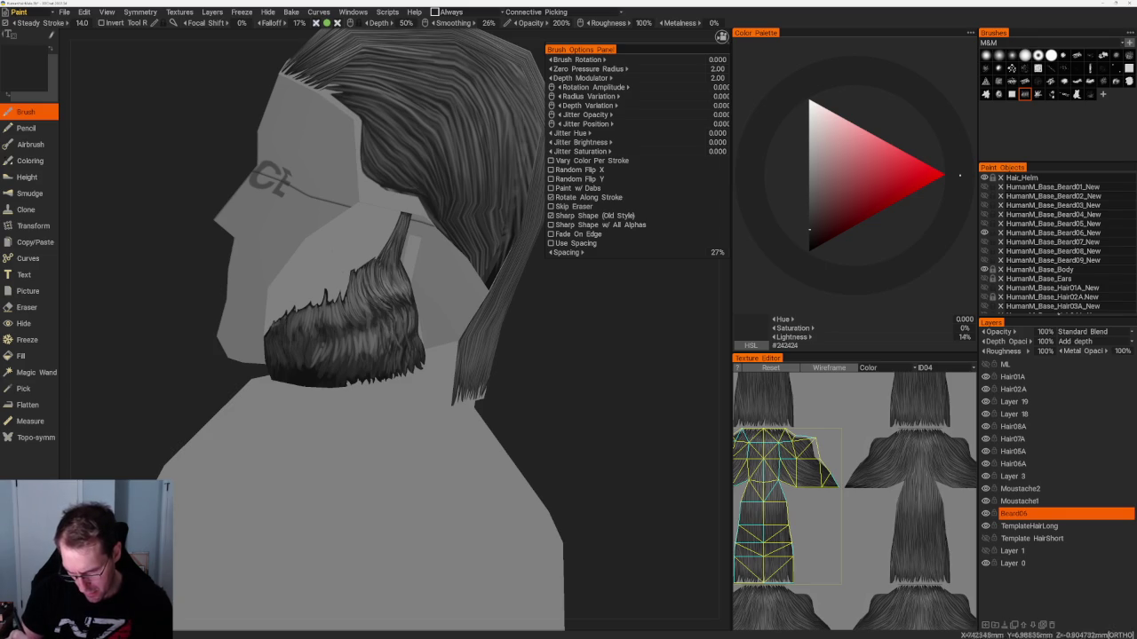
key(v)
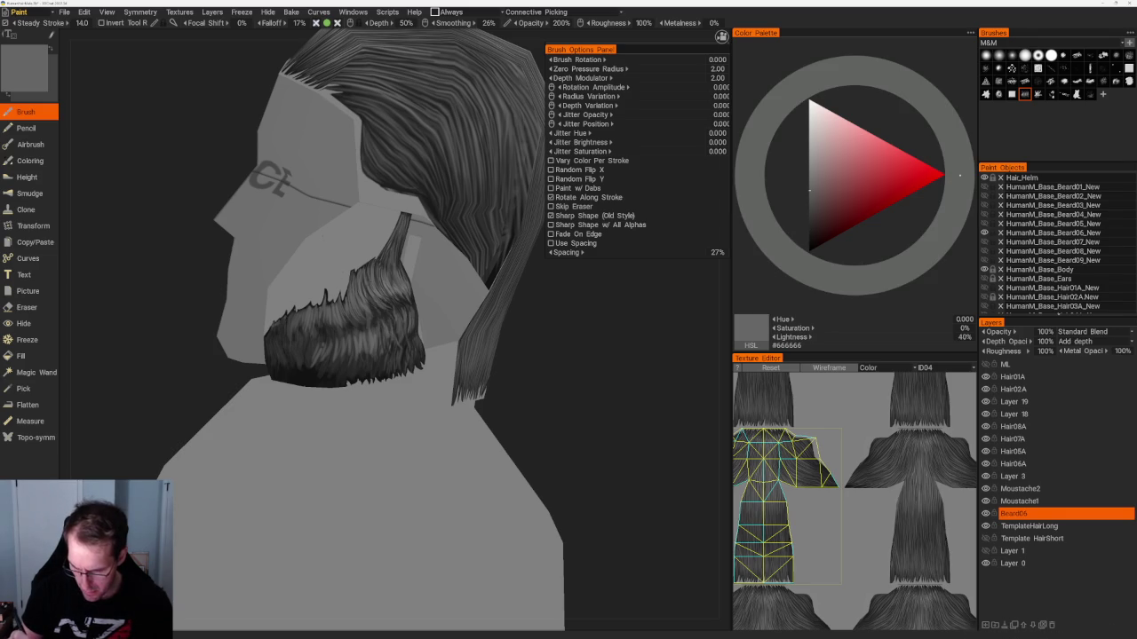
key(v)
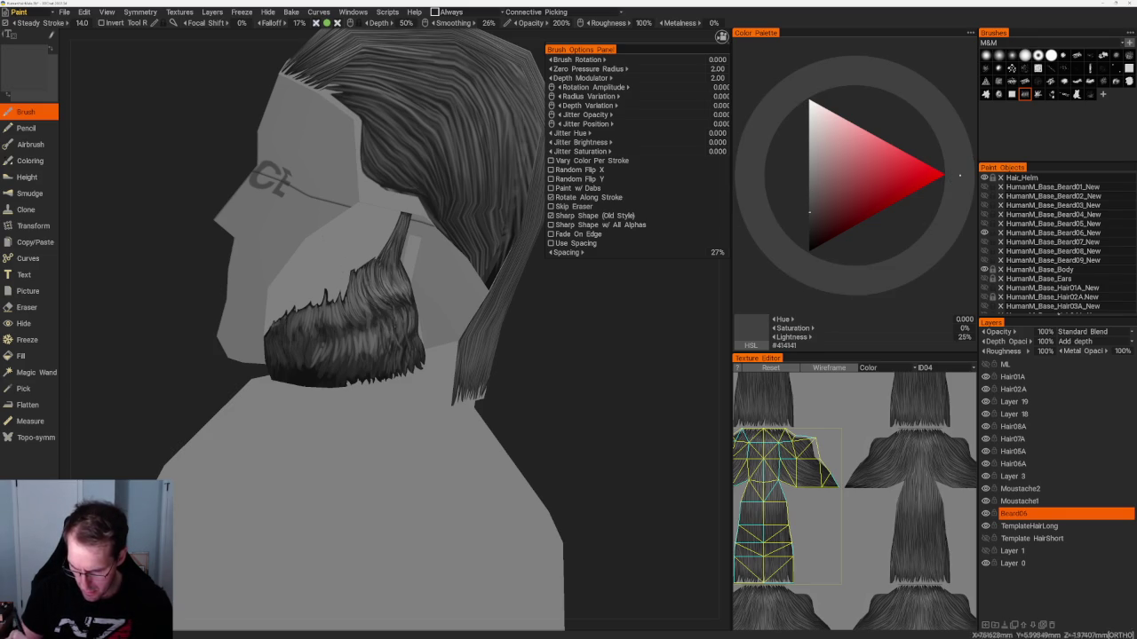
key(v)
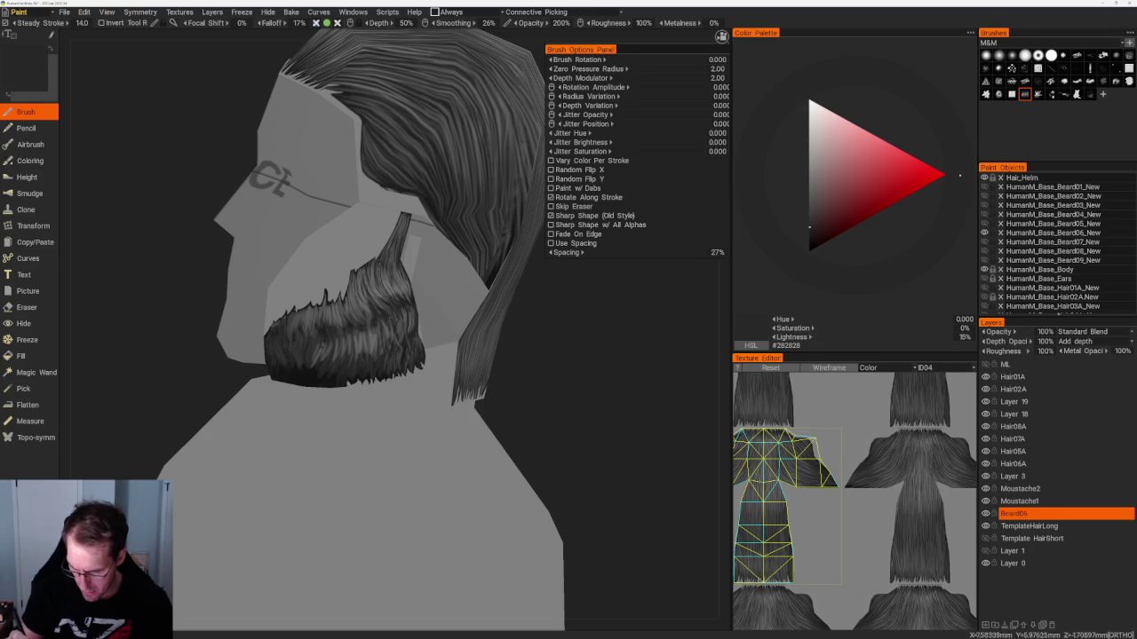
key(v)
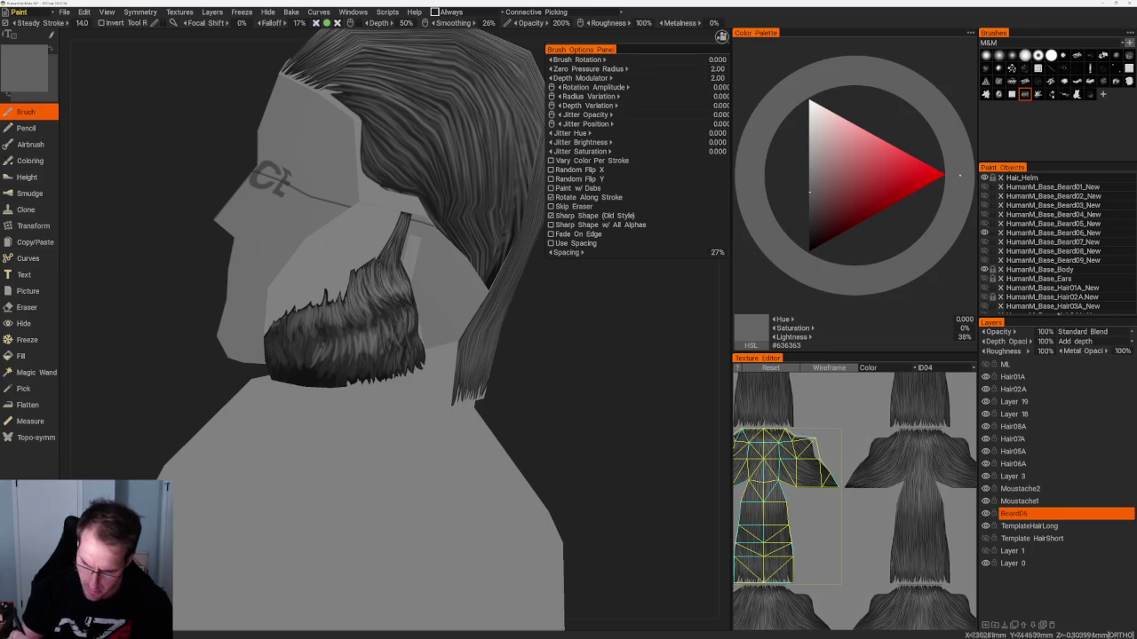
Zoom in on the jaw side and paint strands alternating dark and lighter greys.
drag(299, 190, 347, 183)
scroll(502, 320, up, 3)
scroll(503, 320, up, 3)
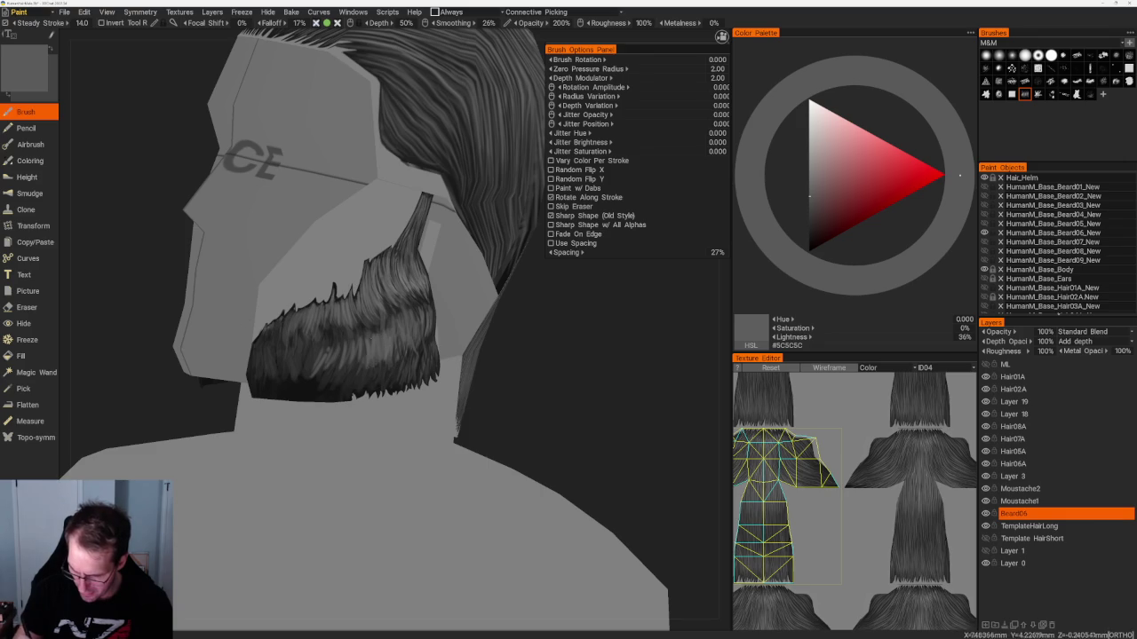
key(v)
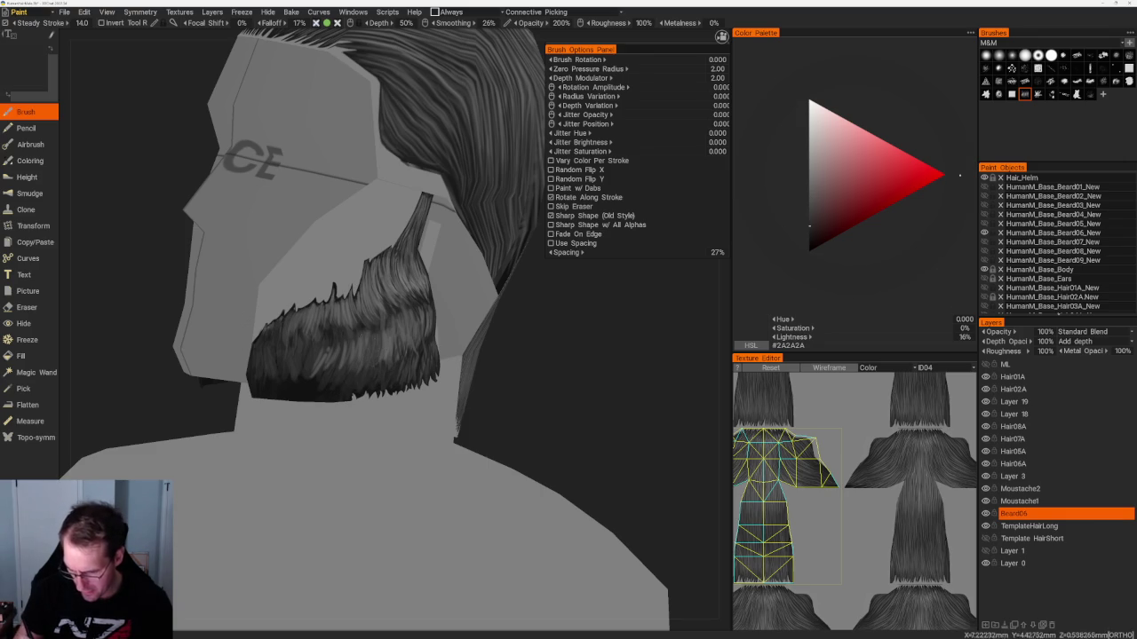
key(v)
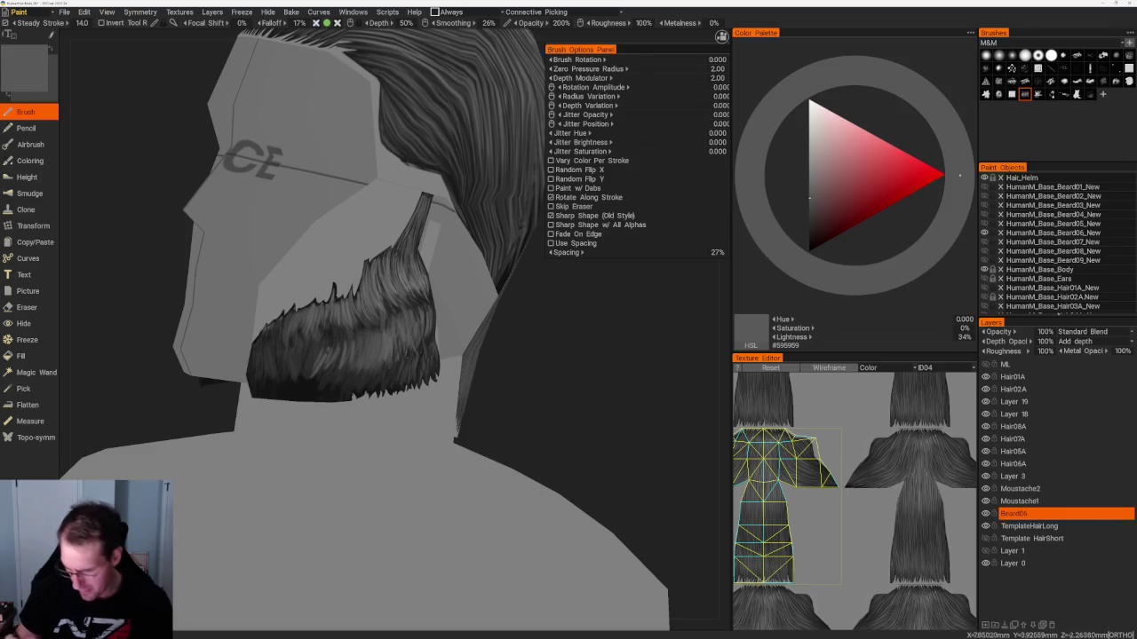
key(v)
key(v)
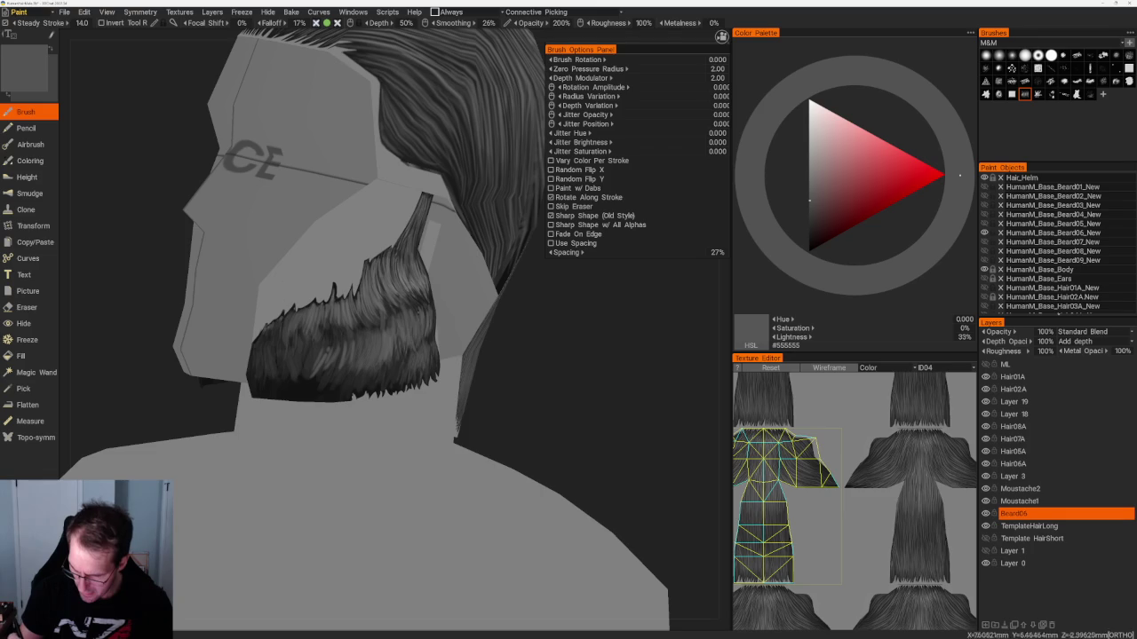
key(v)
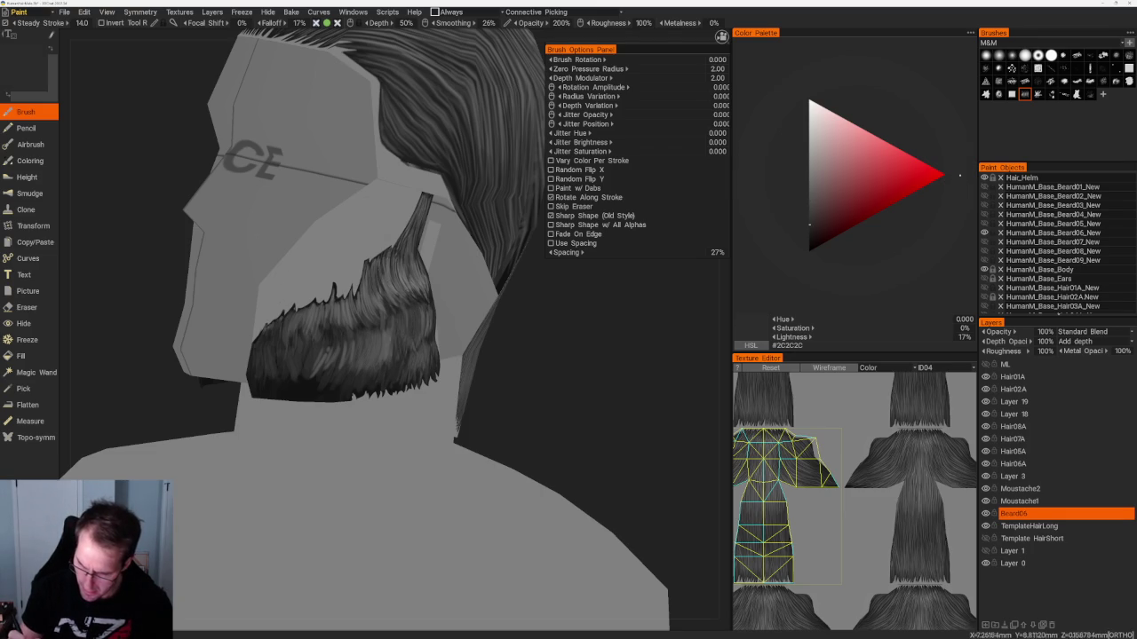
Refine strands from the front and side views, ending on dark grey #404040.
mouse_move(500, 394)
middle_down()
mouse_move(532, 391)
mouse_move(377, 279)
middle_up()
key(v)
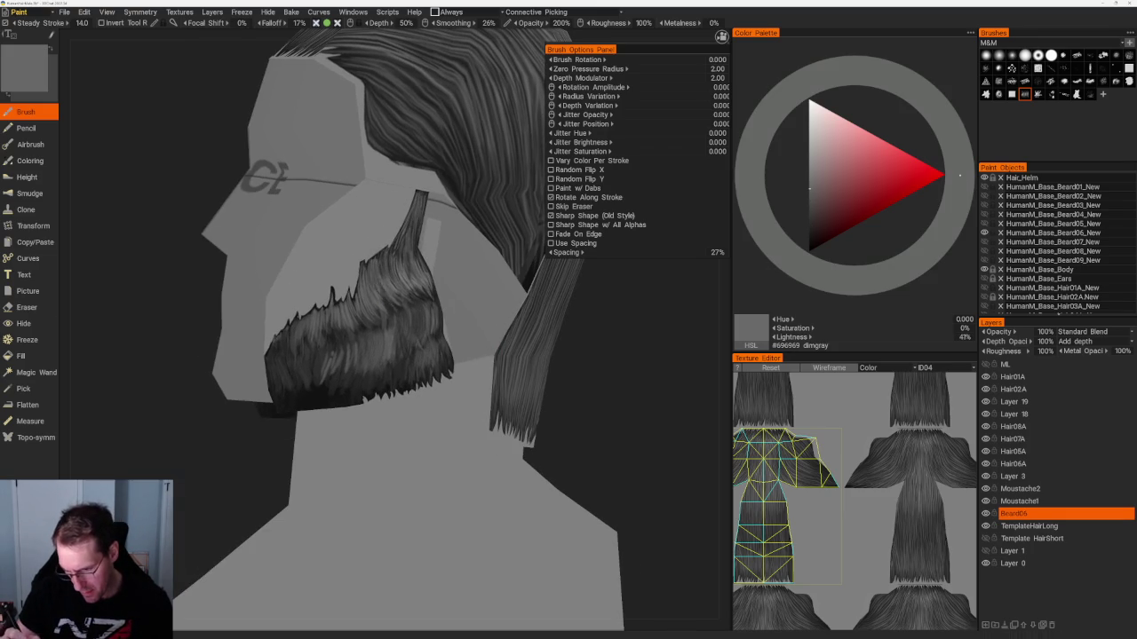
middle_drag(600, 425, 533, 409)
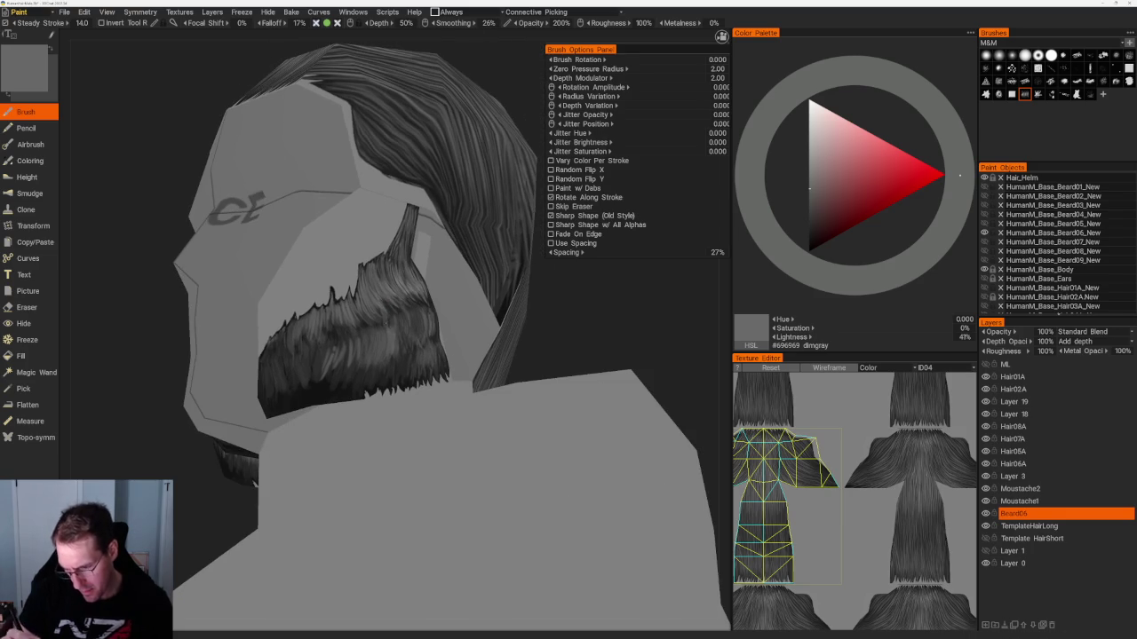
middle_drag(396, 334, 373, 314)
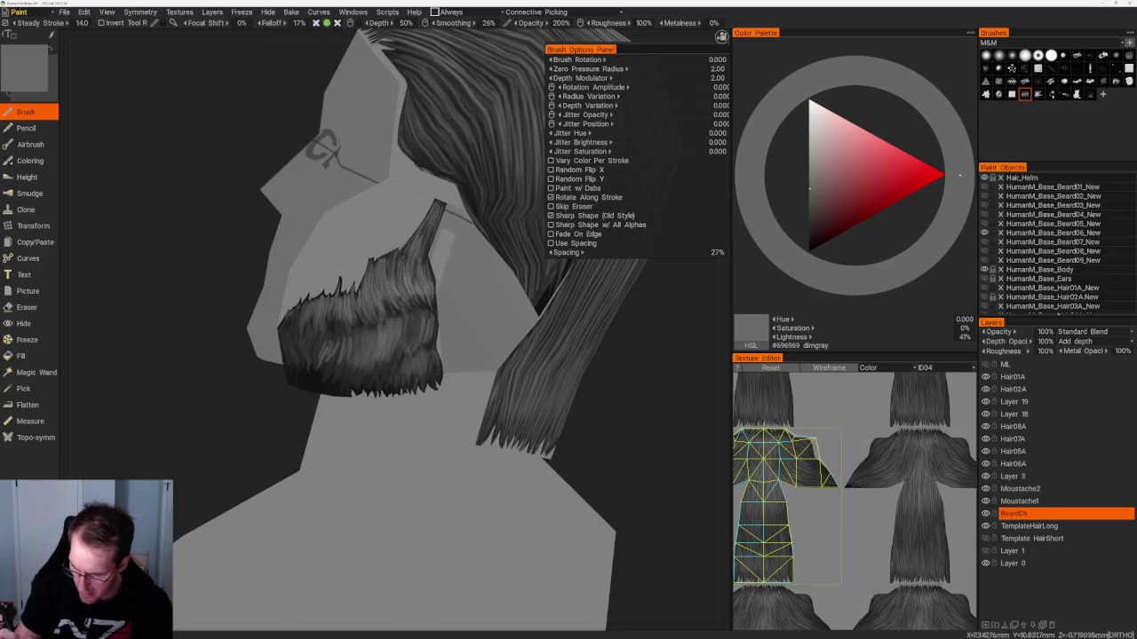
key(v)
key(v)
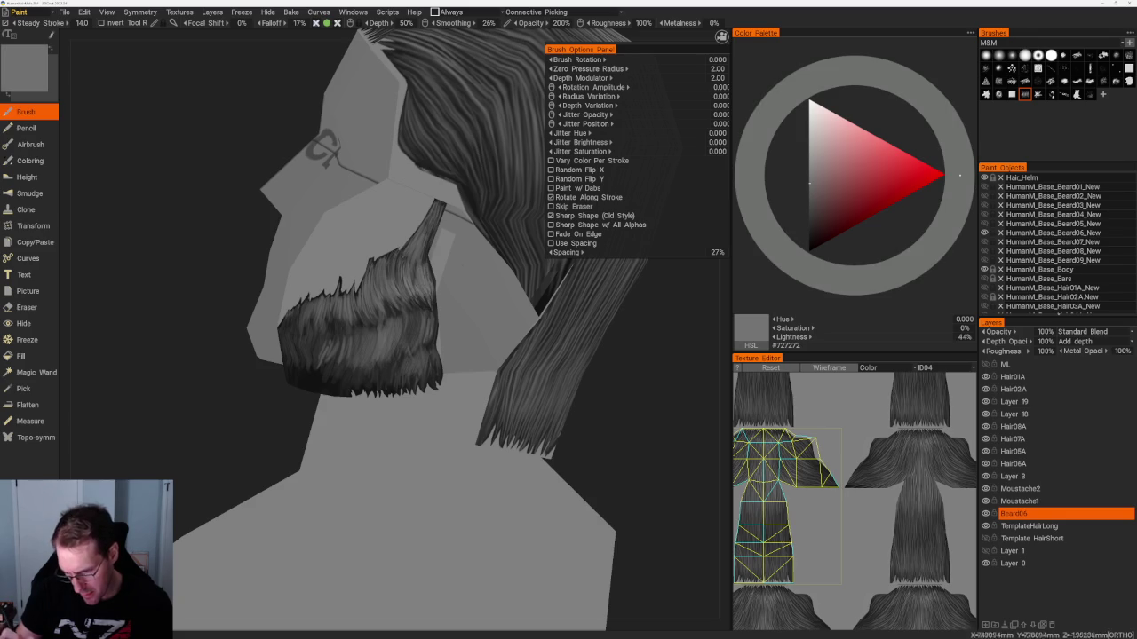
key(v)
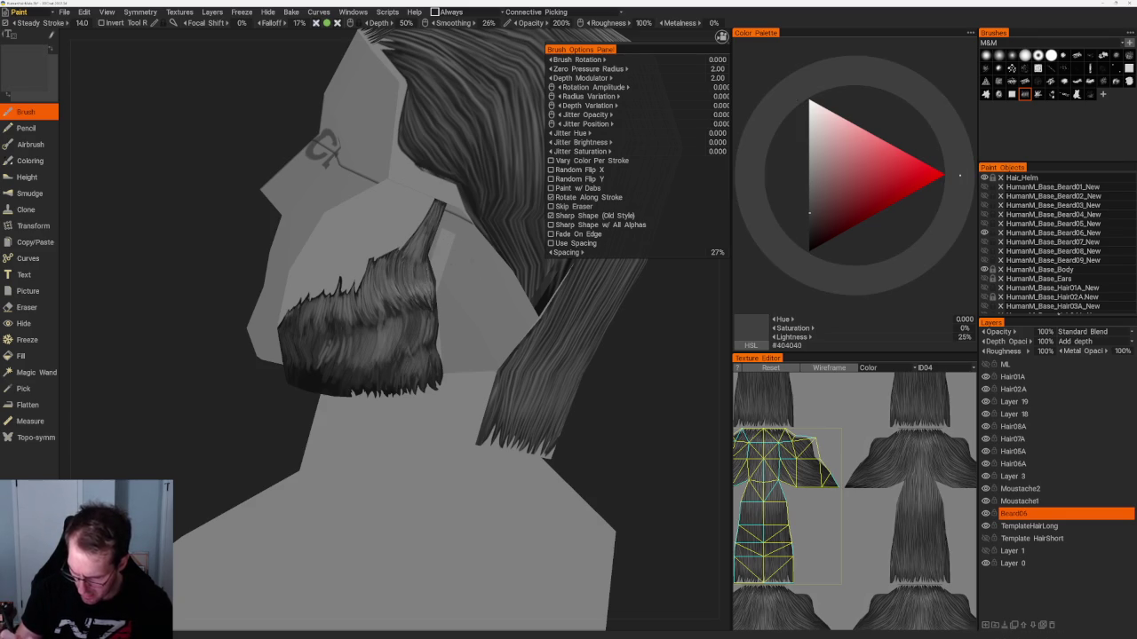
scroll(332, 234, down, 5)
drag(332, 234, 382, 172)
Zoom into the beard and paint darker hair strands along its front edge.
scroll(387, 342, up, 5)
scroll(386, 342, up, 1)
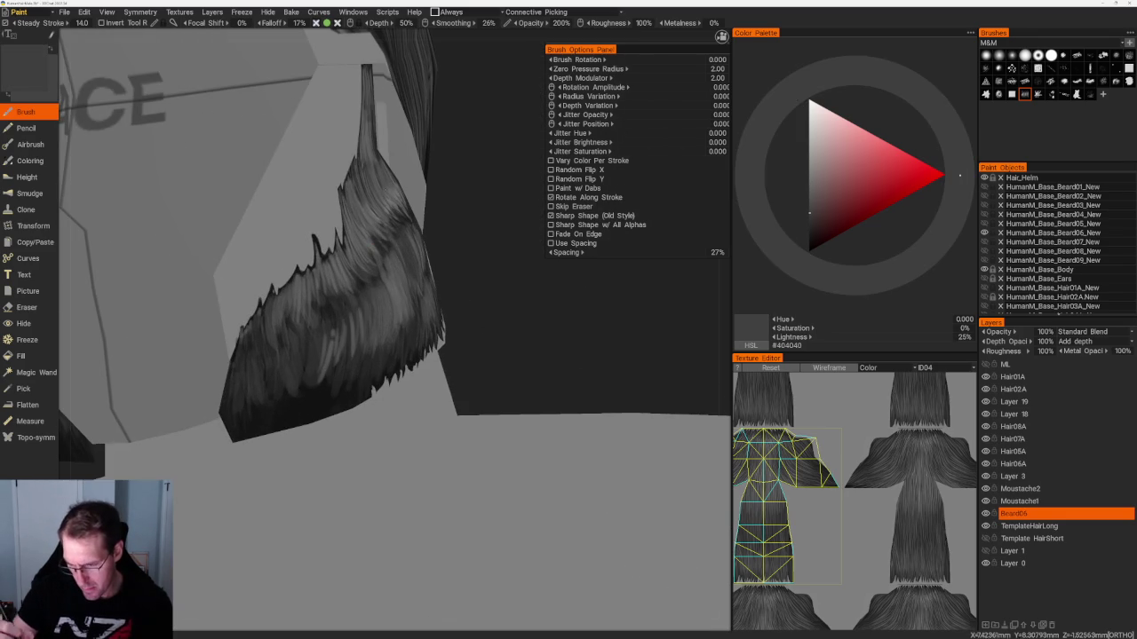
key(v)
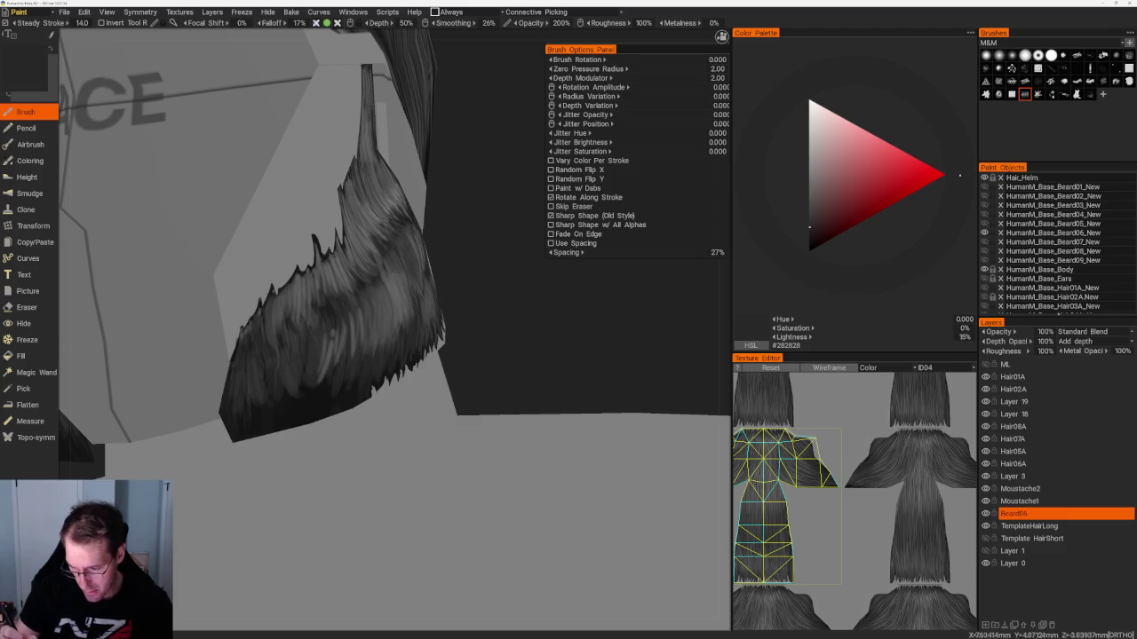
drag(497, 497, 532, 493)
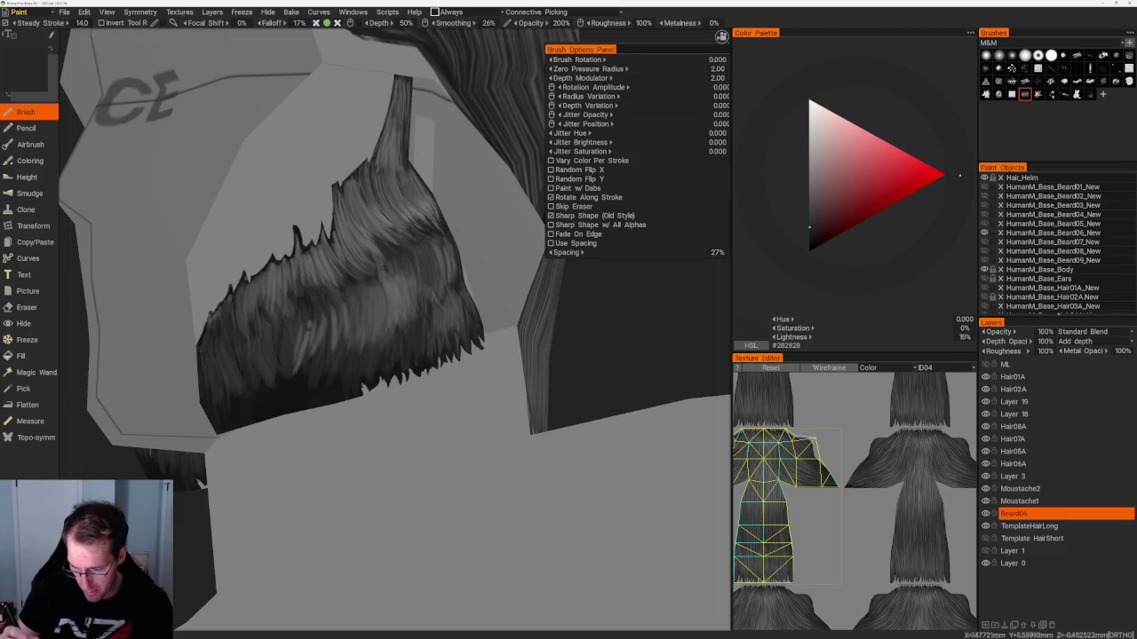
mouse_move(385, 275)
mouse_down()
mouse_move(382, 308)
mouse_move(393, 309)
mouse_up()
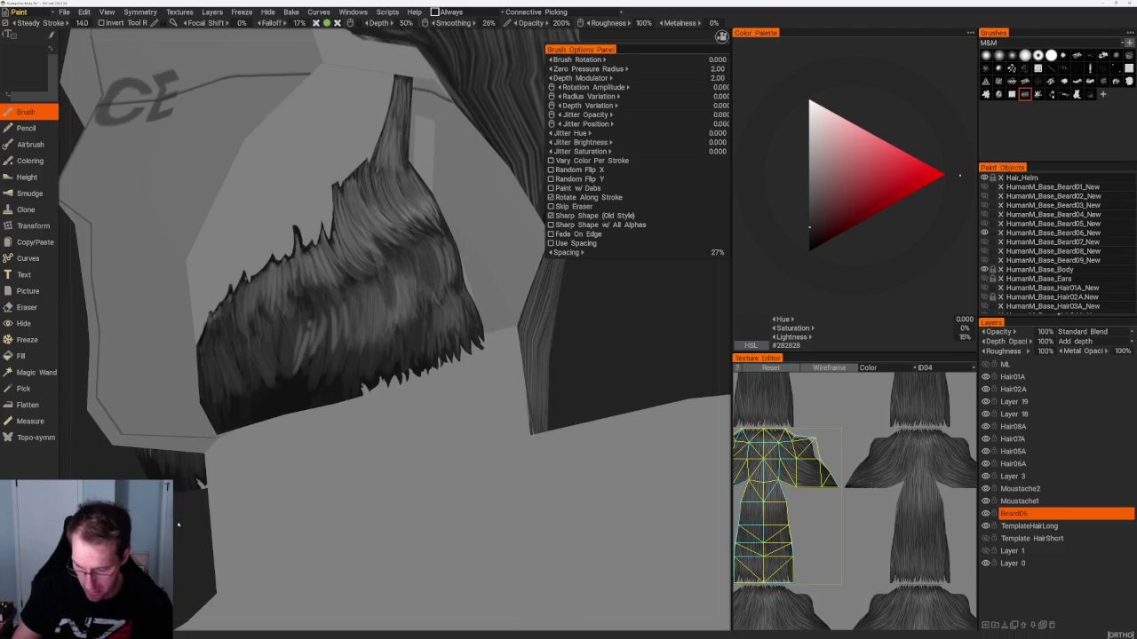
drag(174, 526, 397, 279)
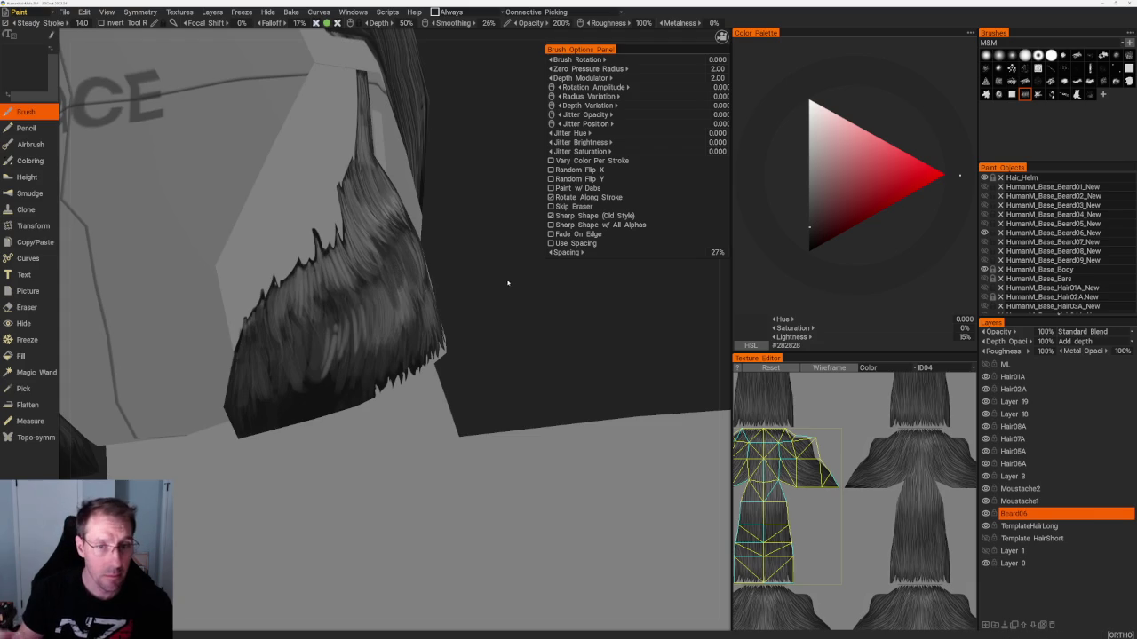
drag(503, 283, 520, 281)
Darken the paint to near-black #151515 and orbit for another angle.
key(v)
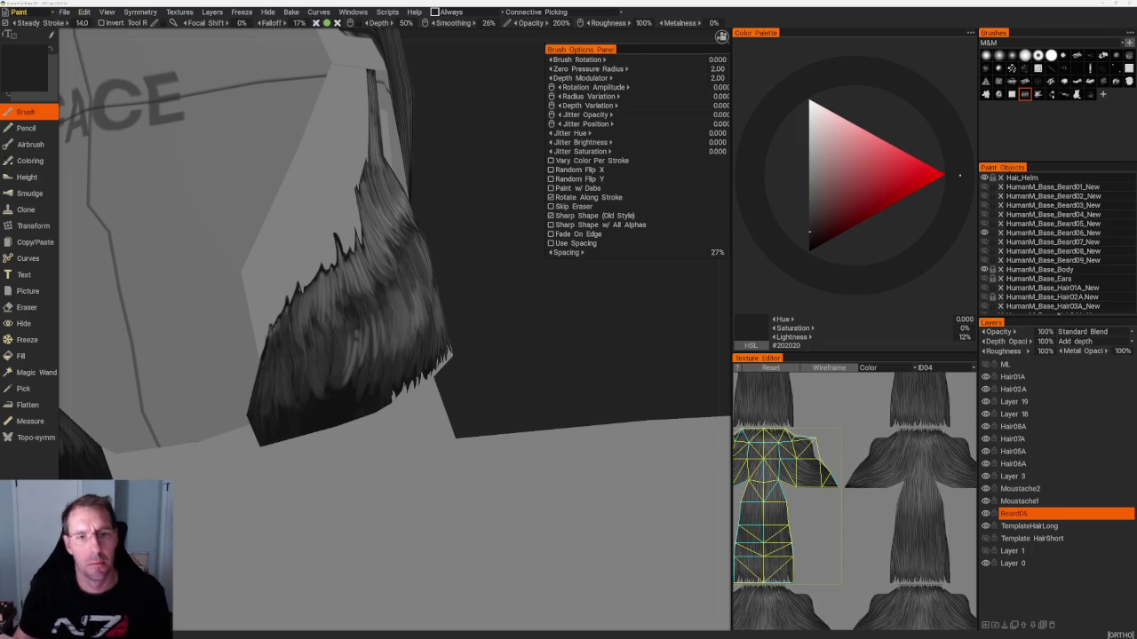
key(v)
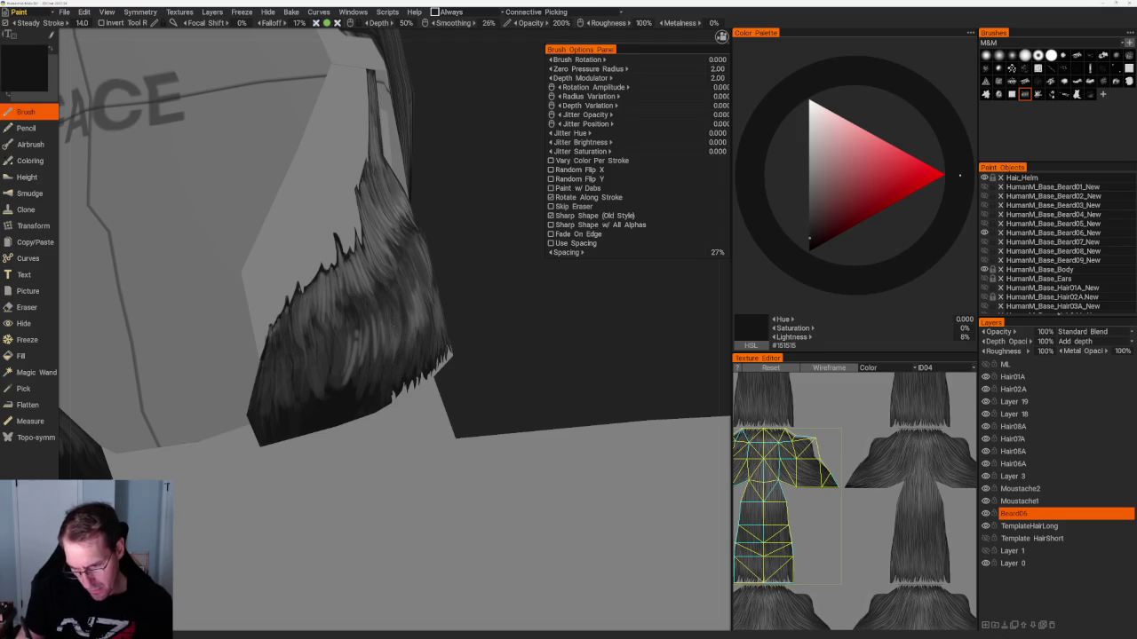
middle_drag(390, 314, 350, 284)
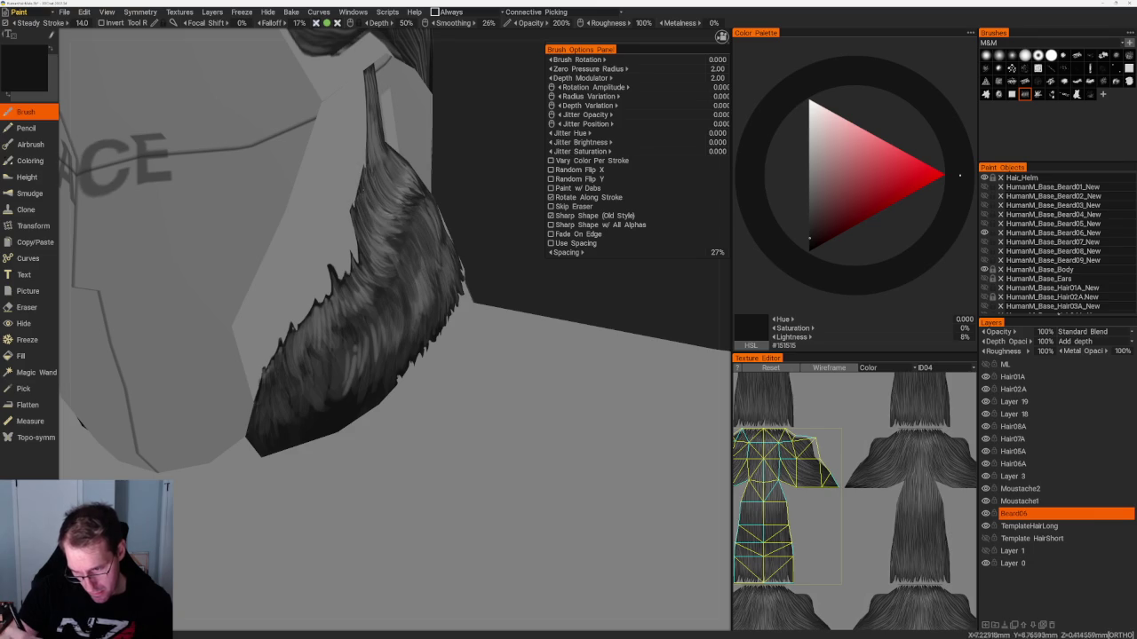
scroll(417, 177, down, 3)
scroll(418, 177, down, 4)
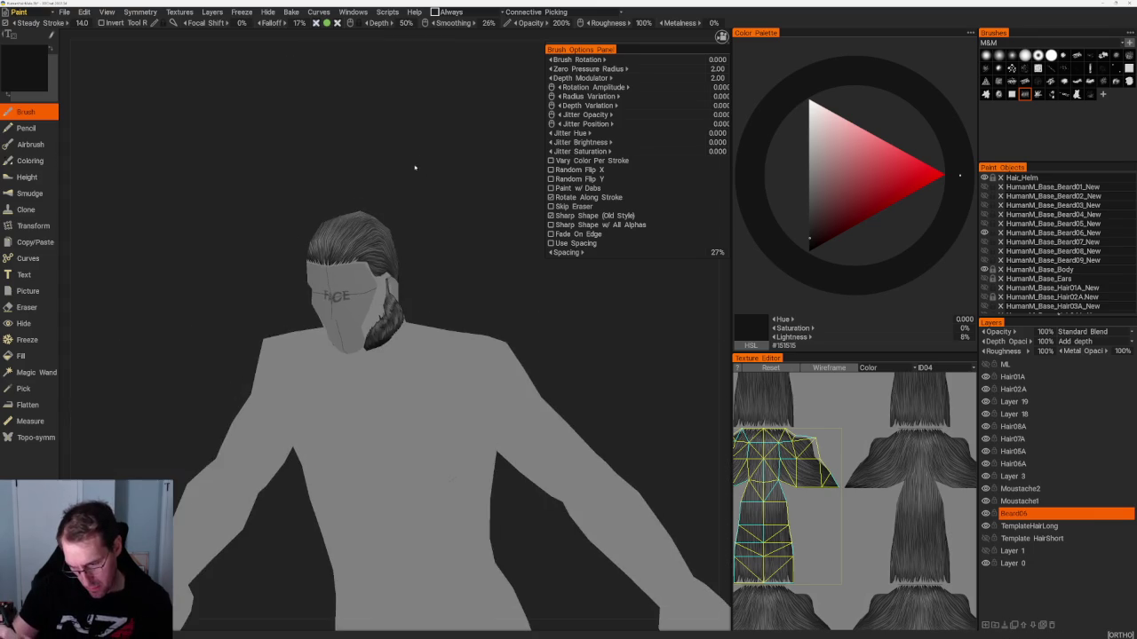
Orbit around the beard and sample medium and slightly lighter greys.
scroll(347, 297, up, 3)
scroll(347, 297, up, 3)
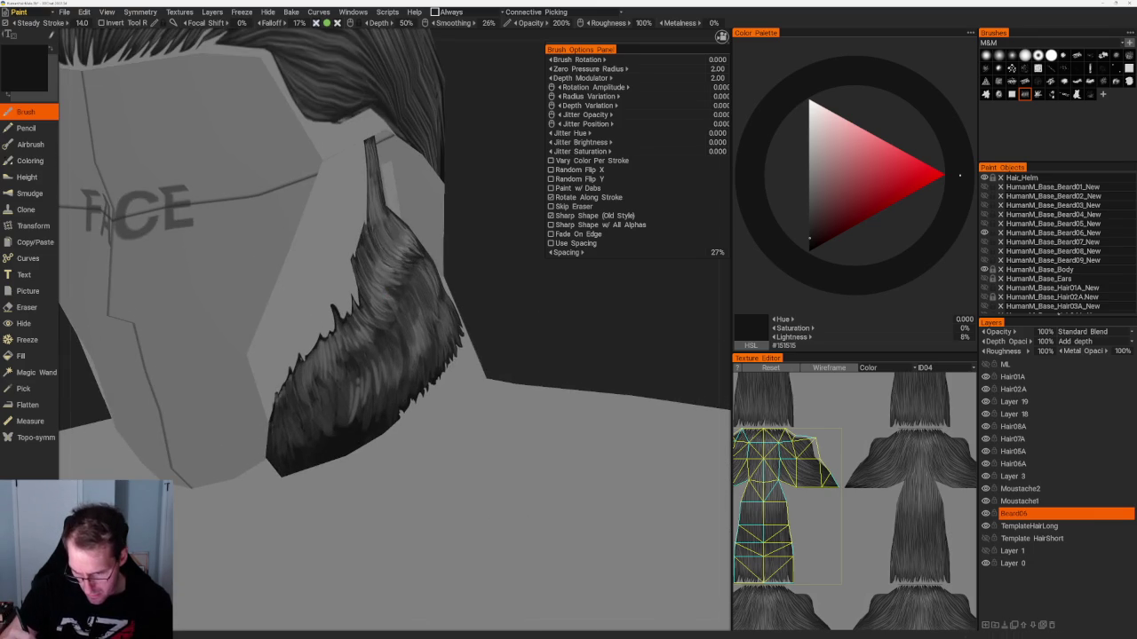
mouse_move(459, 249)
alt+mouse_down()
mouse_move(266, 171)
mouse_move(292, 183)
alt+mouse_up()
scroll(267, 172, down, 5)
scroll(292, 183, up, 5)
key(v)
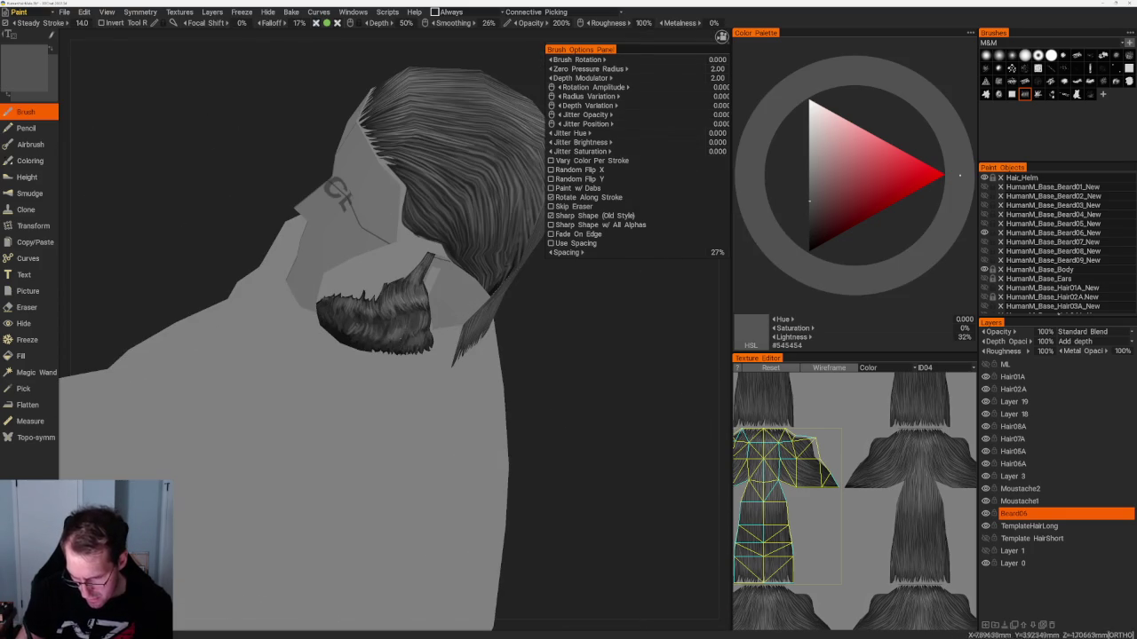
key(v)
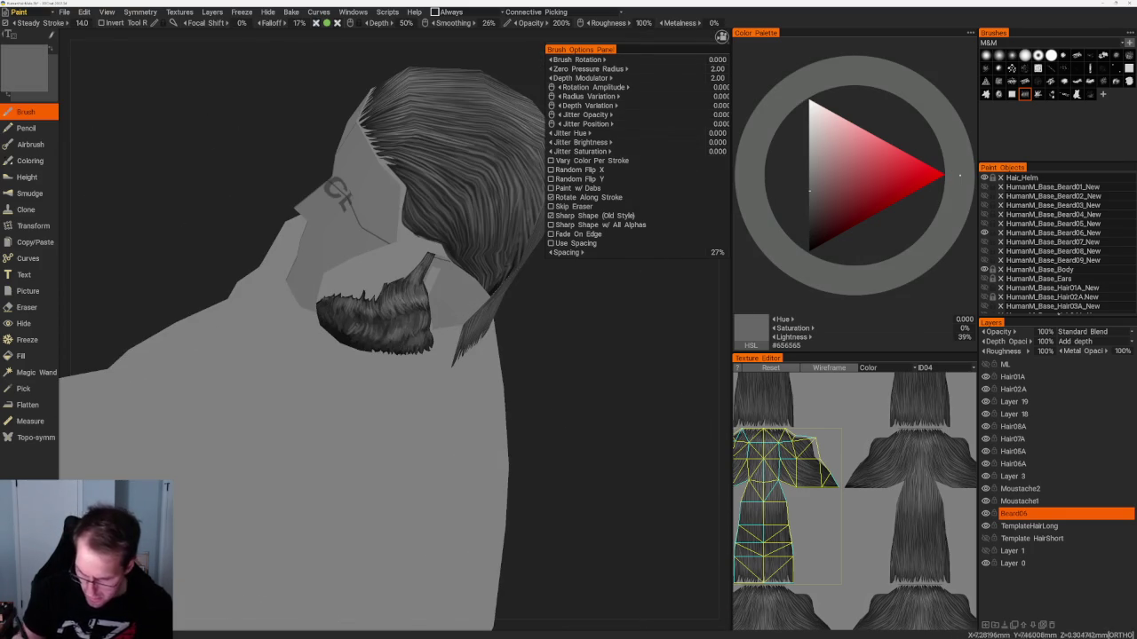
View the face from the front and side, sampling a lighter grey from the hair.
alt+drag(544, 401, 571, 364)
scroll(571, 363, up, 3)
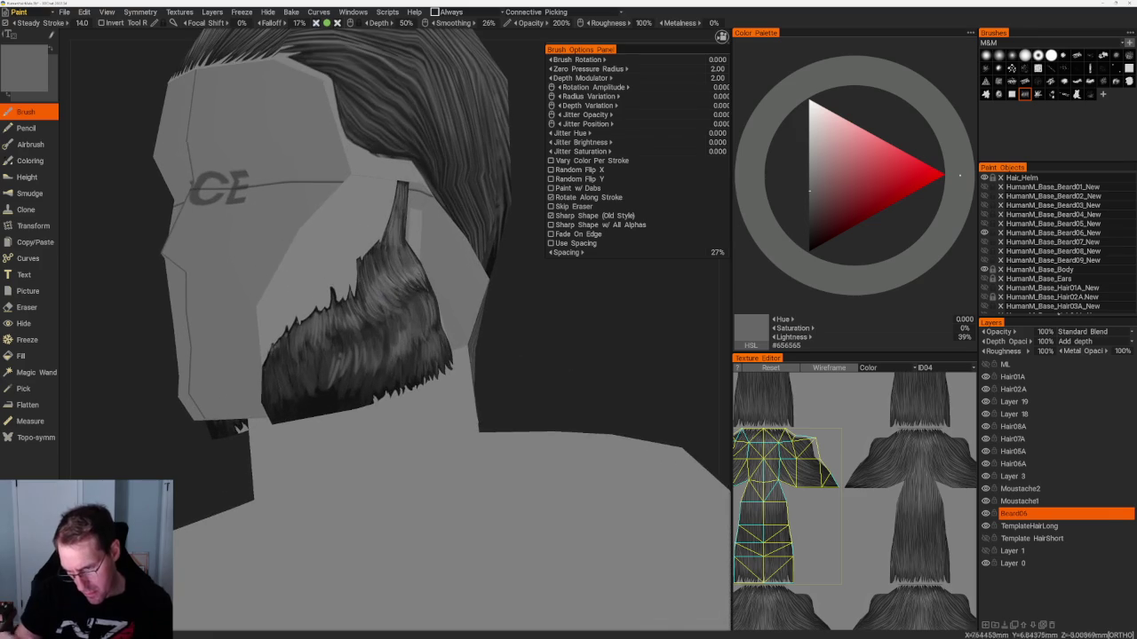
key(v)
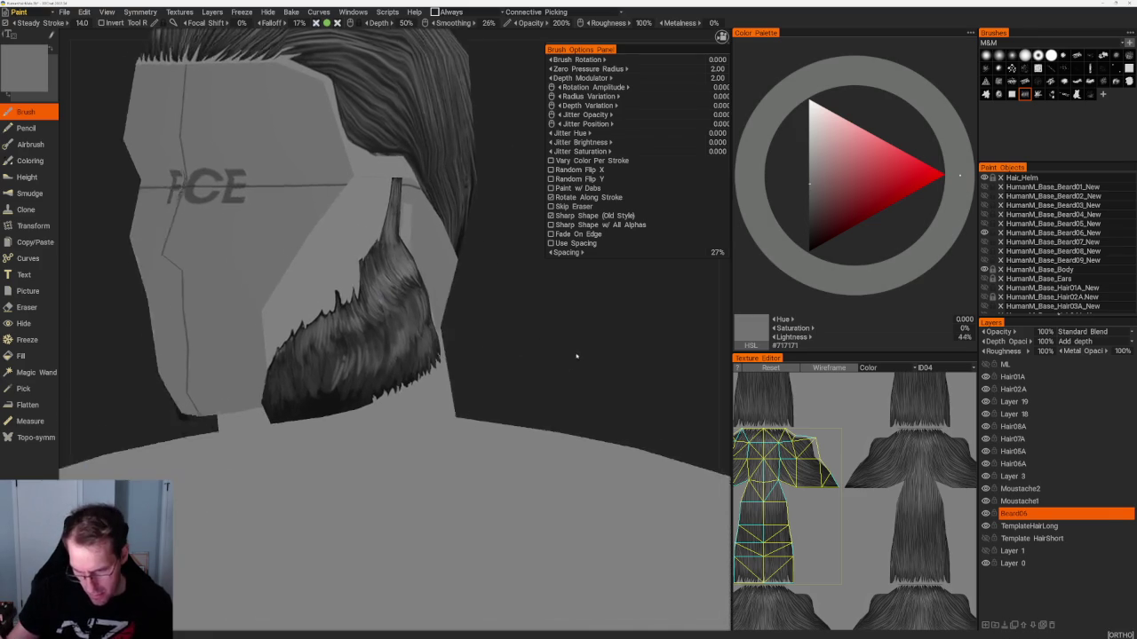
scroll(575, 353, down, 5)
alt+drag(462, 221, 427, 266)
scroll(451, 329, up, 5)
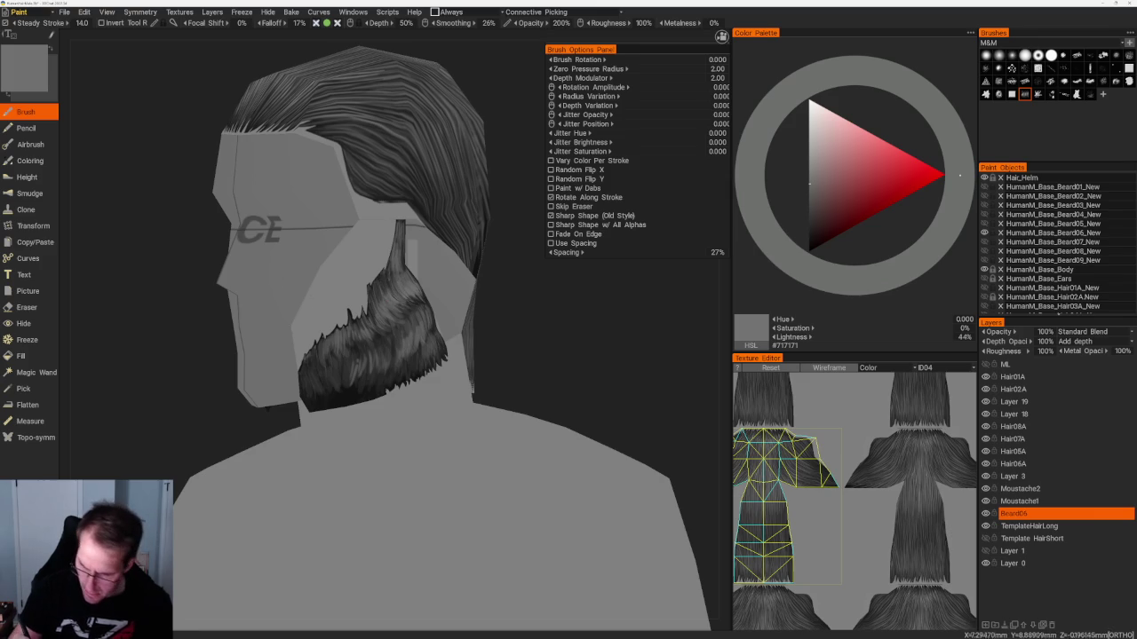
Sample successively darker greys from the beard until near-black #1A1A1A is active.
key(v)
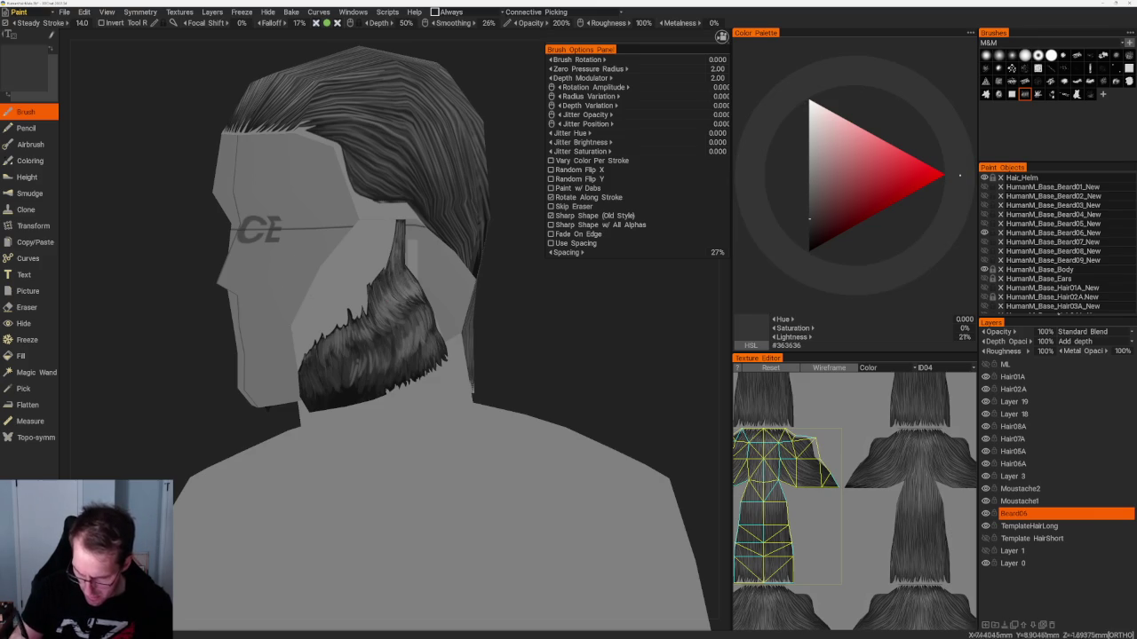
key(v)
key(v)
scroll(502, 315, up, 3)
key(v)
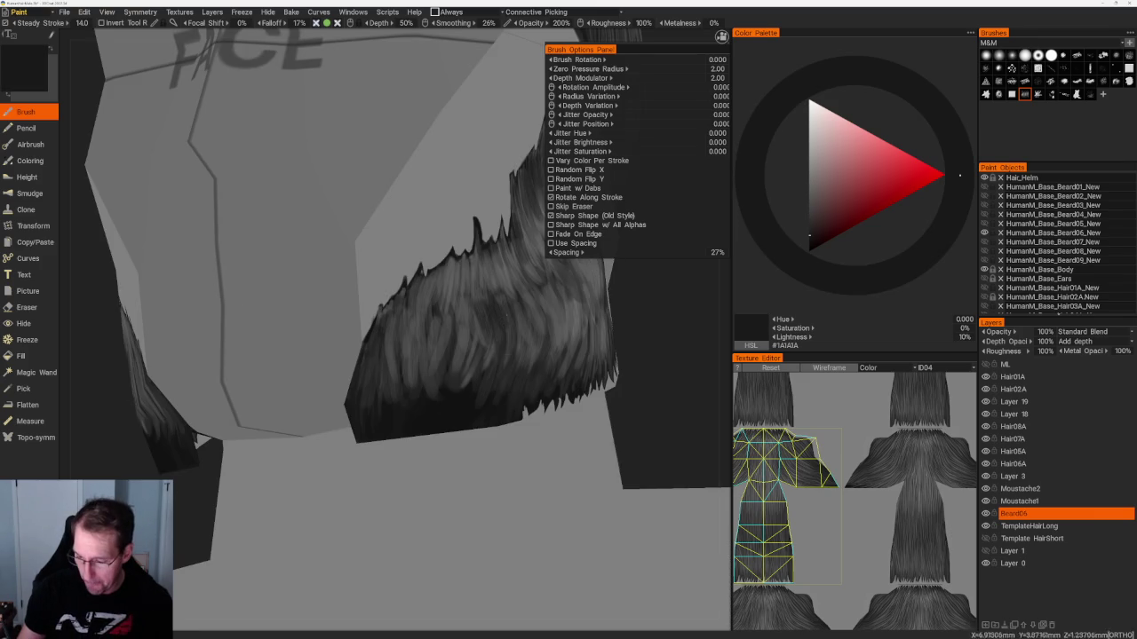
Paint lighter strands, then dark strands, on both mirrored beard strips.
scroll(501, 316, down, 3)
scroll(502, 315, up, 3)
key(v)
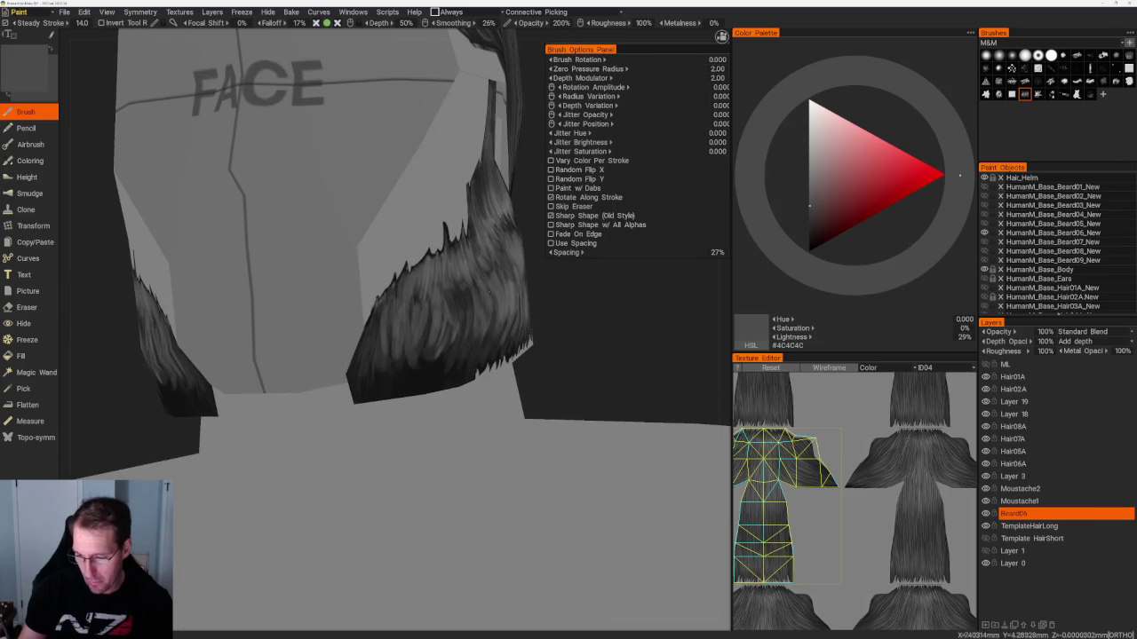
middle_drag(463, 318, 457, 294)
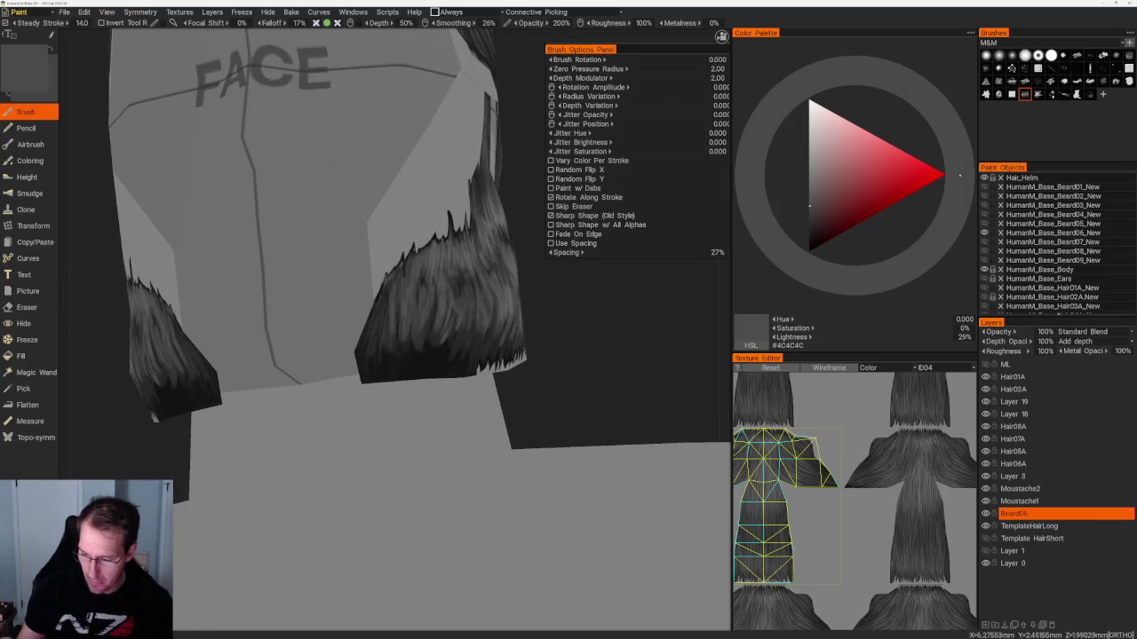
mouse_move(448, 313)
mouse_down()
mouse_move(450, 338)
mouse_move(418, 302)
mouse_up()
middle_drag(422, 306, 422, 300)
key(v)
drag(422, 302, 423, 352)
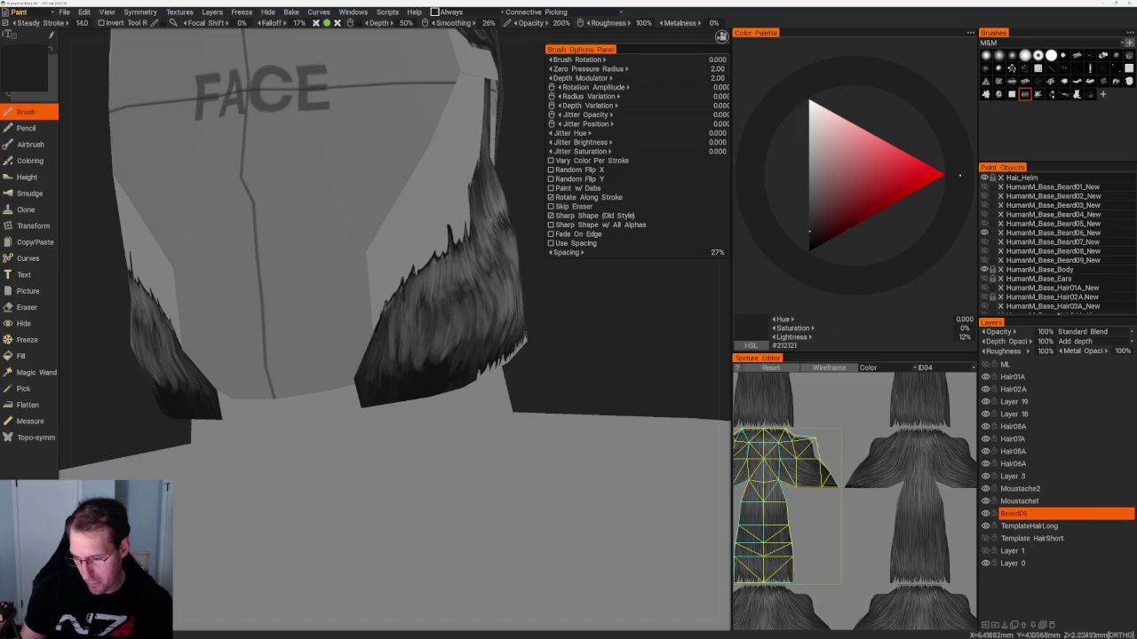
Orbit to the side beard strip, sampling dark, mid and lighter greys.
key(v)
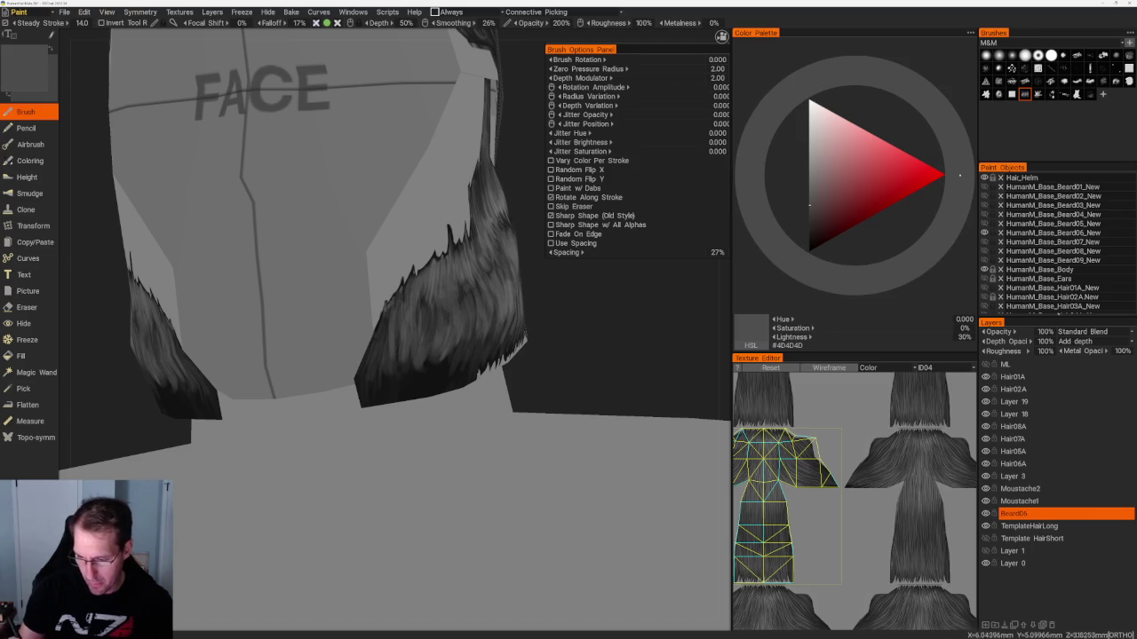
key(v)
middle_drag(424, 302, 595, 331)
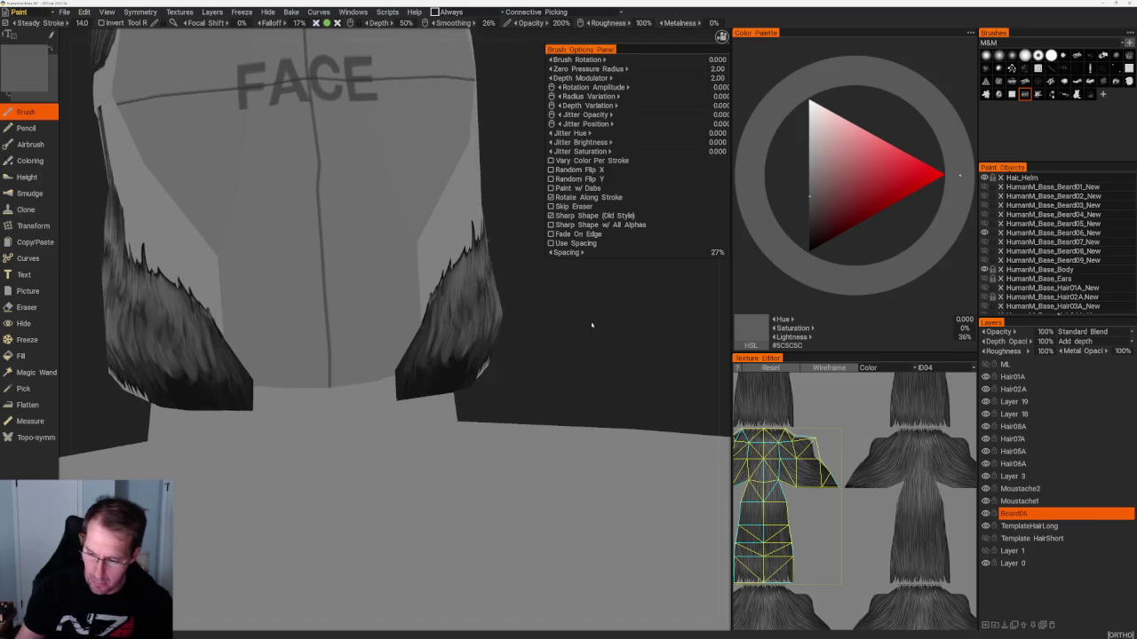
mouse_move(453, 307)
middle_down()
mouse_move(418, 320)
mouse_move(440, 315)
middle_up()
key(v)
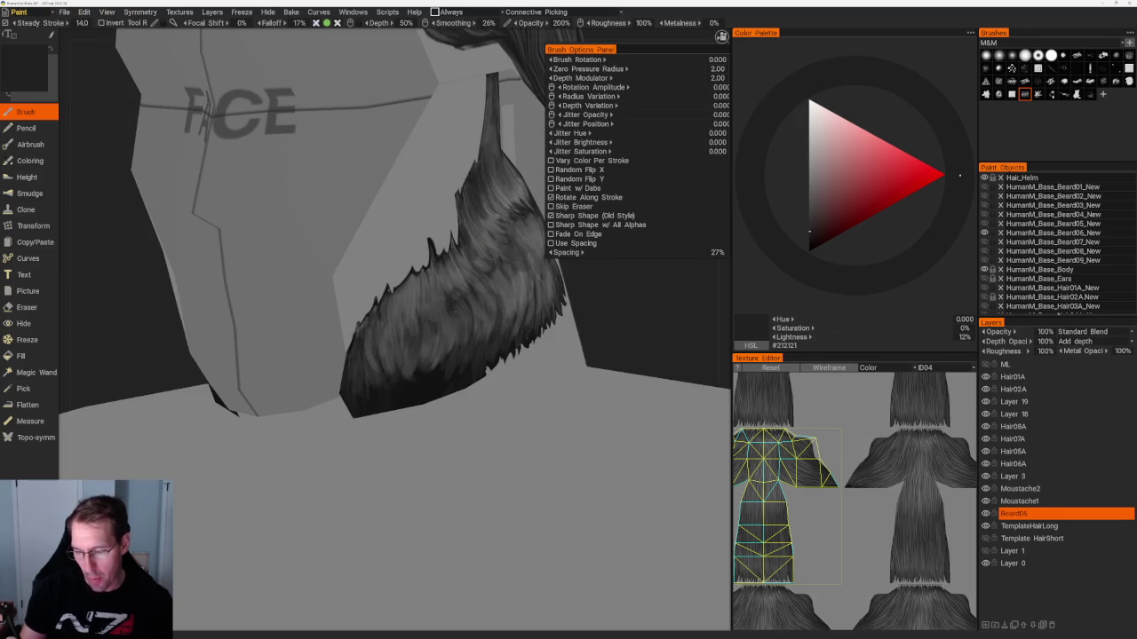
middle_drag(577, 289, 619, 281)
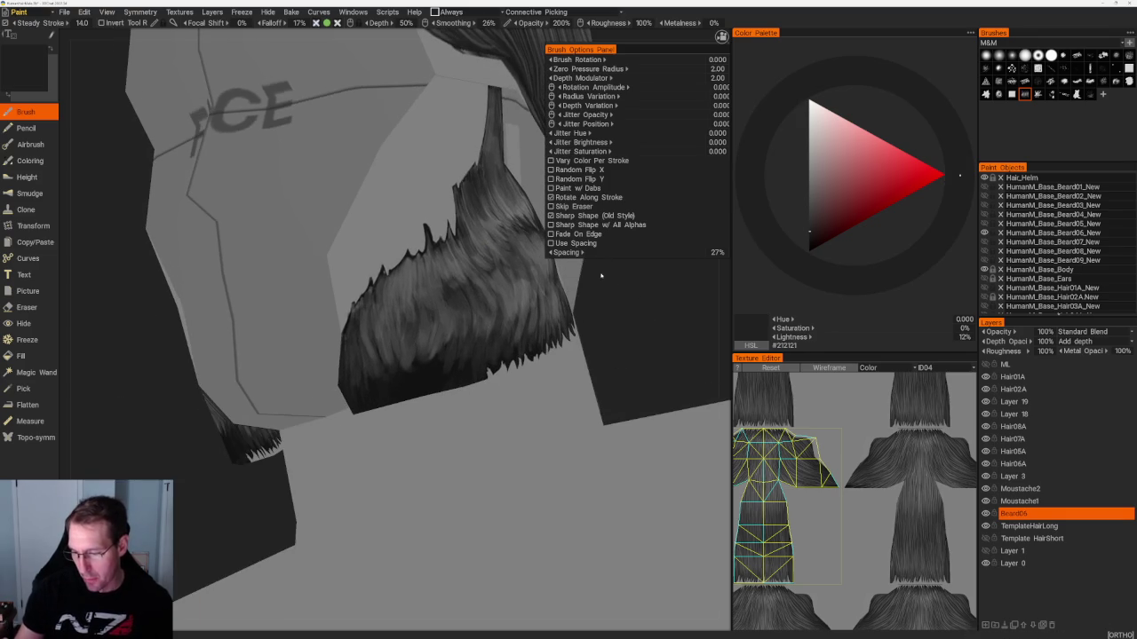
key(v)
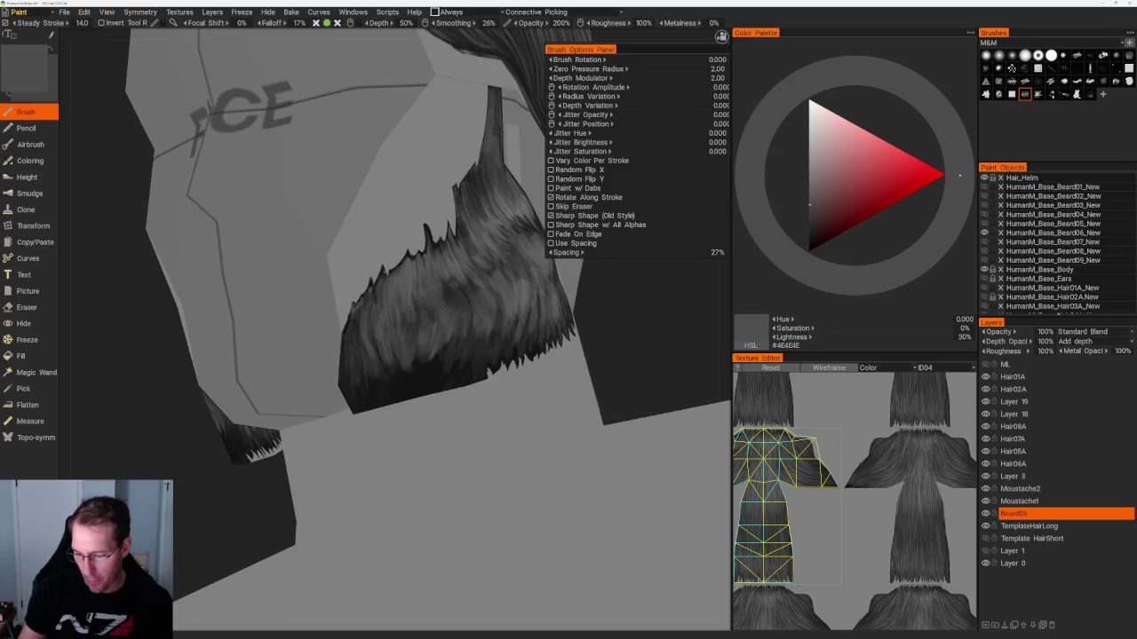
key(v)
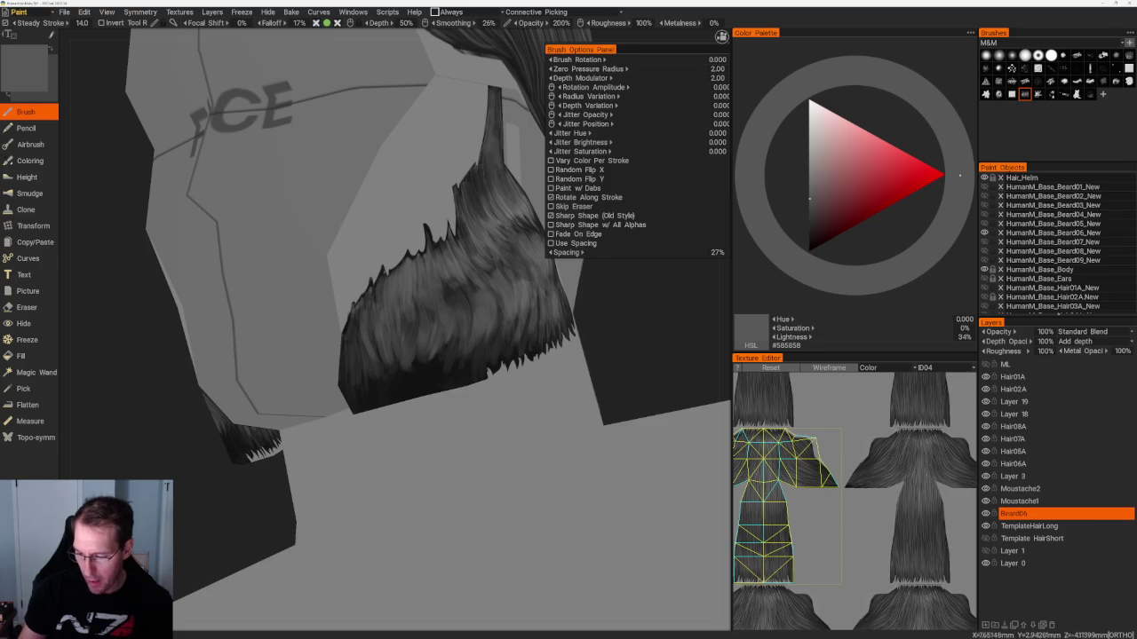
Paint darker strands underneath and lighter strands on the right beard piece.
middle_drag(469, 341, 502, 289)
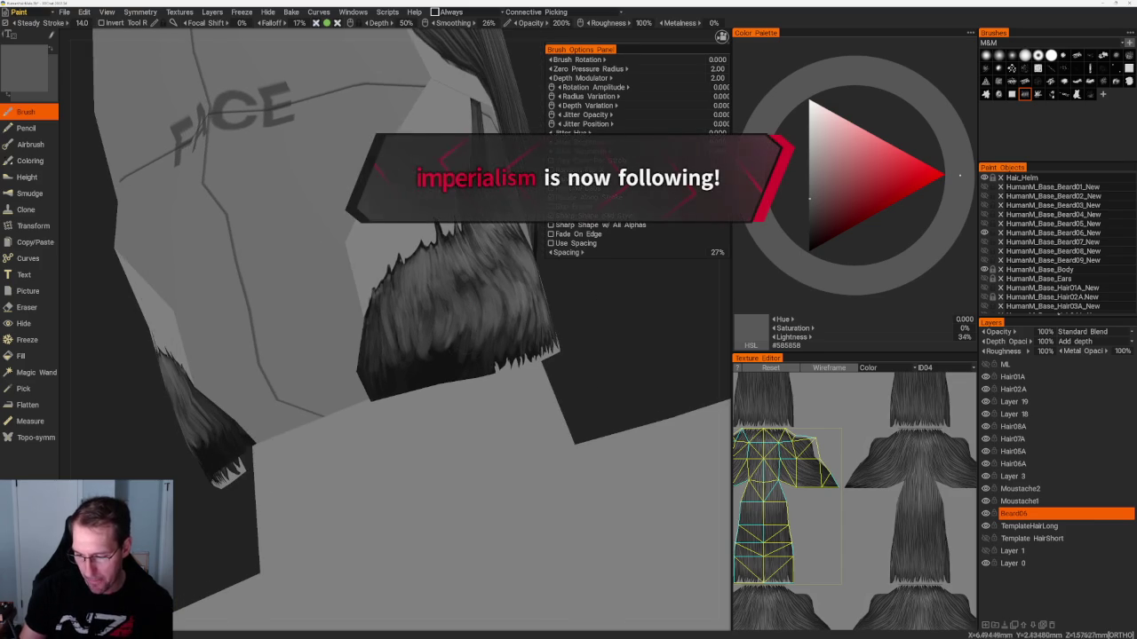
middle_drag(440, 354, 487, 317)
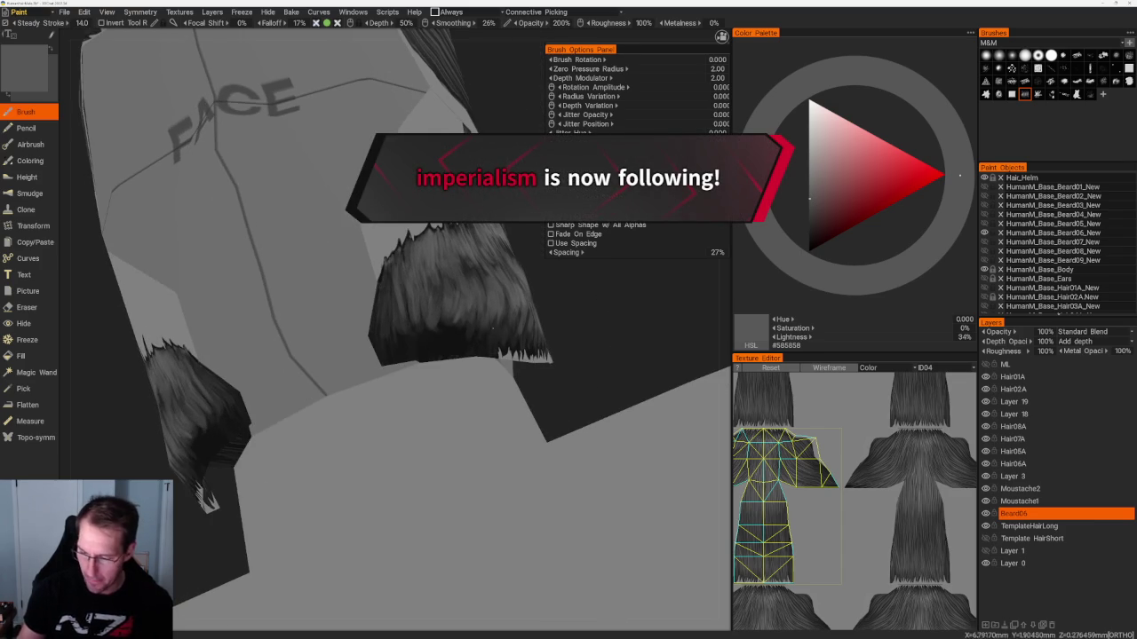
drag(487, 317, 479, 342)
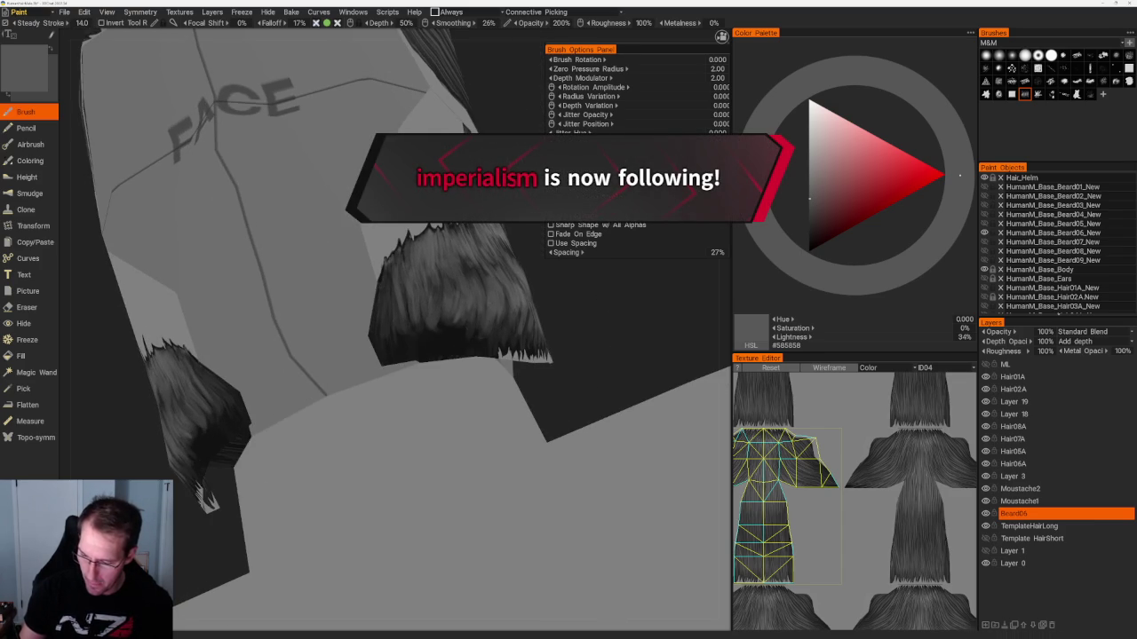
key(v)
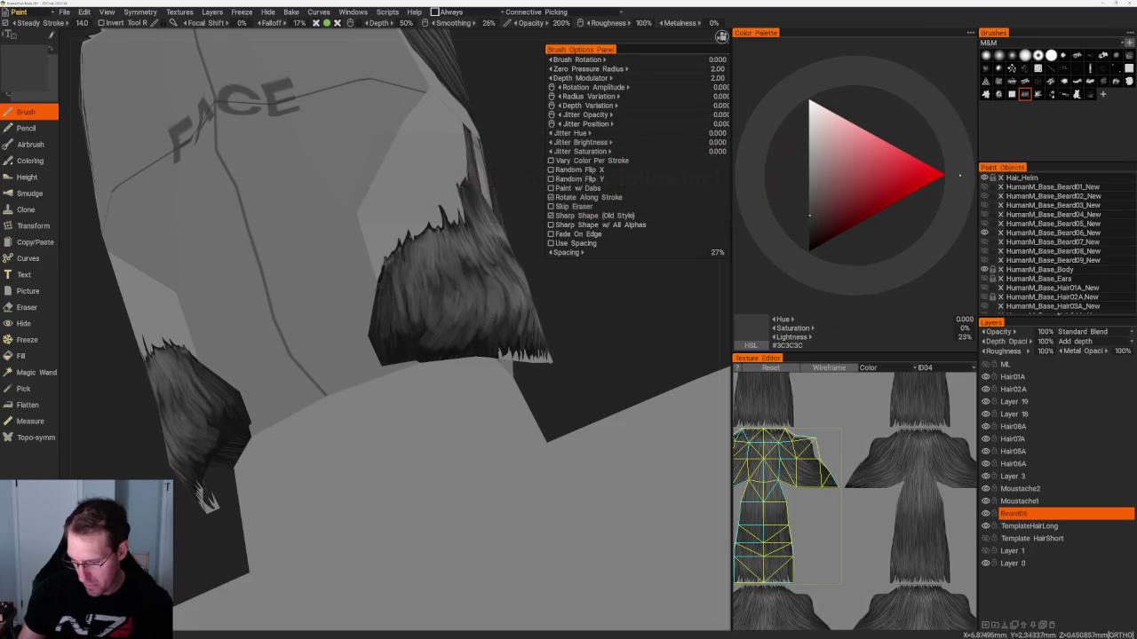
middle_drag(612, 317, 617, 323)
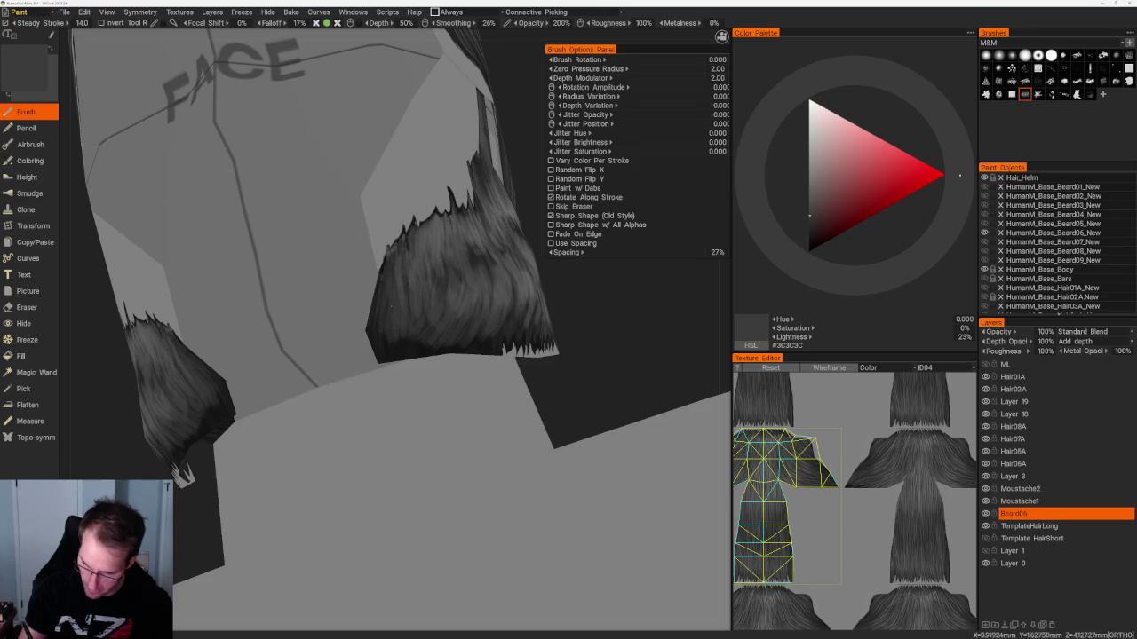
key(v)
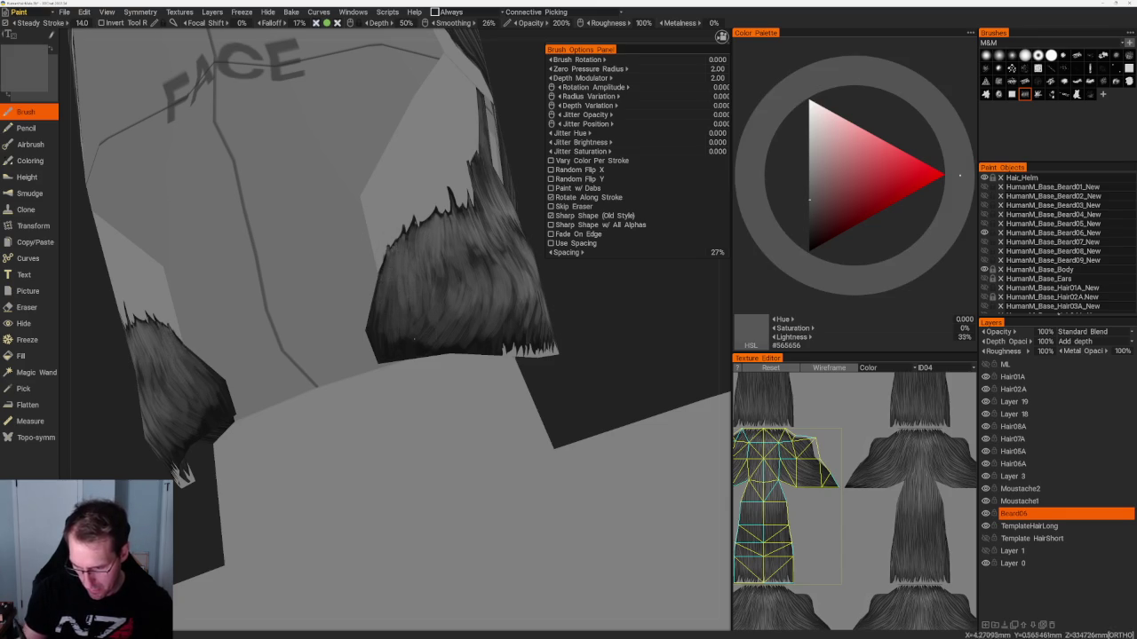
mouse_move(397, 288)
mouse_down()
mouse_move(373, 333)
mouse_move(388, 342)
mouse_up()
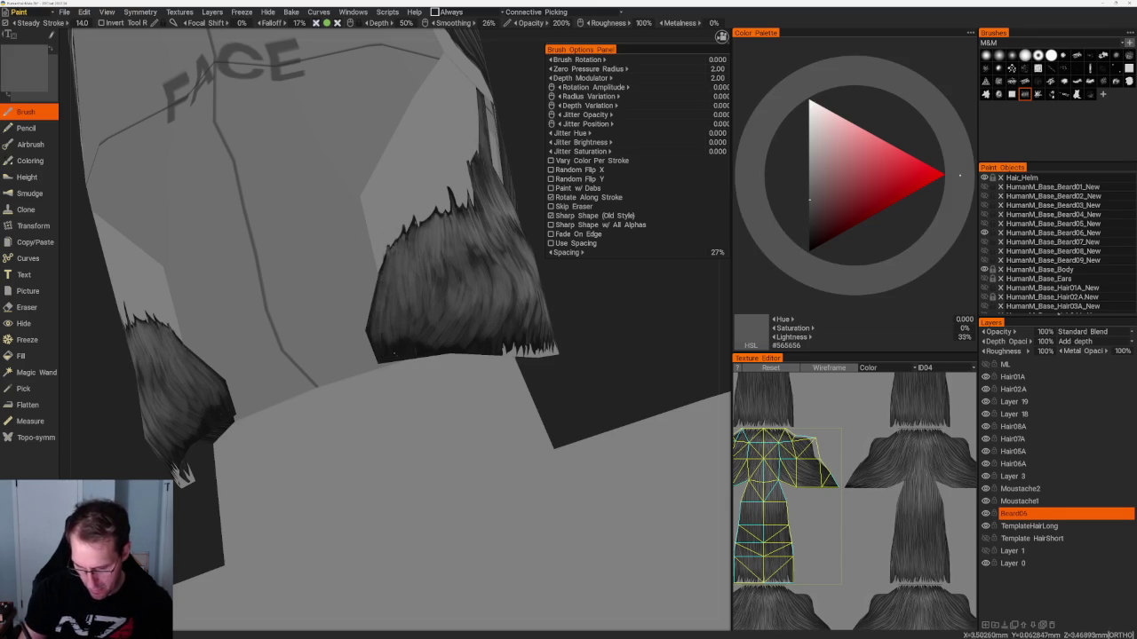
Orbit around both beard pieces, sampling near-black and mid-dark greys.
key(v)
drag(576, 307, 485, 185)
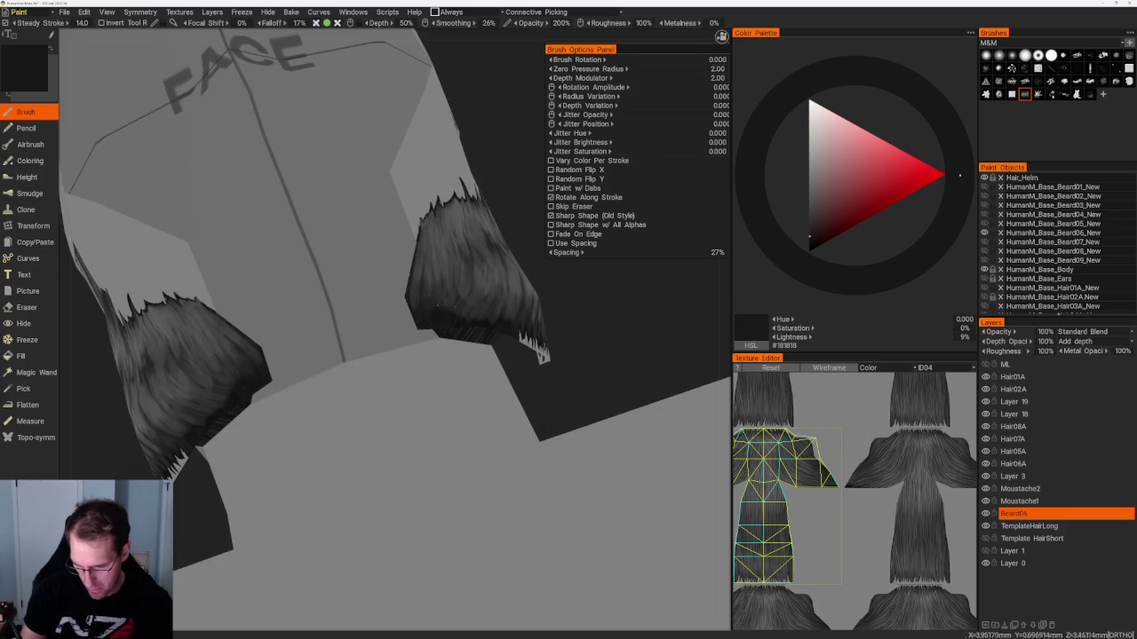
key(v)
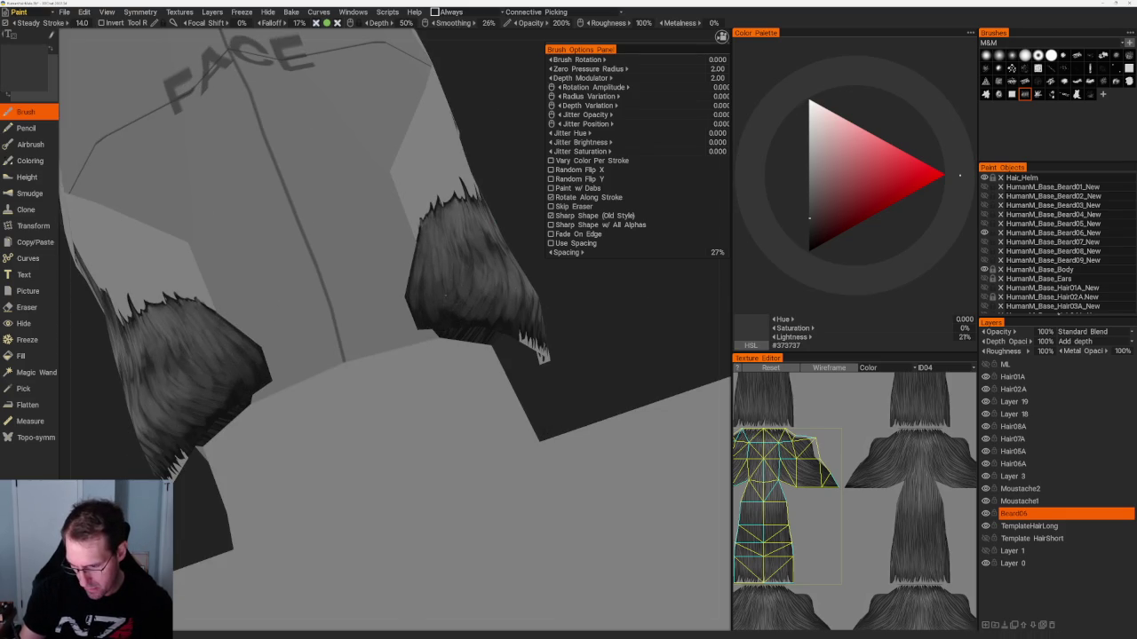
drag(231, 393, 568, 320)
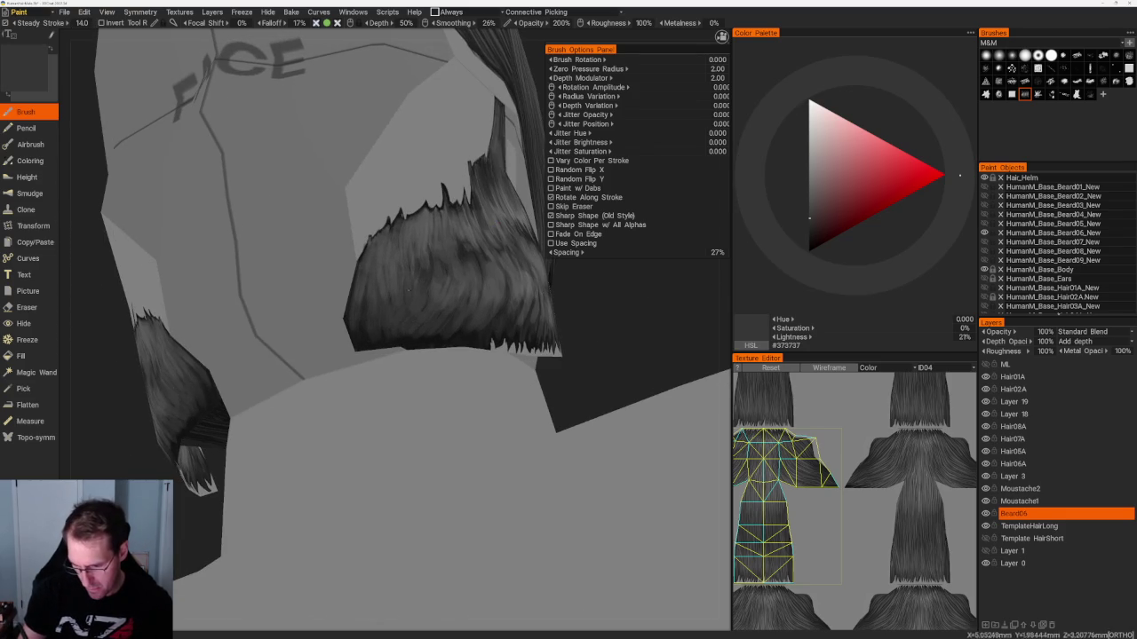
key(v)
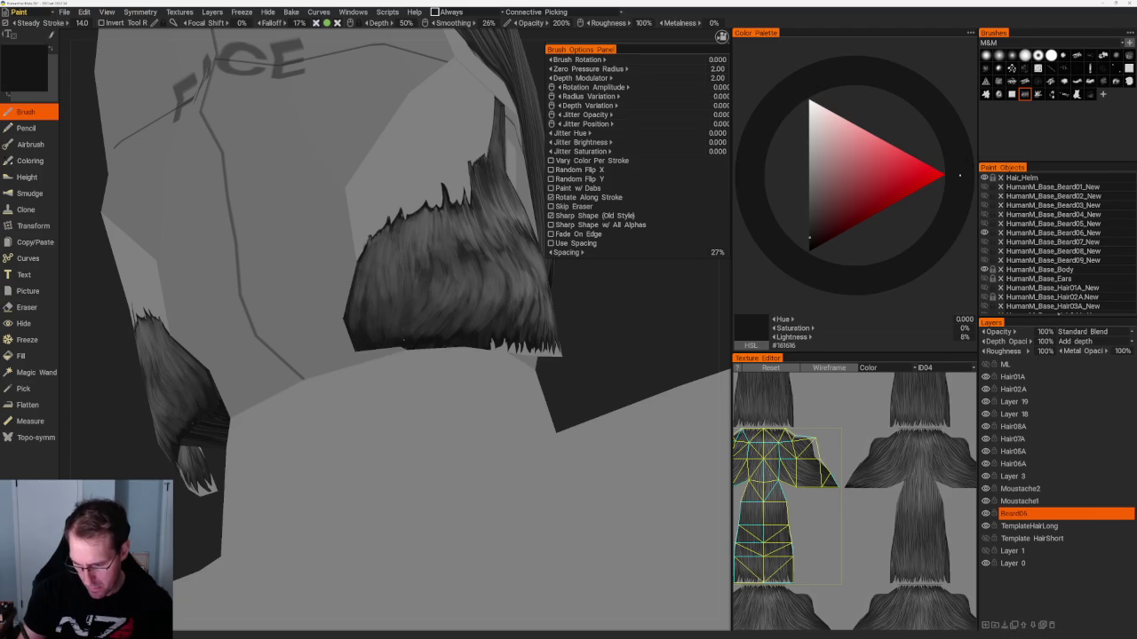
drag(638, 361, 475, 310)
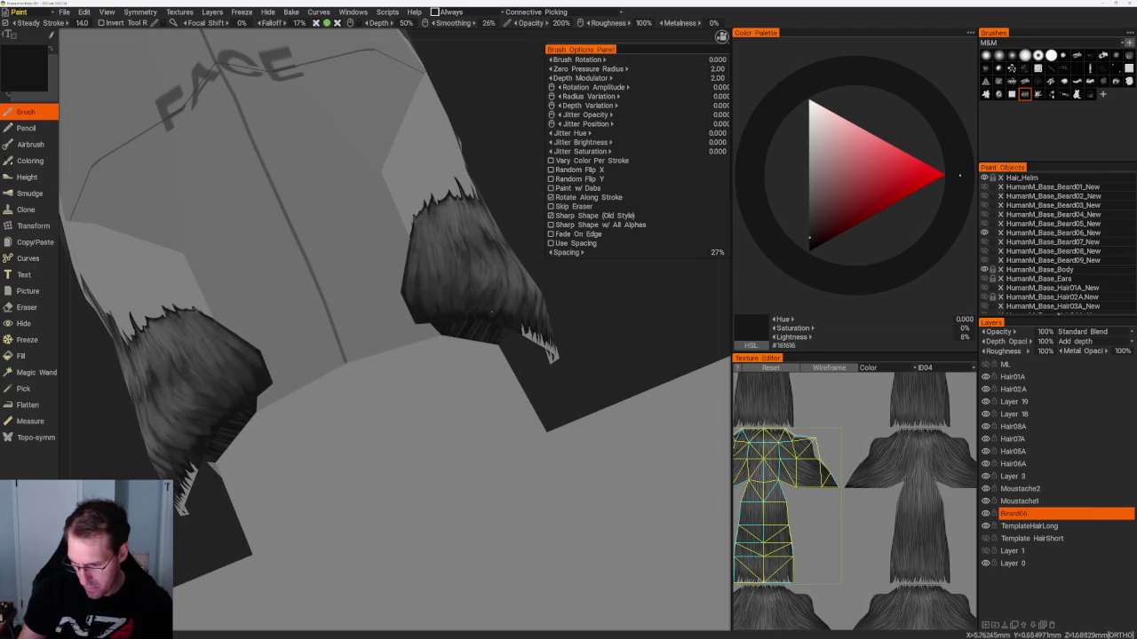
mouse_move(576, 324)
mouse_down()
mouse_move(502, 330)
mouse_move(590, 313)
mouse_up()
key(v)
key(v)
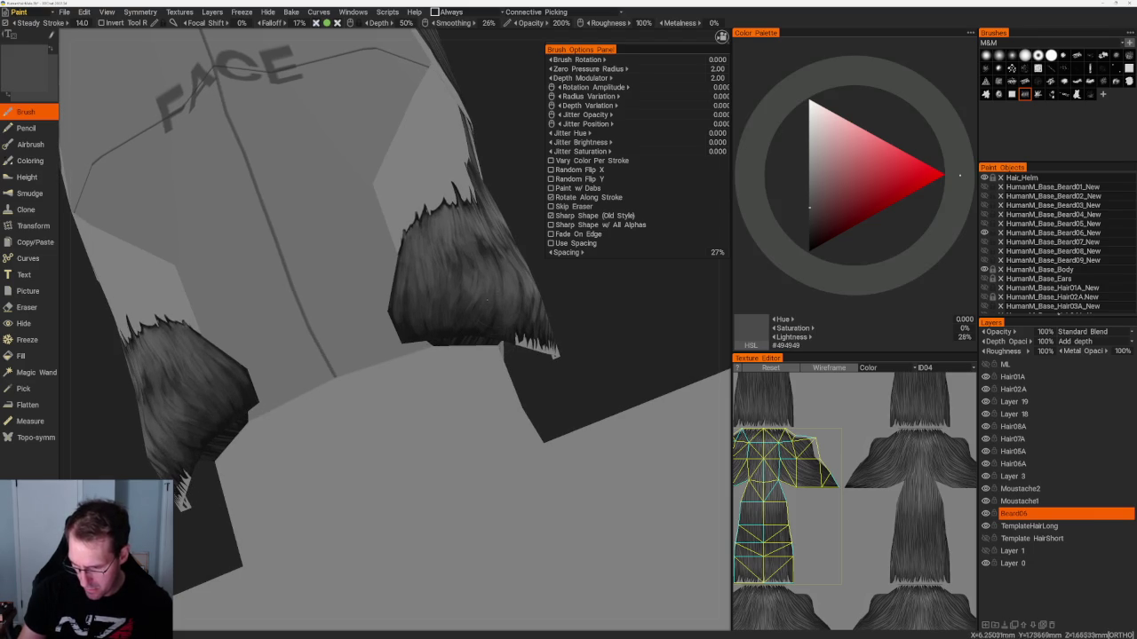
Zoom onto the beard texture, pick dark grey #262626, and orbit back out.
scroll(519, 298, down, 2)
scroll(532, 286, down, 3)
drag(532, 286, 429, 284)
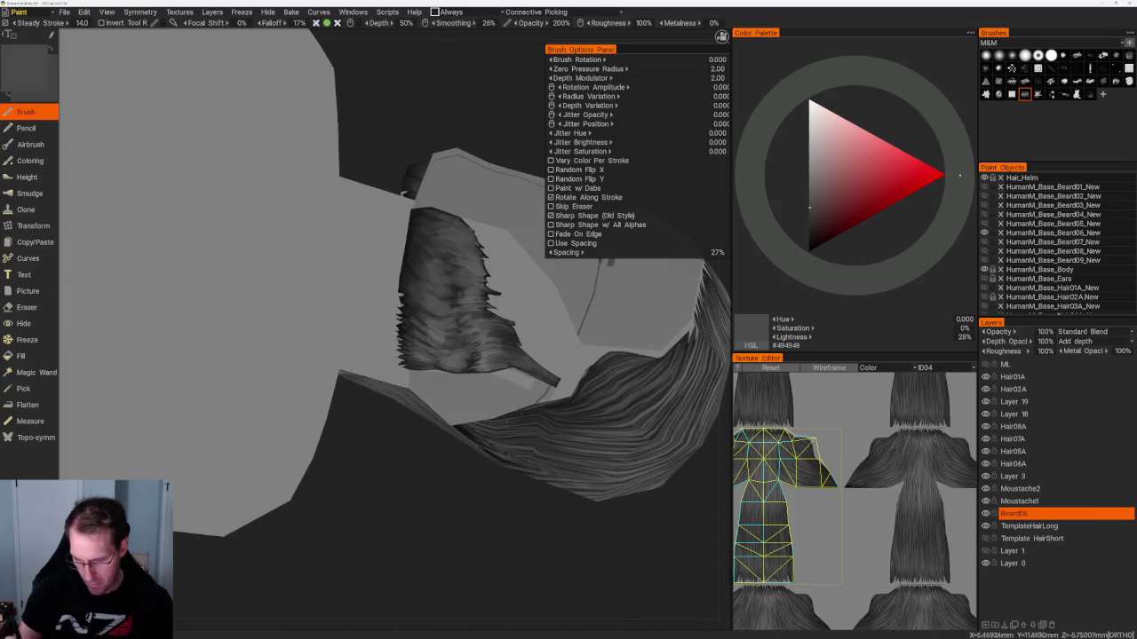
scroll(429, 284, up, 3)
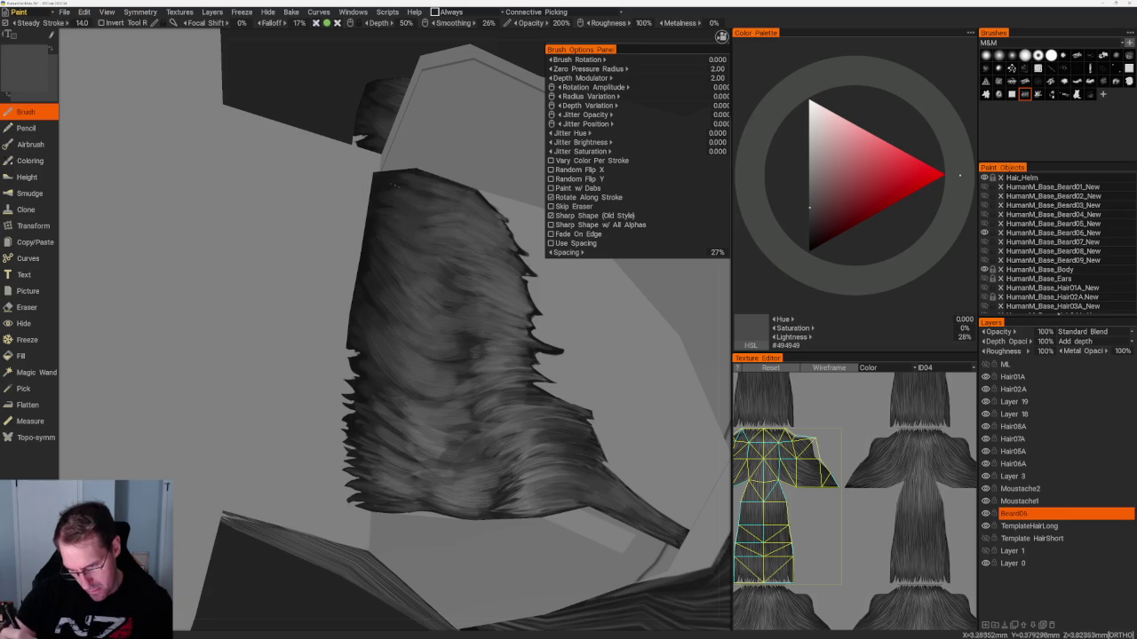
key(v)
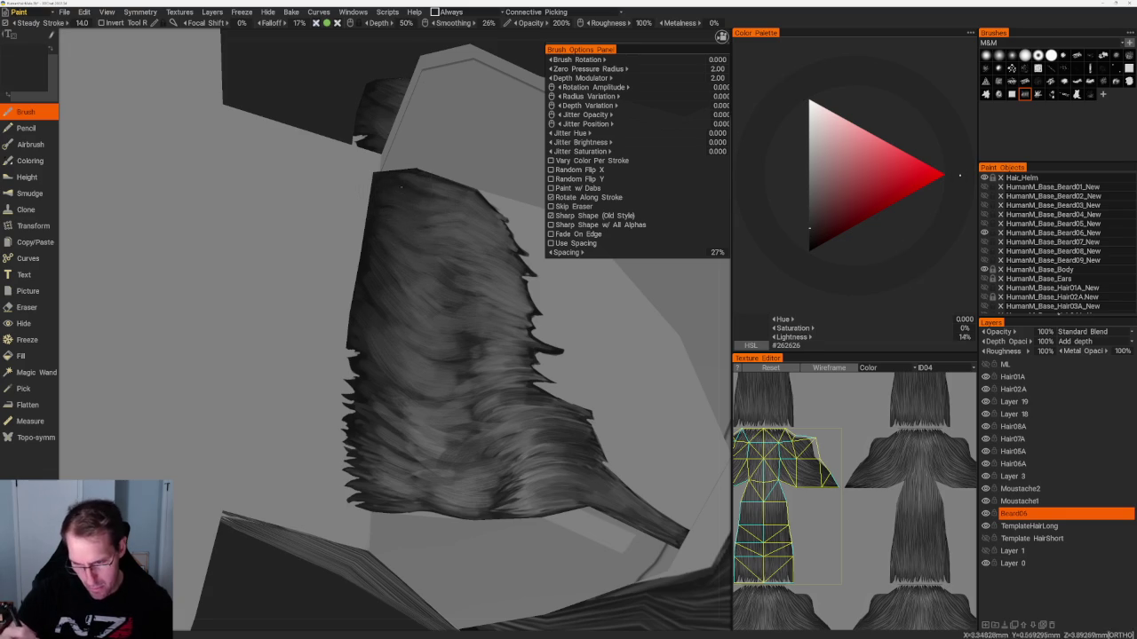
scroll(427, 190, down, 5)
drag(483, 294, 436, 228)
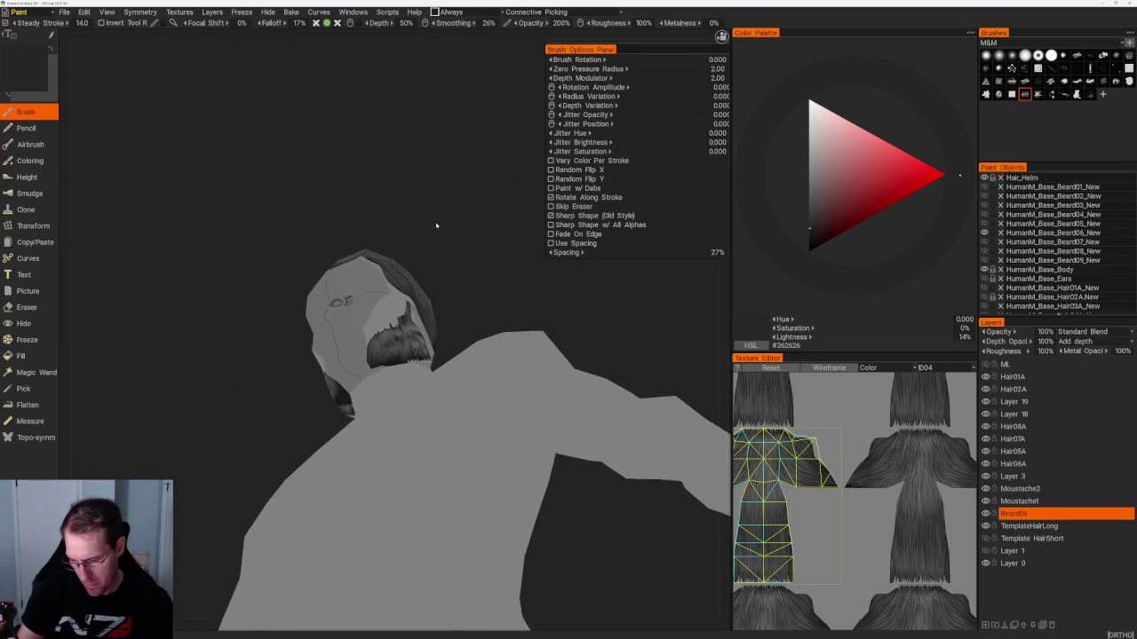
Orbit around the face and beard, sampling lighter greys for highlights.
scroll(436, 228, up, 5)
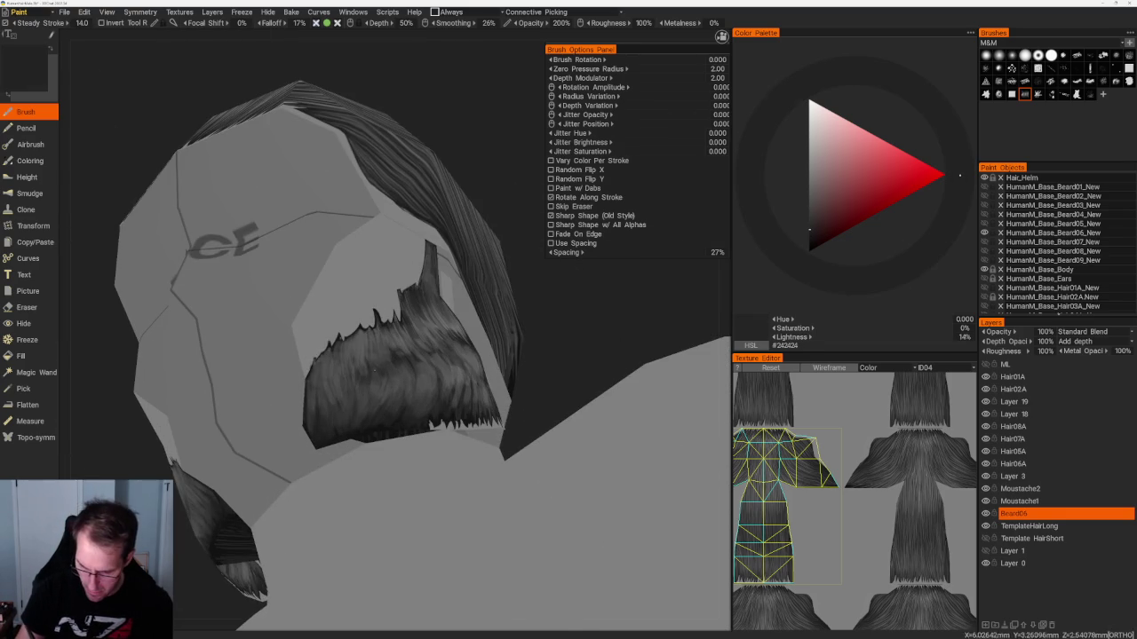
drag(547, 329, 209, 573)
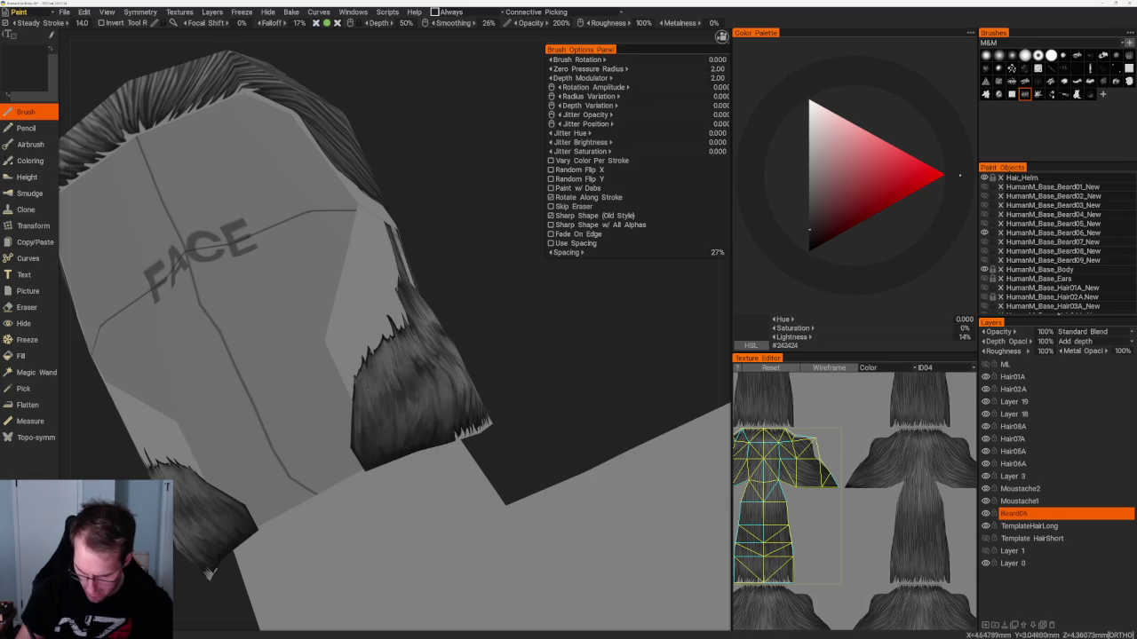
key(v)
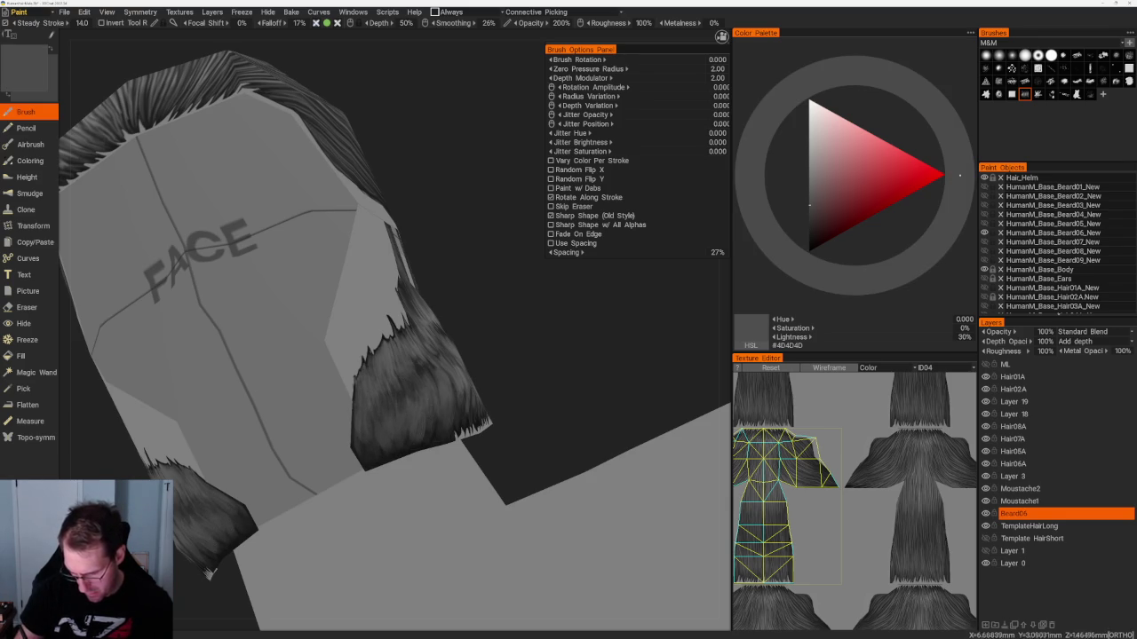
middle_drag(418, 373, 412, 393)
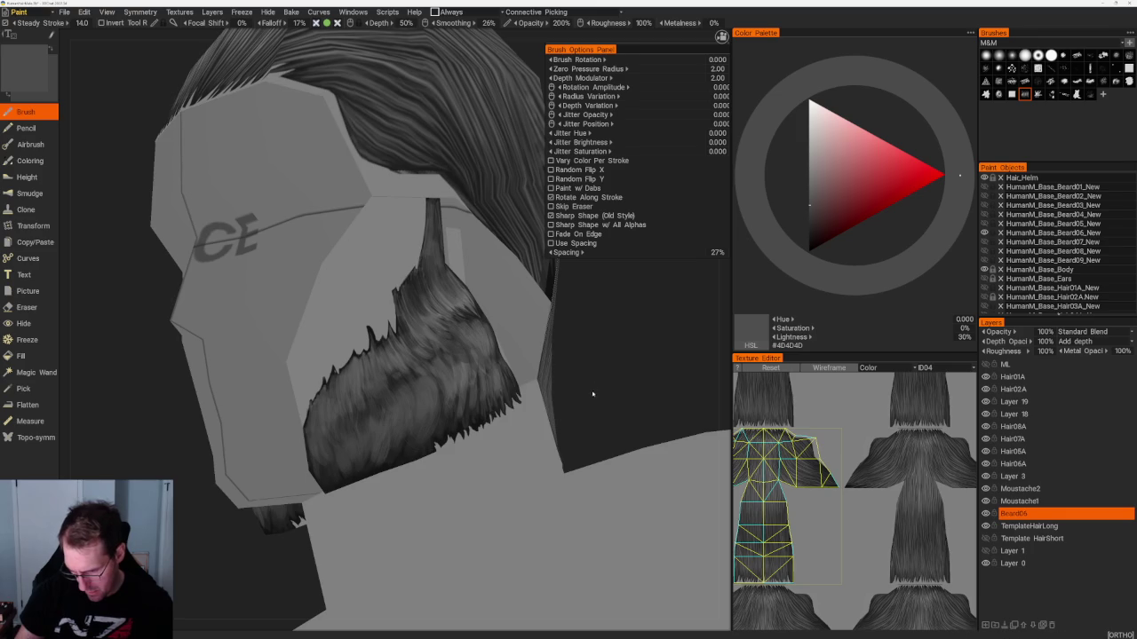
middle_drag(592, 394, 577, 348)
key(v)
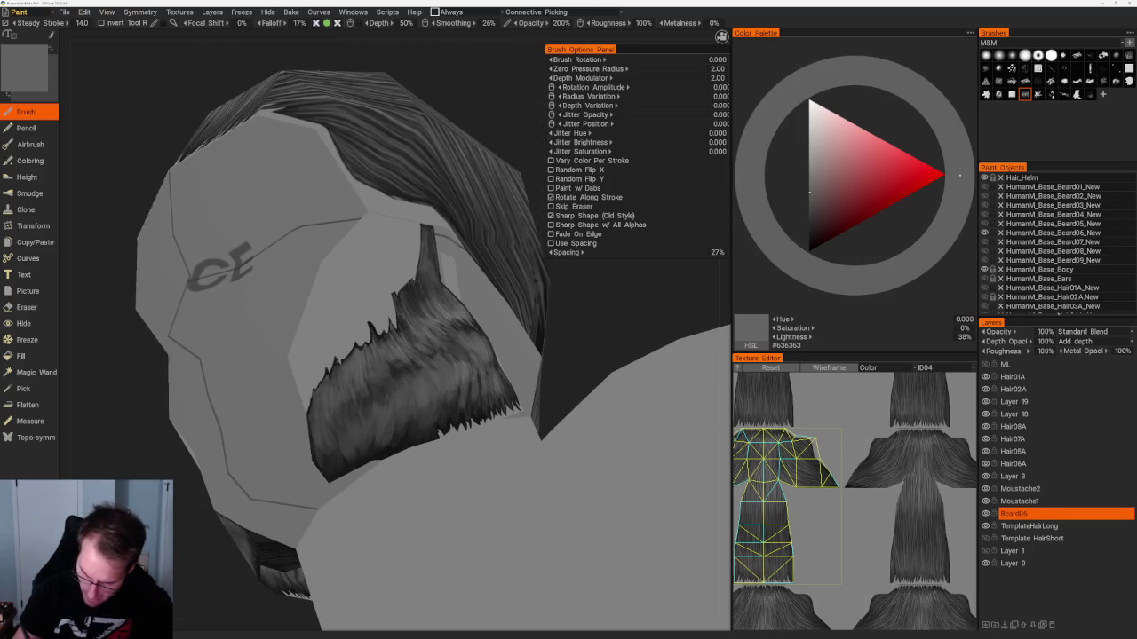
Check profile and three-quarter views, then set the colour to mid-grey #626262.
middle_drag(417, 380, 439, 372)
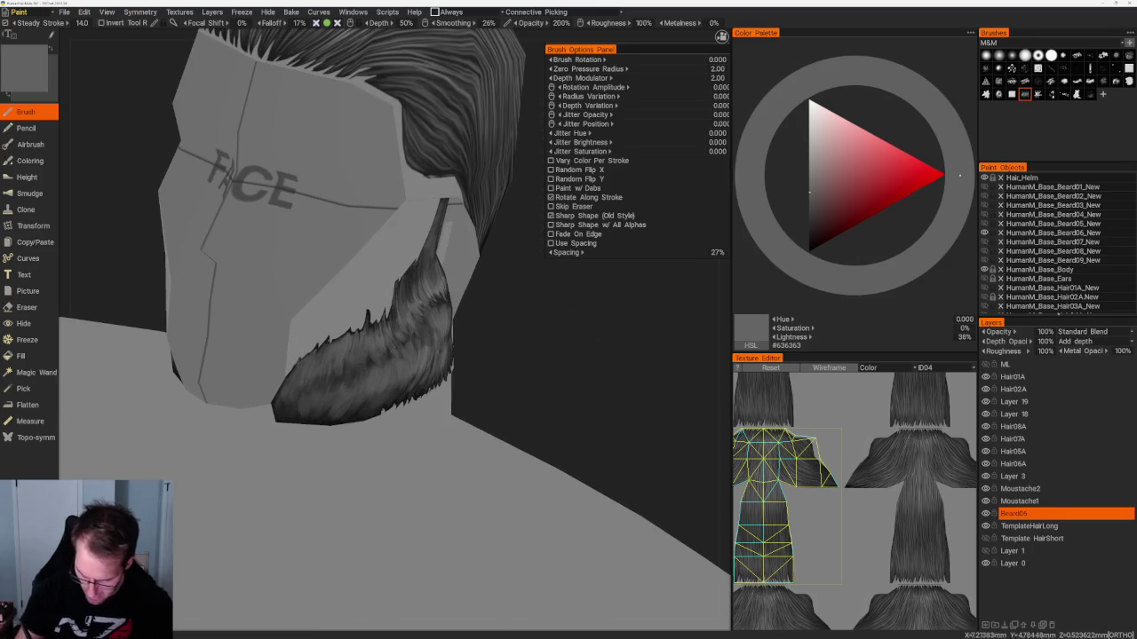
key(v)
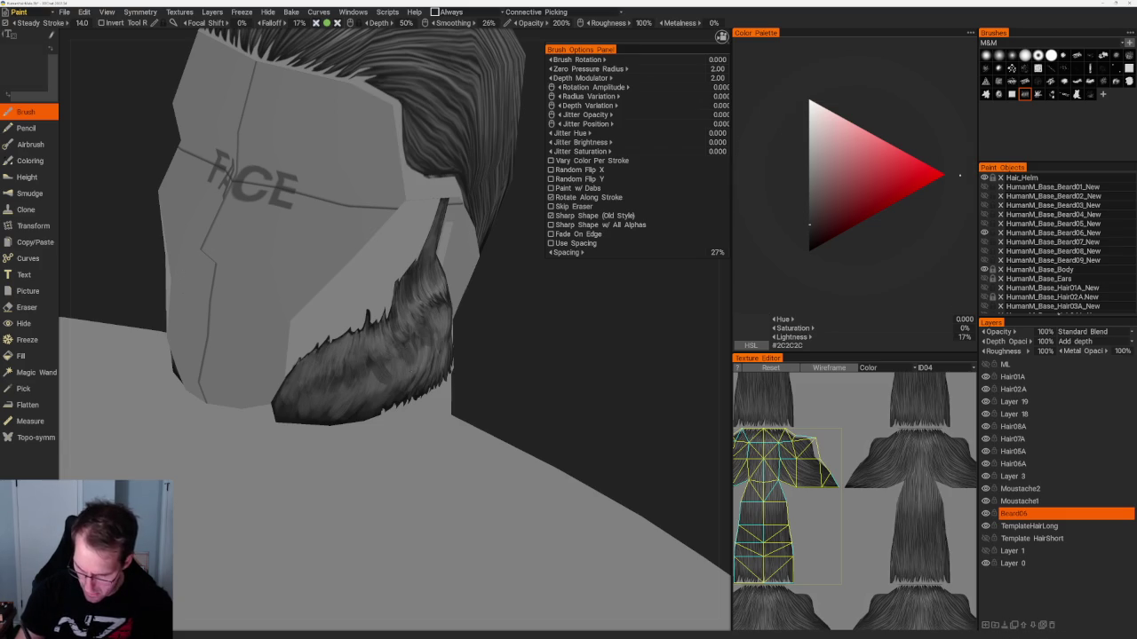
alt+drag(507, 337, 458, 331)
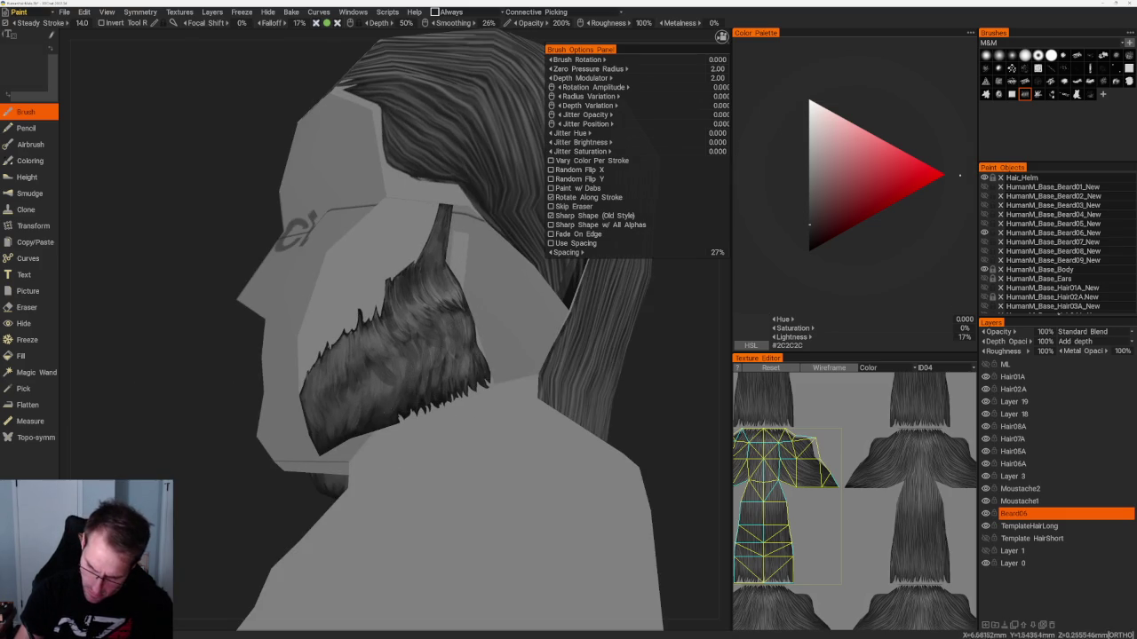
alt+drag(410, 373, 421, 374)
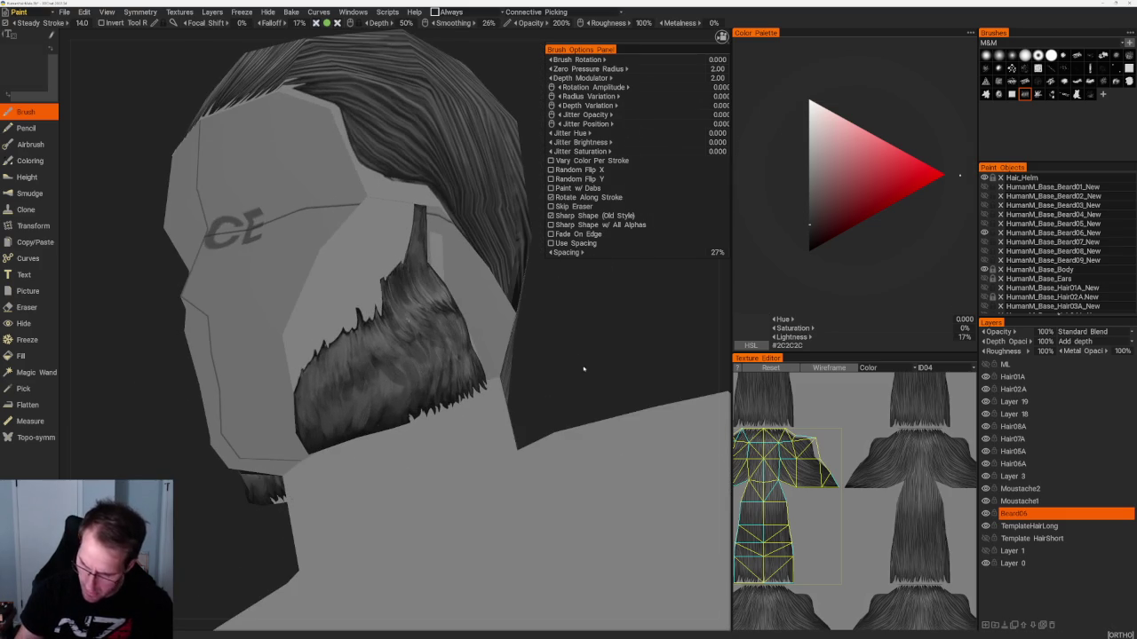
scroll(432, 183, down, 5)
mouse_move(432, 183)
alt+mouse_down()
mouse_move(370, 274)
mouse_move(434, 262)
mouse_move(384, 304)
mouse_move(426, 293)
alt+mouse_up()
scroll(384, 303, up, 5)
click(809, 193)
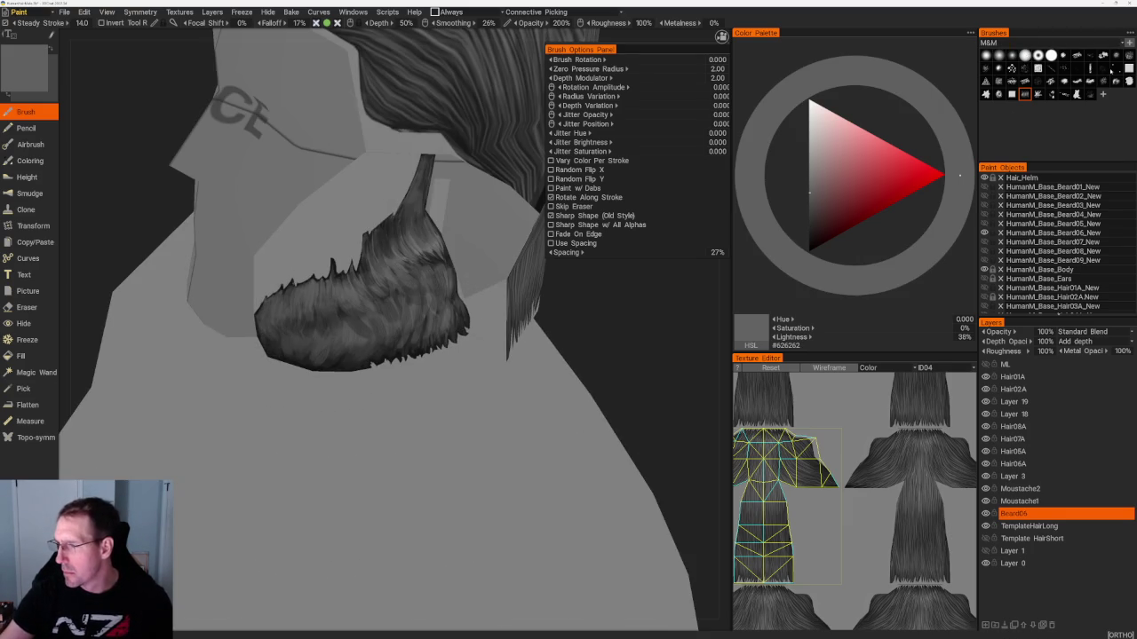
Switch to the fine 10%-spacing strand brush and review the beard from several angles.
click(1116, 67)
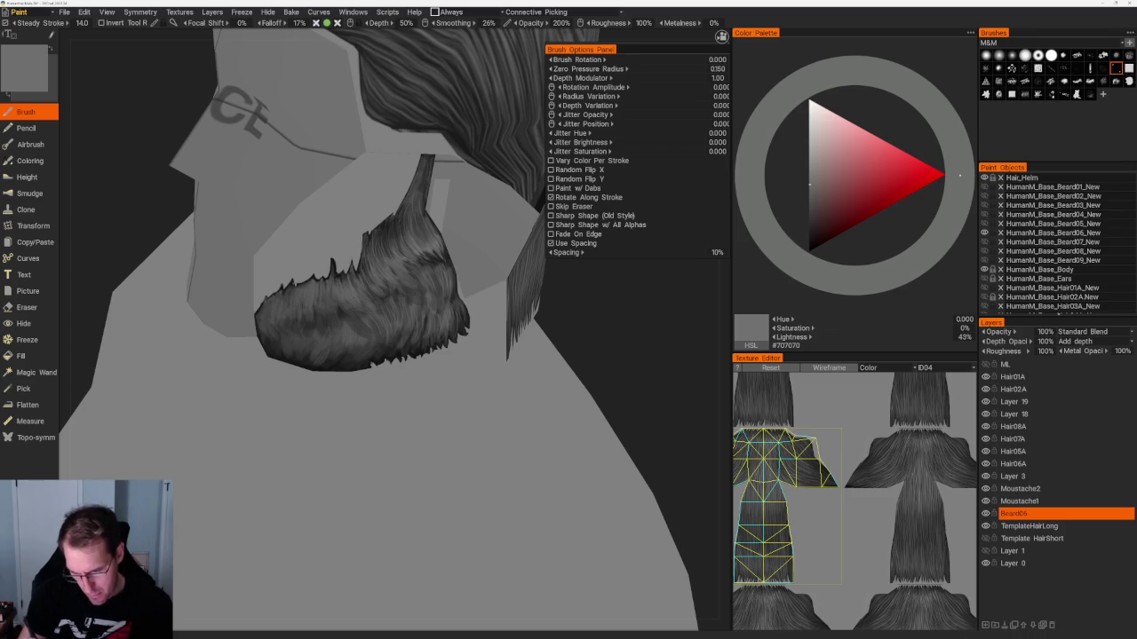
middle_drag(571, 322, 554, 287)
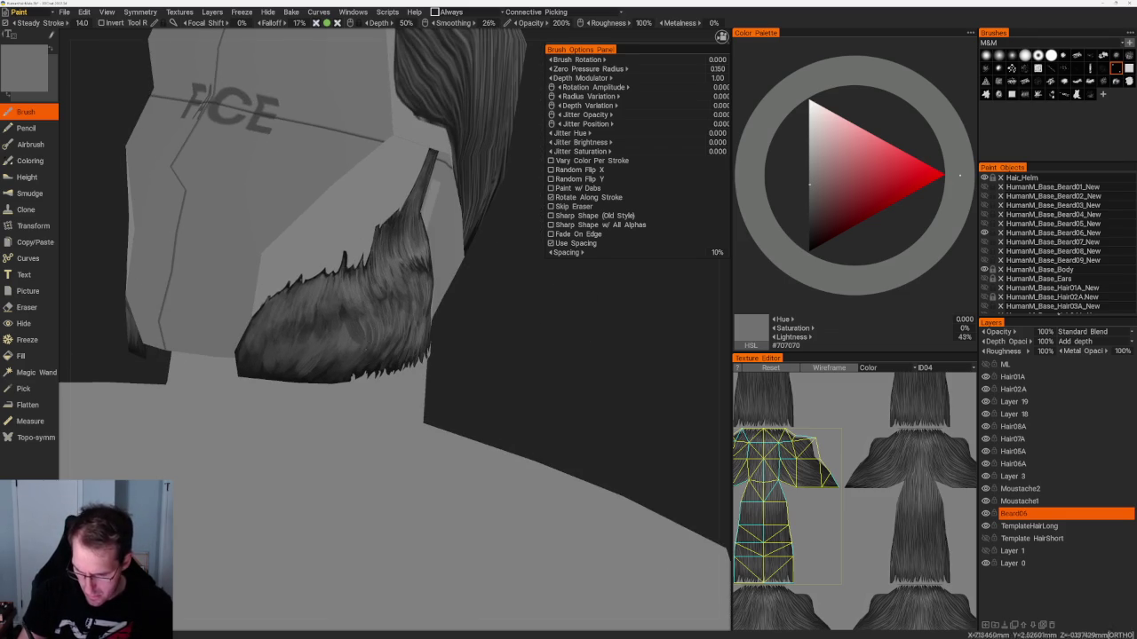
middle_drag(554, 287, 516, 293)
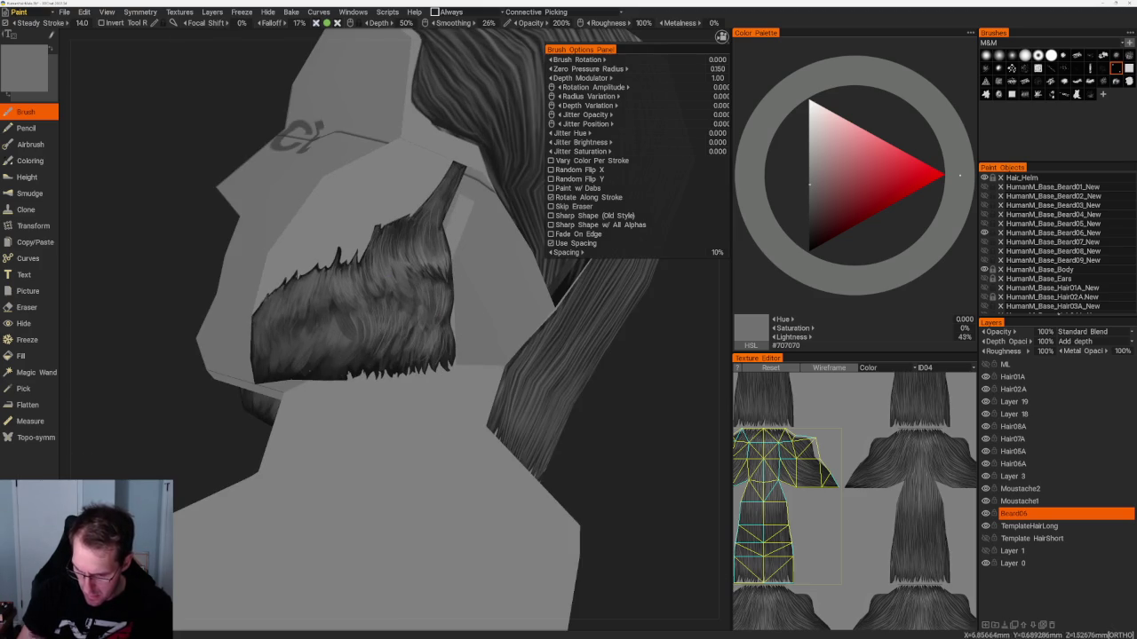
middle_drag(516, 293, 480, 293)
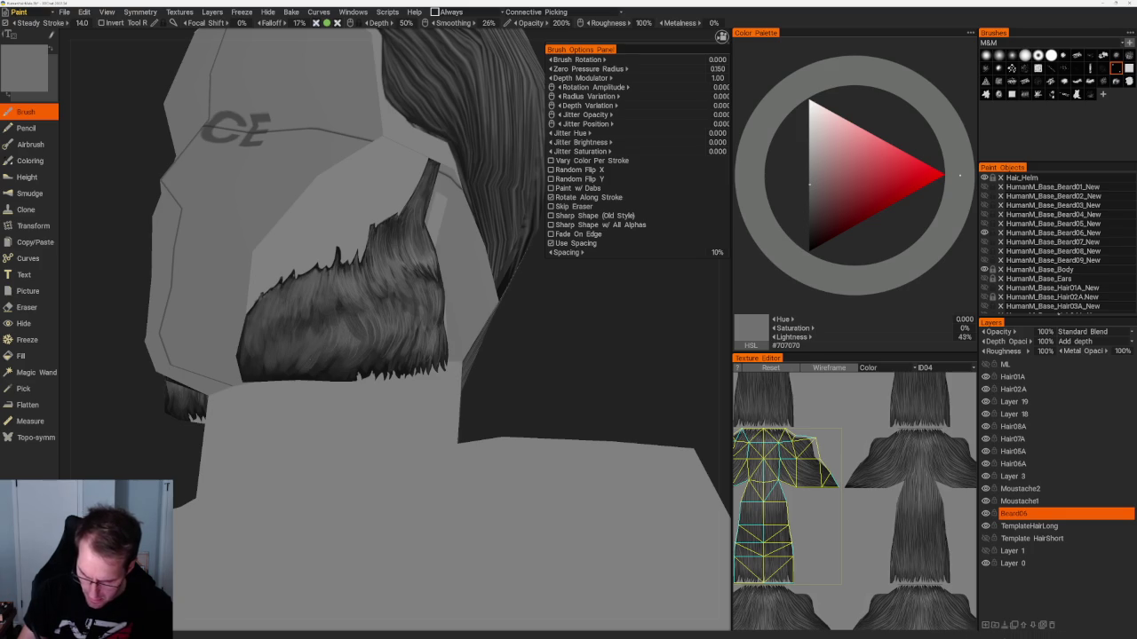
middle_drag(497, 325, 521, 325)
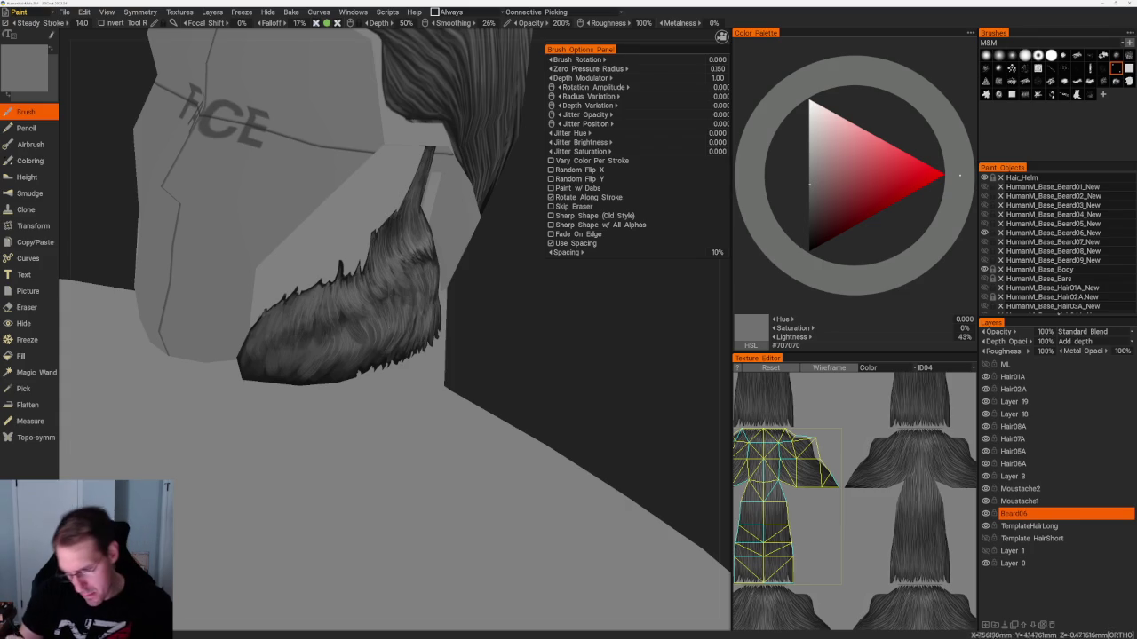
mouse_move(400, 444)
mouse_down()
mouse_move(338, 444)
mouse_move(355, 444)
mouse_up()
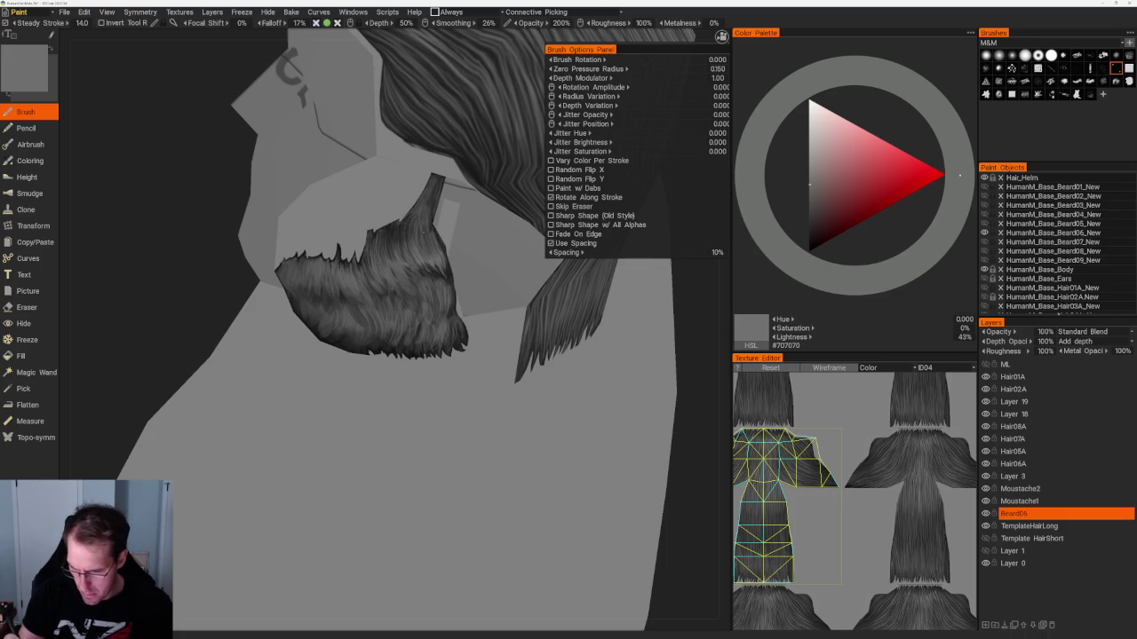
Switch back to the wider-spaced strand brush and sample near-black and mid-dark greys up close.
click(1025, 94)
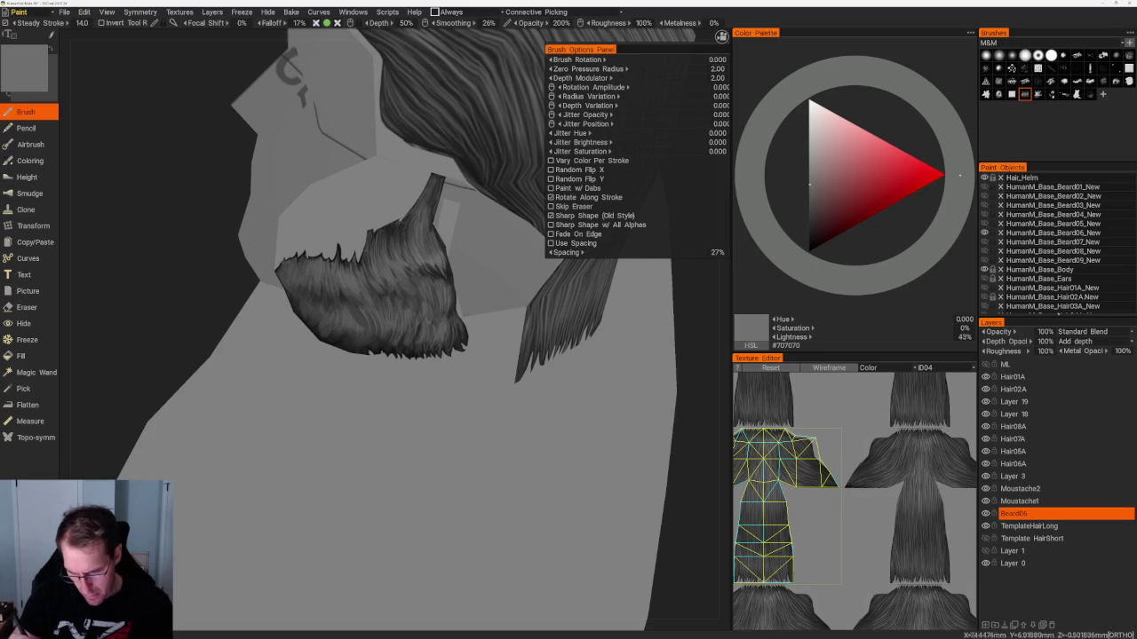
scroll(322, 173, down, 3)
alt+drag(322, 172, 373, 205)
scroll(323, 172, up, 5)
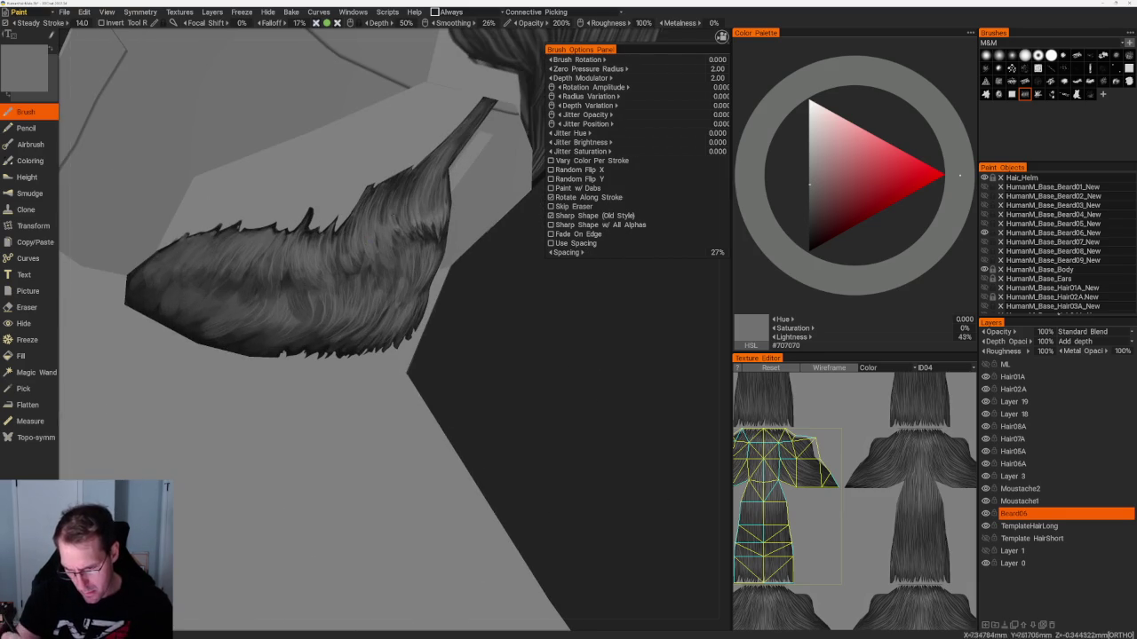
alt+drag(488, 307, 533, 302)
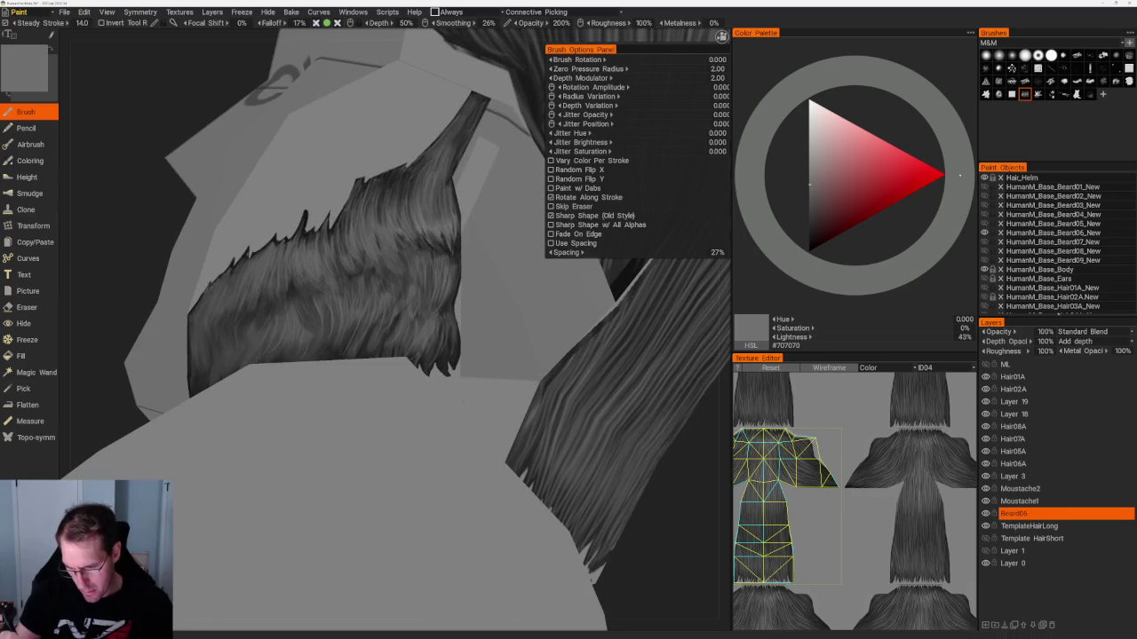
alt+drag(604, 431, 623, 435)
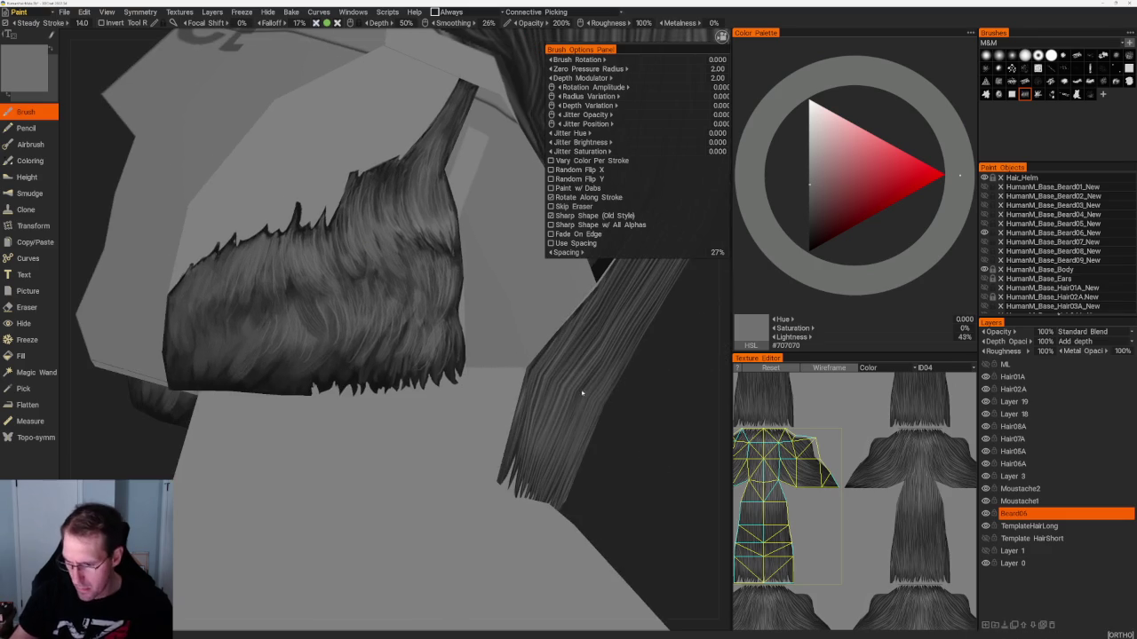
key(v)
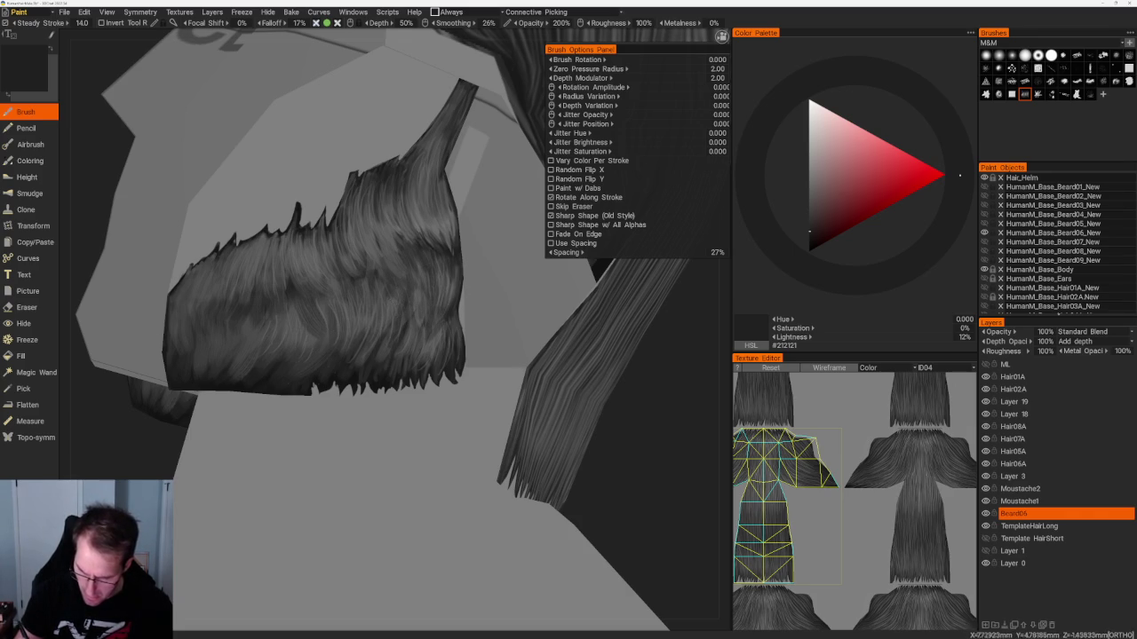
key(v)
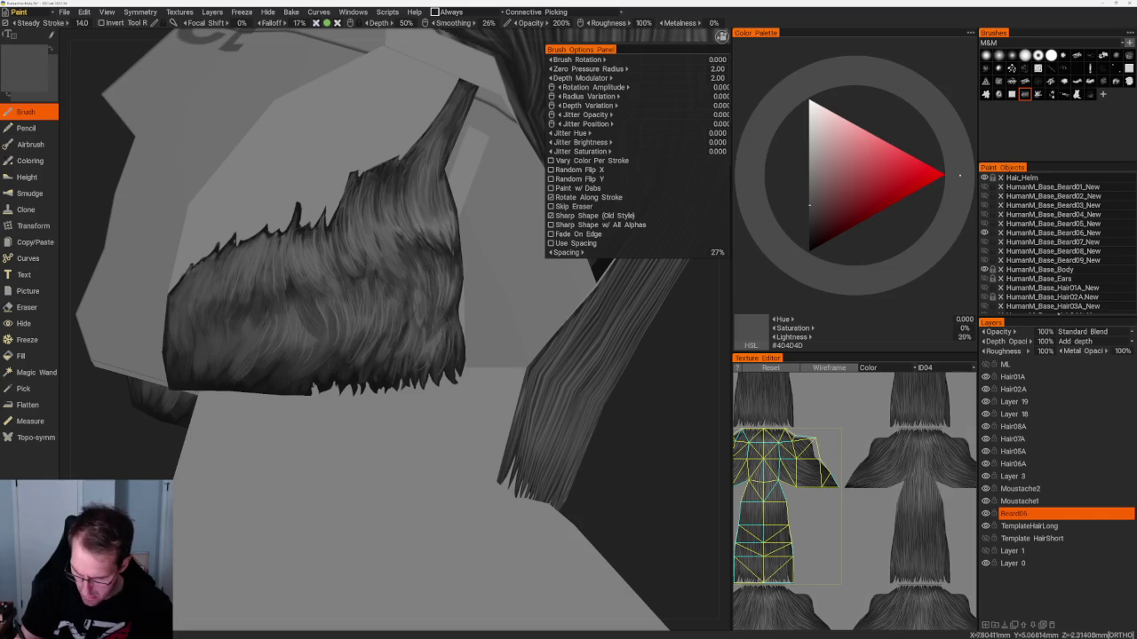
Select the fine 10%-spacing strand brush and set the colour to near-black #171717.
scroll(355, 311, down, 5)
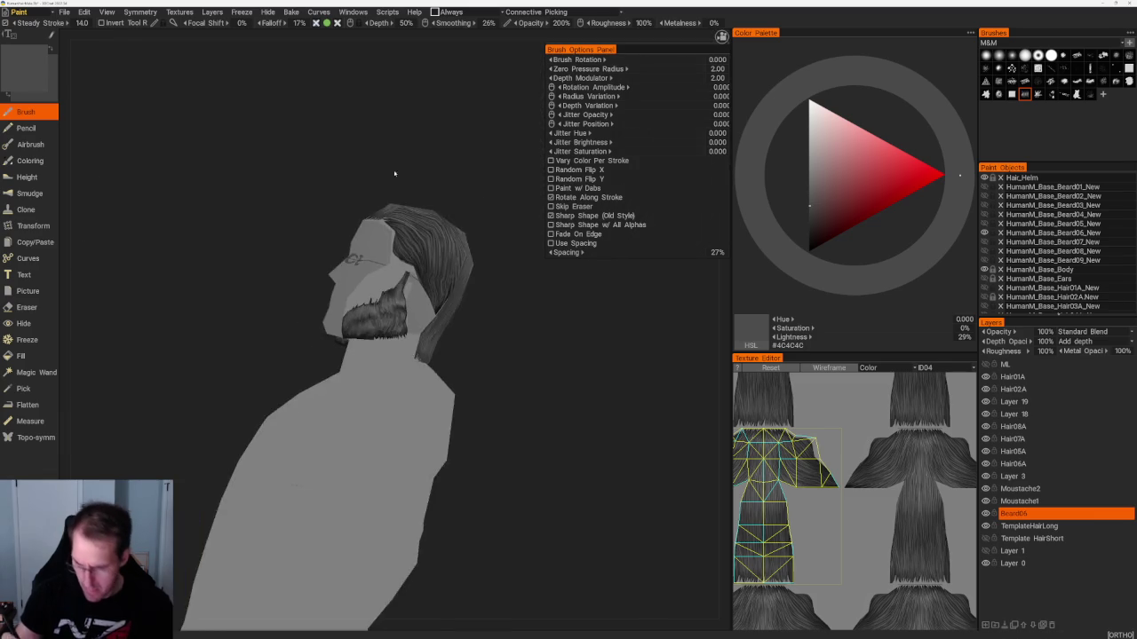
drag(355, 311, 408, 186)
scroll(408, 186, up, 5)
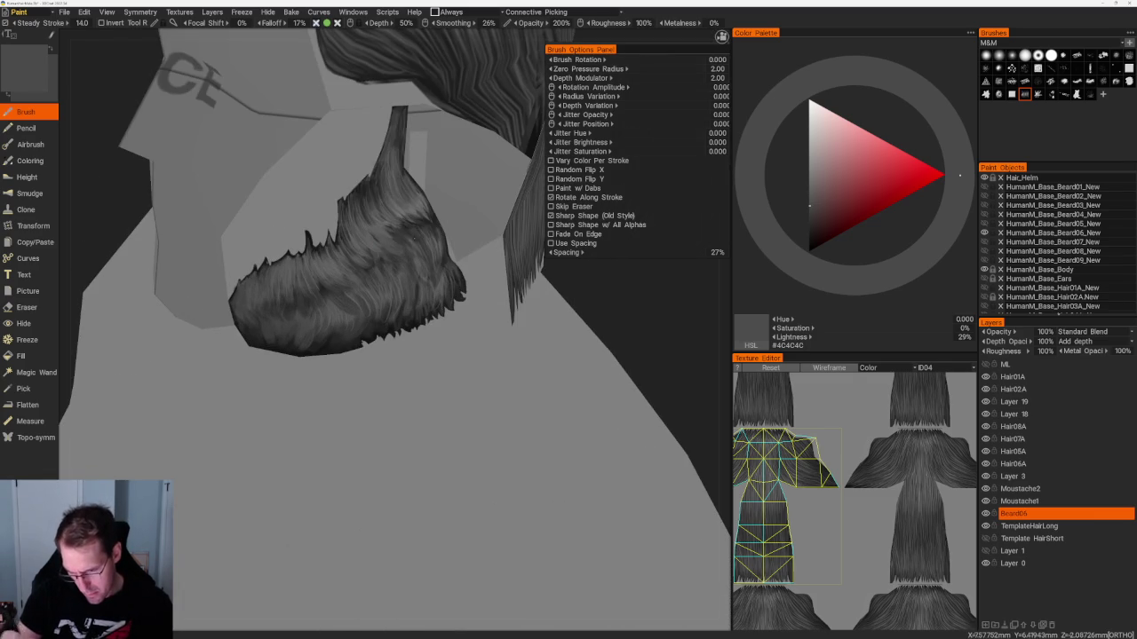
click(1115, 68)
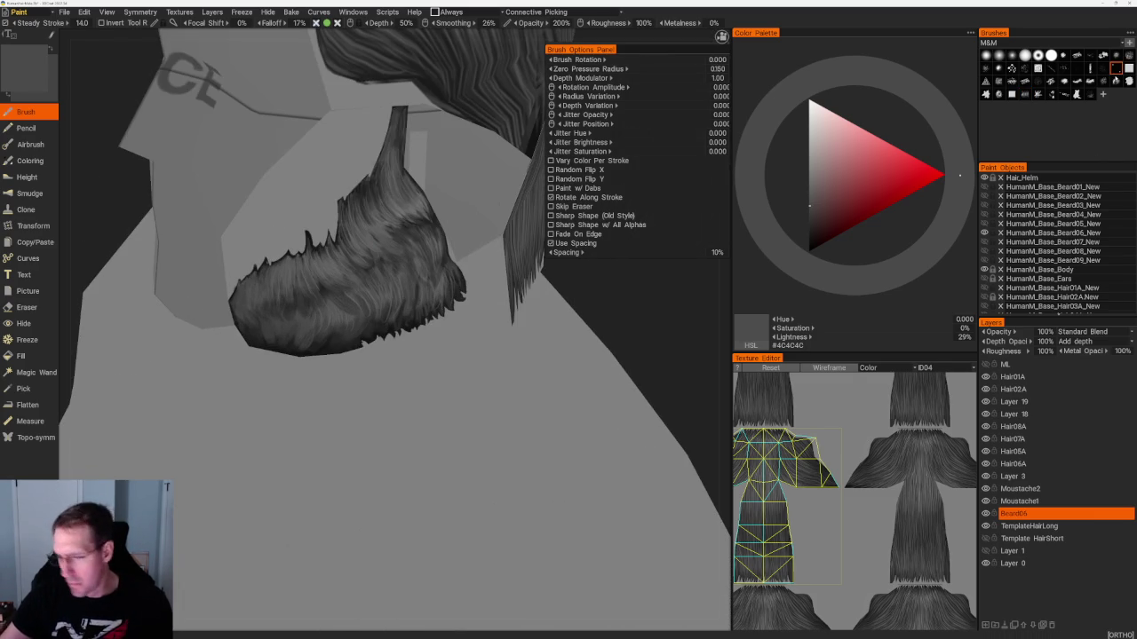
click(809, 236)
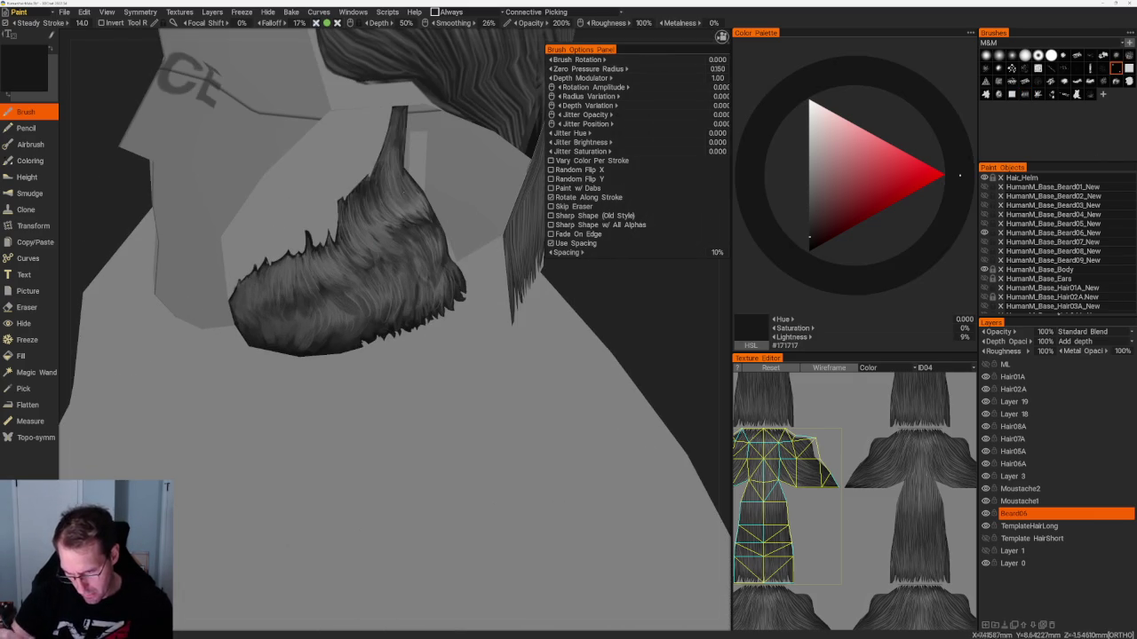